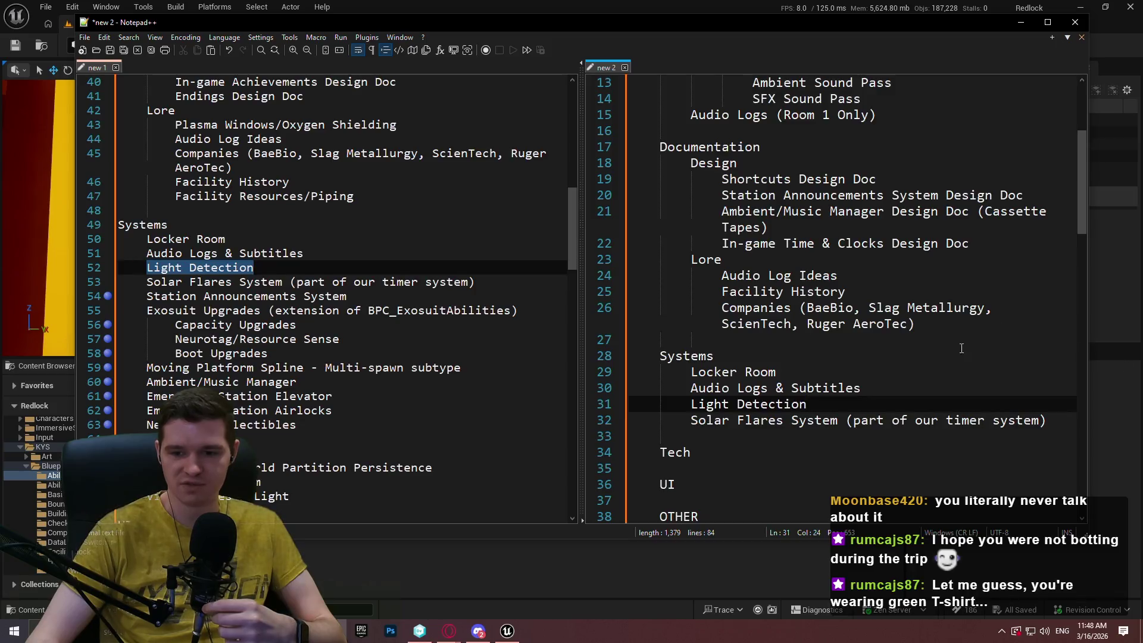
Find and select the Station Announcements System entry in the new 1 list.
{"action": "left_click", "coordinate": [845, 372]}
{"action": "left_click", "coordinate": [879, 393]}
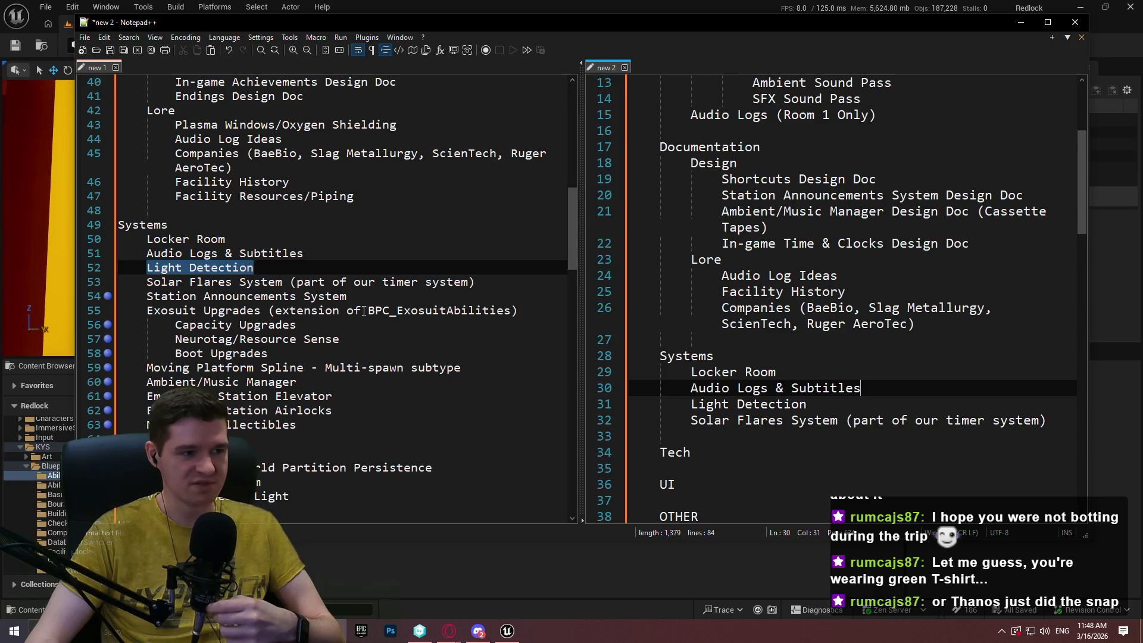
{"action": "left_click", "coordinate": [325, 296]}
{"action": "key", "text": "Right"}
{"action": "key", "text": "Right"}
{"action": "key", "text": "Right"}
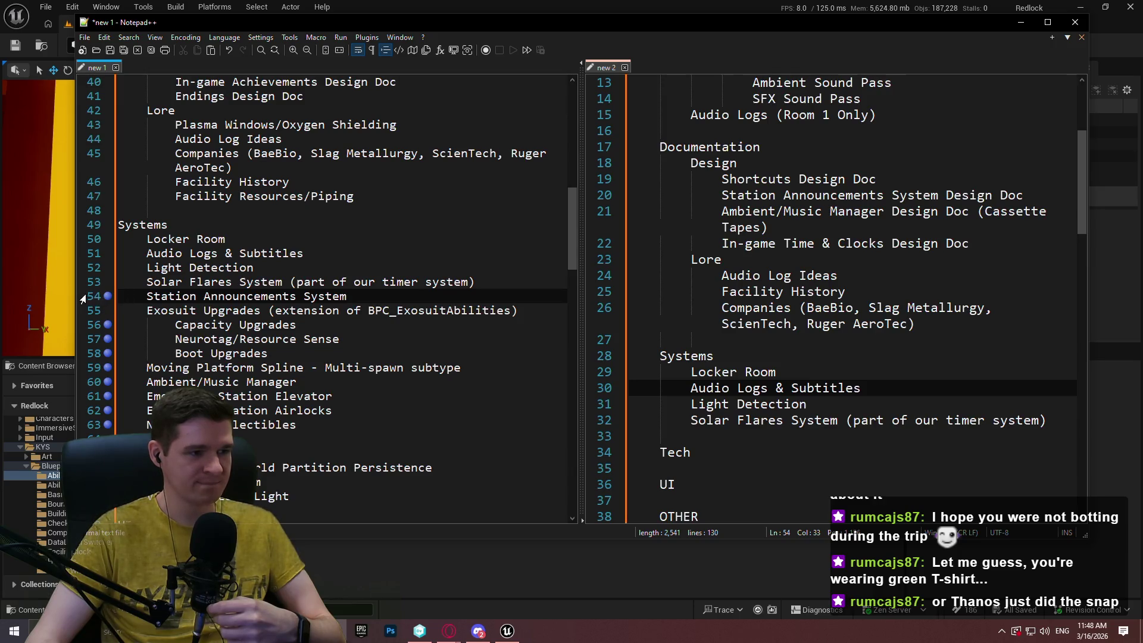
{"action": "key", "text": "Home"}
{"action": "left_click", "coordinate": [346, 296]}
{"action": "key", "text": "shift+Home"}
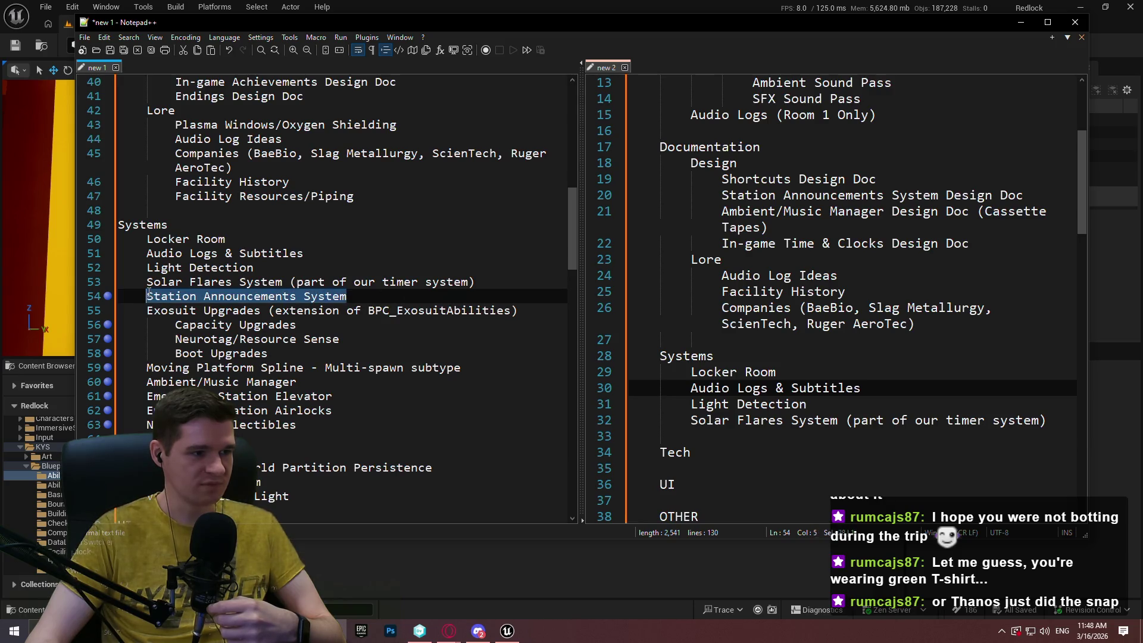
{"action": "scroll", "coordinate": [867, 387], "scroll_direction": "down", "scroll_amount": 11}
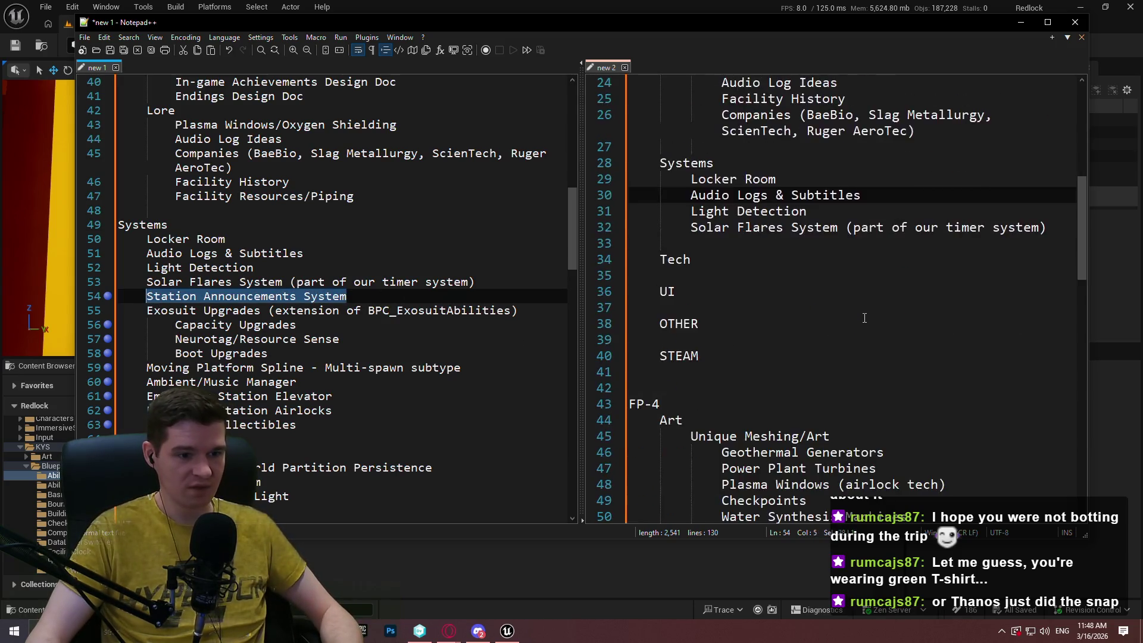
{"action": "scroll", "coordinate": [867, 387], "scroll_direction": "down", "scroll_amount": 5}
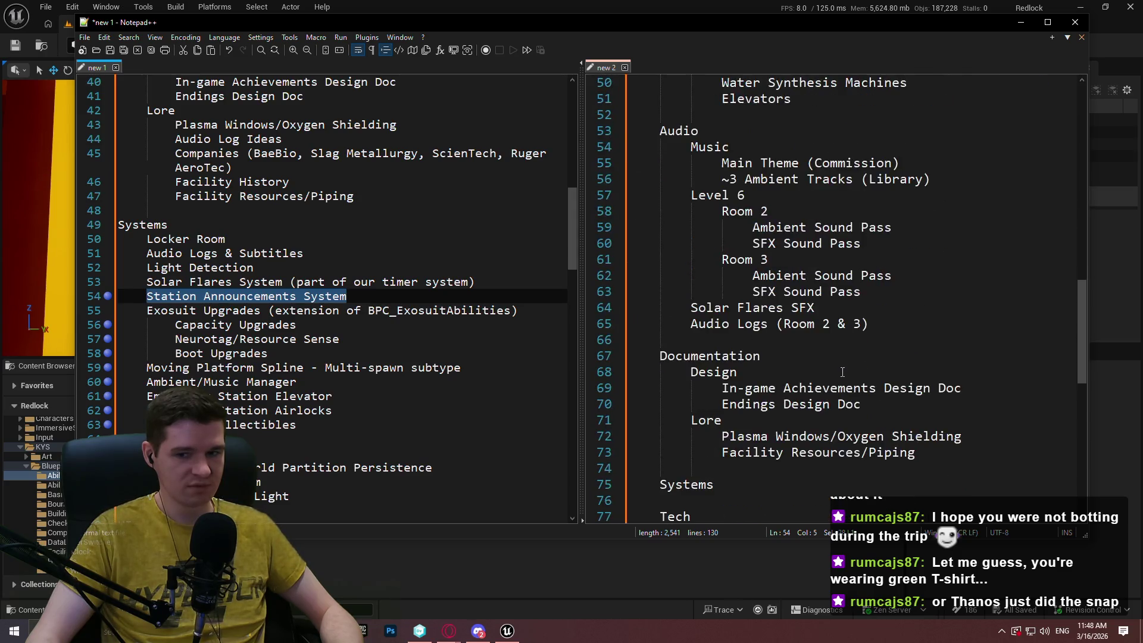
{"action": "scroll", "coordinate": [773, 297], "scroll_direction": "up", "scroll_amount": 2}
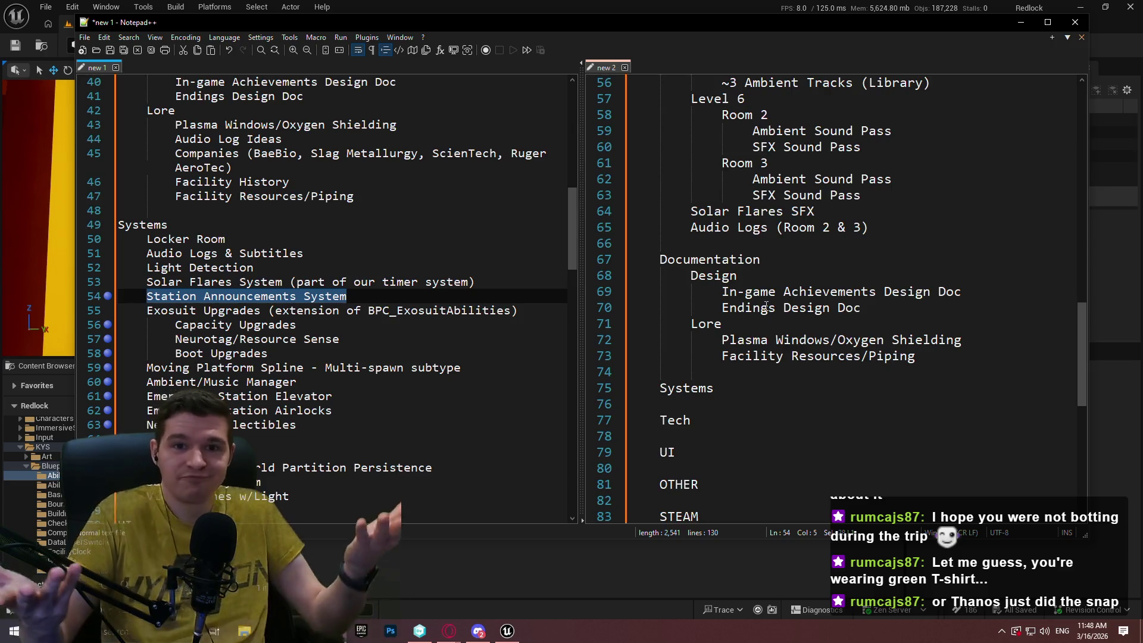
Check the Systems heading in new 2, then reselect the Station Announcements System text in new 1.
{"action": "left_click", "coordinate": [792, 340]}
{"action": "left_click", "coordinate": [829, 408]}
{"action": "left_click", "coordinate": [789, 365]}
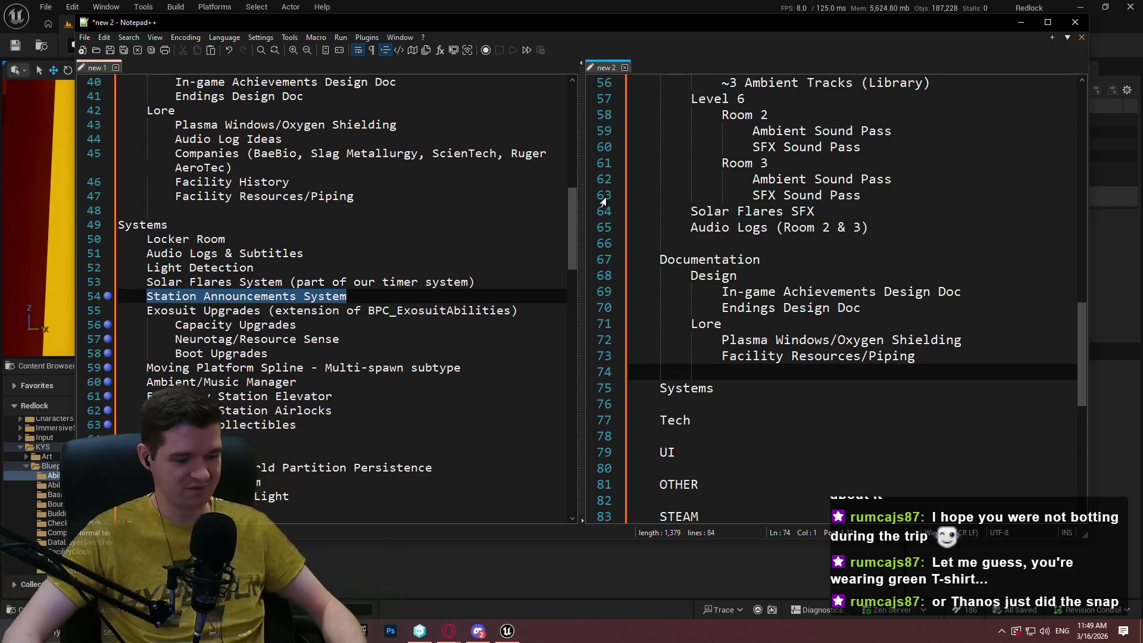
{"action": "key", "text": "Down"}
{"action": "key", "text": "End"}
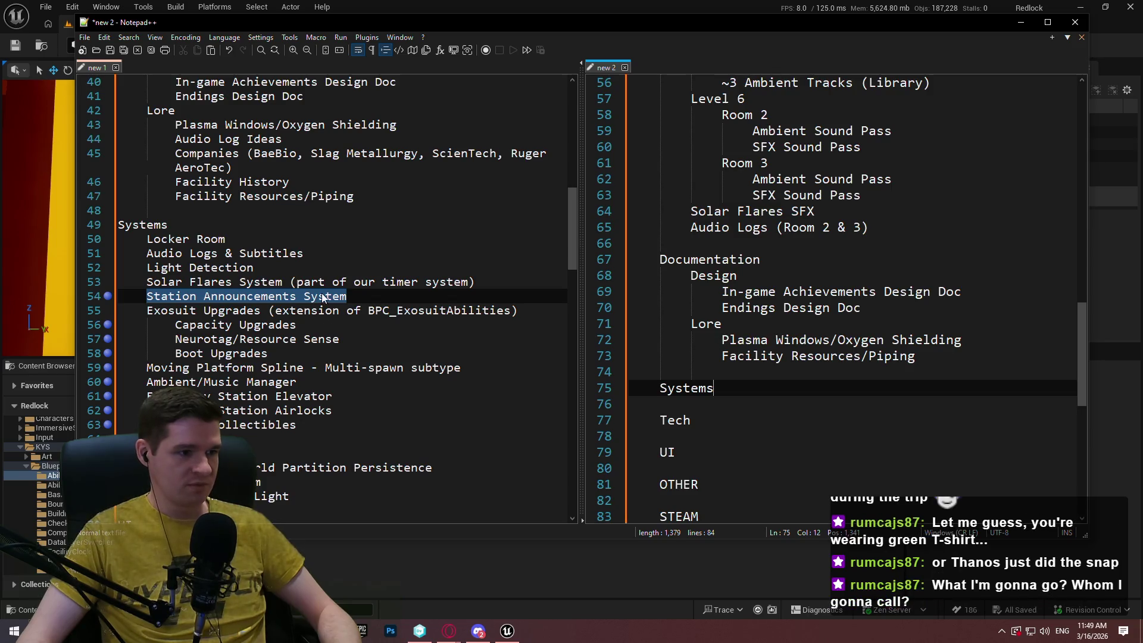
{"action": "left_click", "coordinate": [363, 296]}
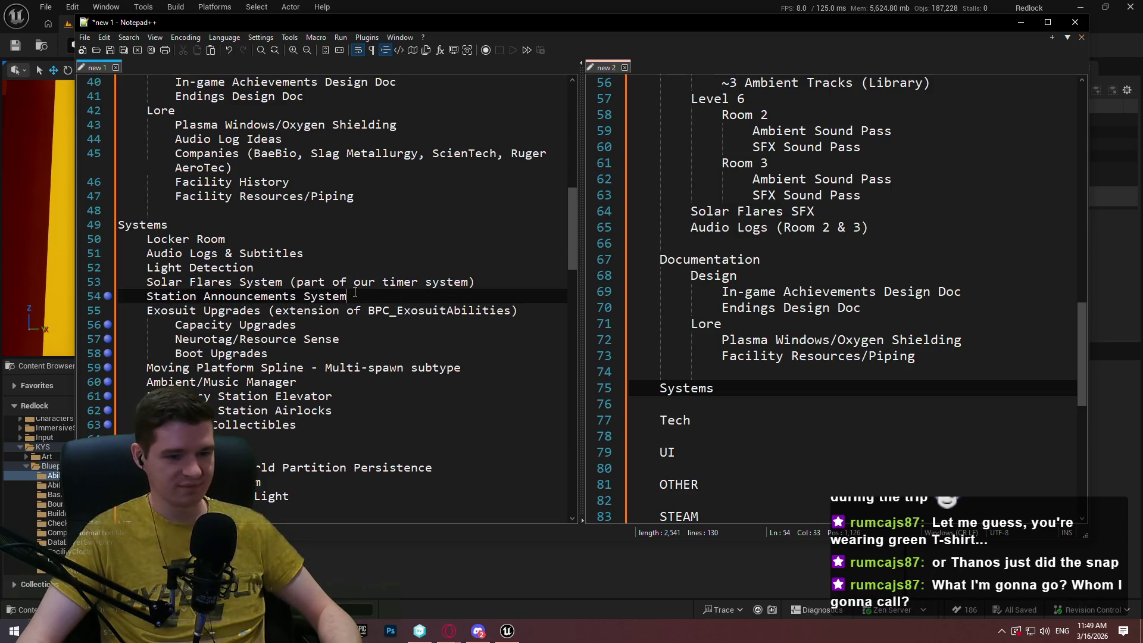
{"action": "mouse_move", "coordinate": [355, 296]}
{"action": "left_mouse_down"}
{"action": "mouse_move", "coordinate": [137, 282]}
{"action": "mouse_move", "coordinate": [135, 297]}
{"action": "left_mouse_up"}
{"action": "key", "text": "ctrl+c"}
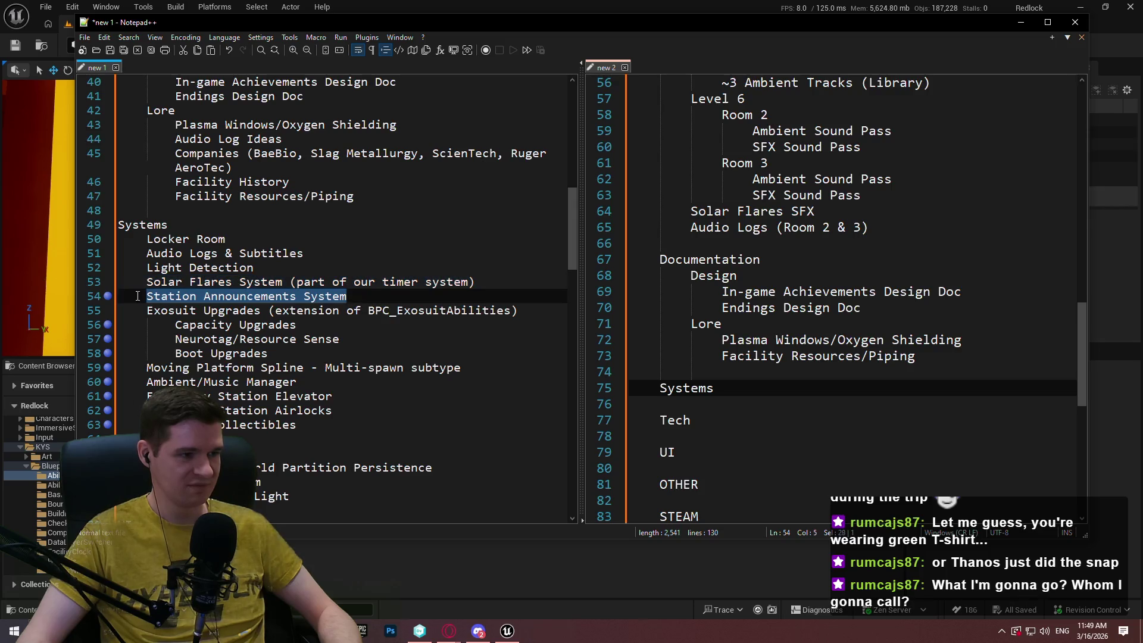
{"action": "left_click", "coordinate": [384, 302]}
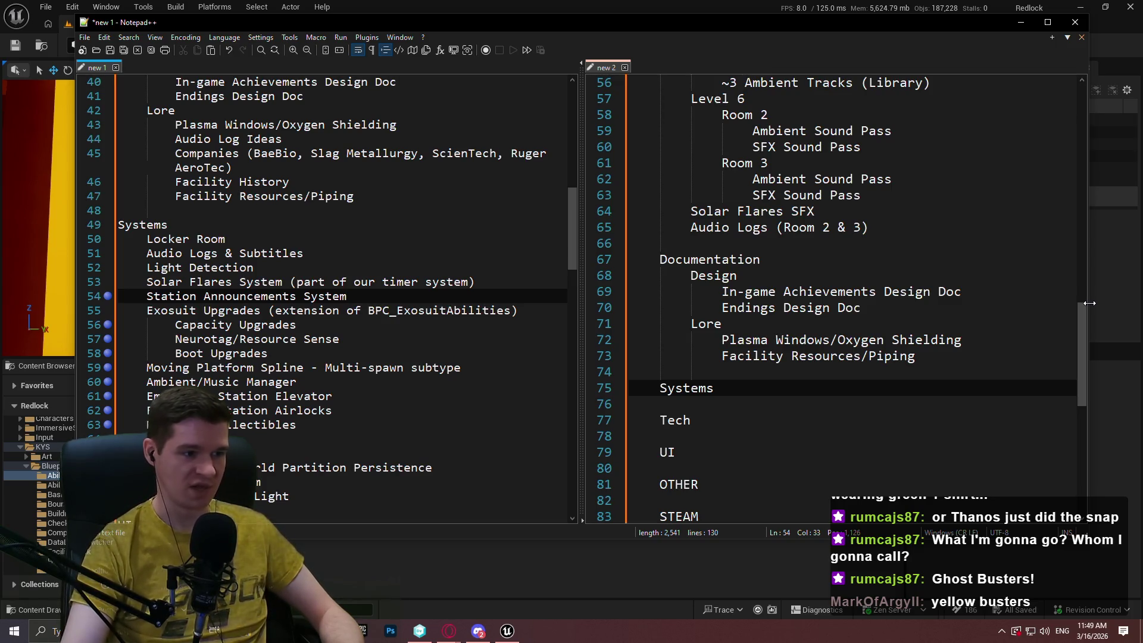
Paste Station Announcements System on the line after Solar Flares System in FP-3 Systems.
{"action": "scroll", "coordinate": [883, 318], "scroll_direction": "up", "scroll_amount": 2}
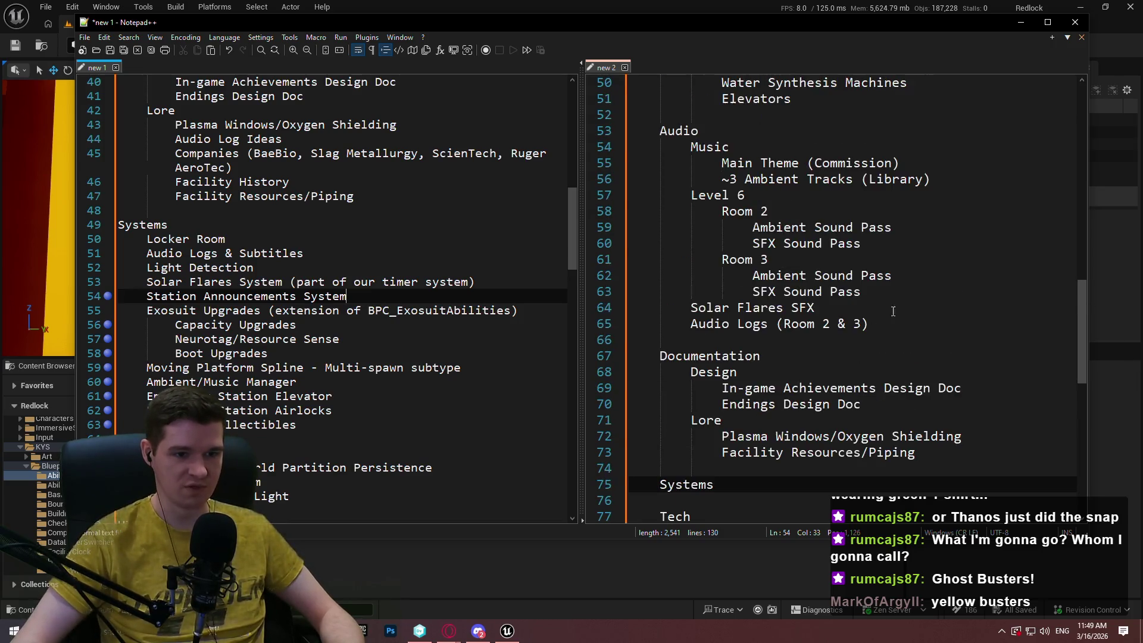
{"action": "left_click_drag", "start_coordinate": [1084, 299], "coordinate": [1071, 145]}
{"action": "left_click", "coordinate": [983, 227]}
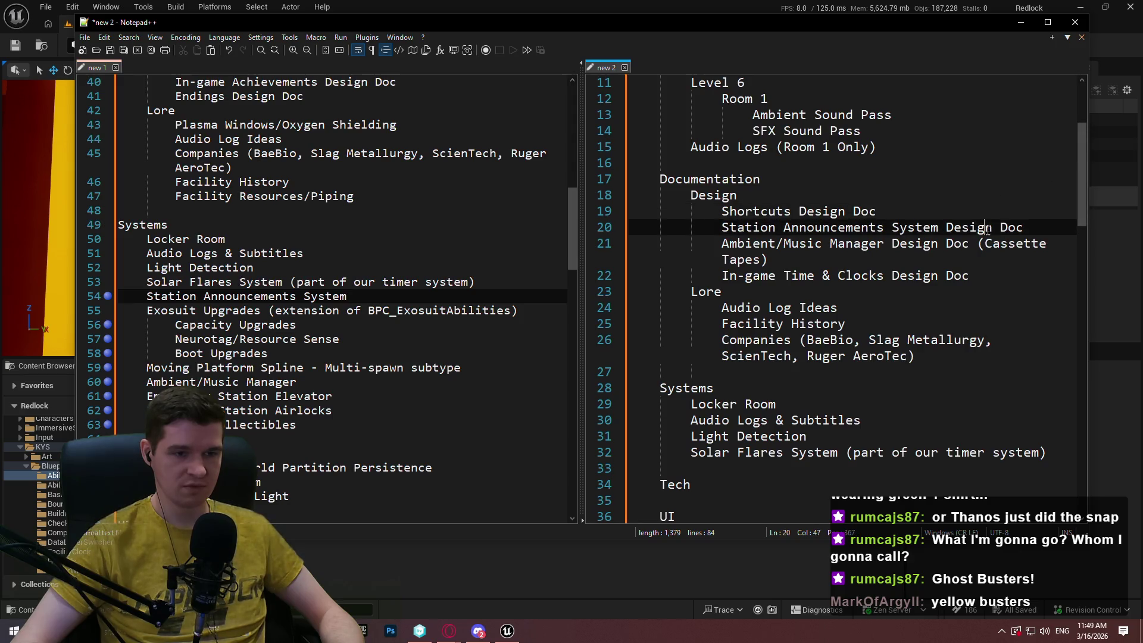
{"action": "scroll", "coordinate": [983, 238], "scroll_direction": "down", "scroll_amount": 1}
{"action": "scroll", "coordinate": [983, 241], "scroll_direction": "down", "scroll_amount": 3}
{"action": "left_click", "coordinate": [792, 274]}
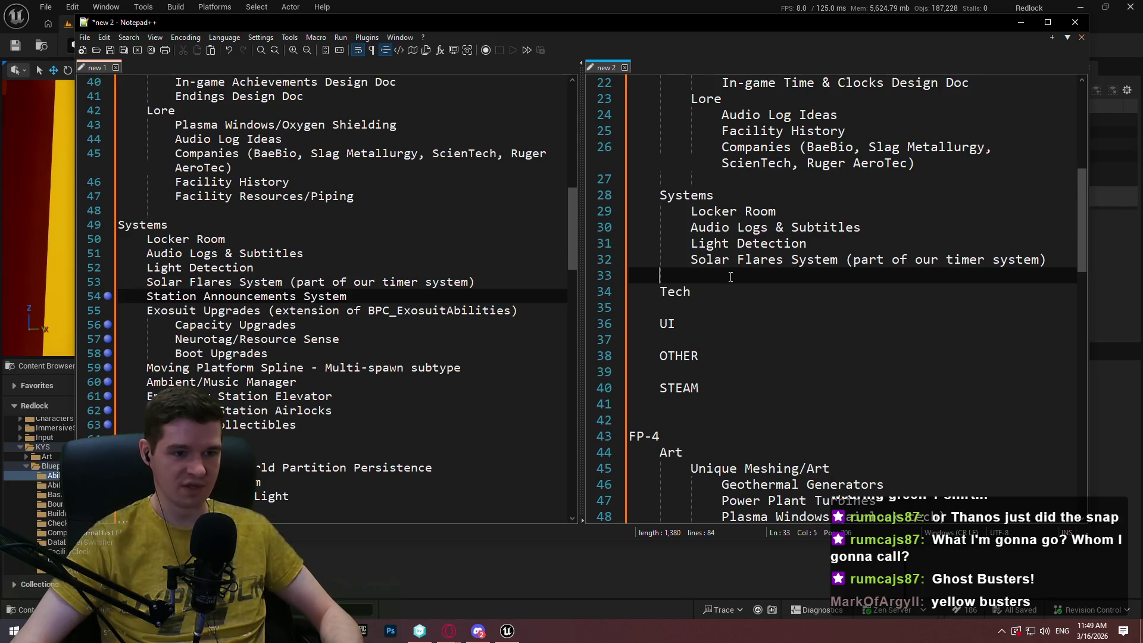
{"action": "key", "text": "ctrl+v"}
{"action": "key", "text": "Return"}
{"action": "left_click_drag", "start_coordinate": [909, 276], "coordinate": [689, 259]}
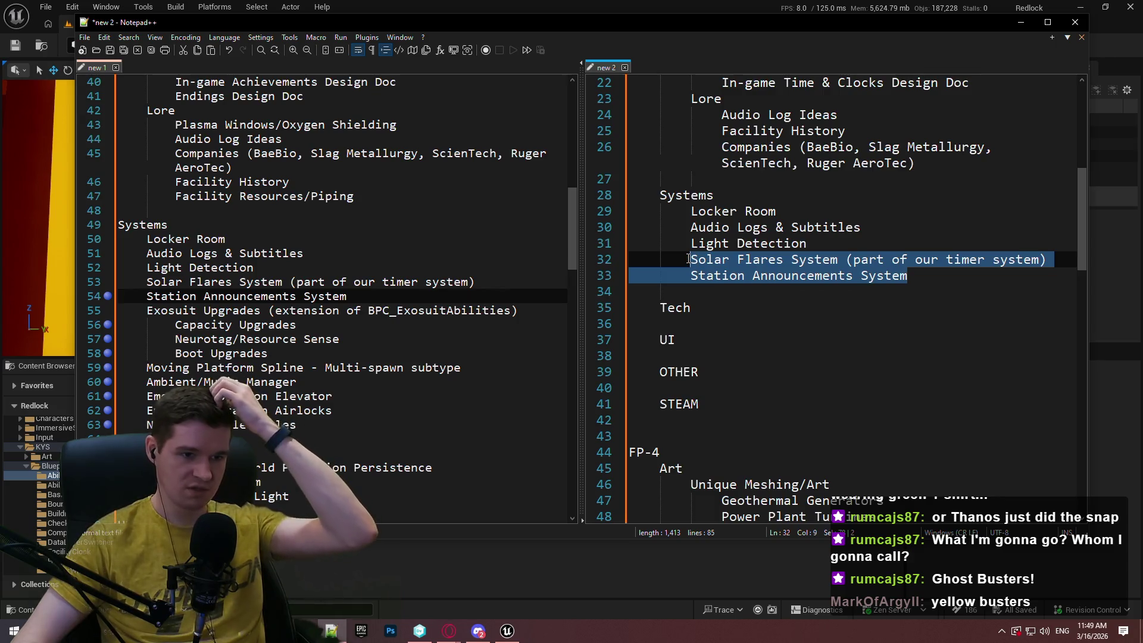
{"action": "left_click_drag", "start_coordinate": [928, 276], "coordinate": [601, 246]}
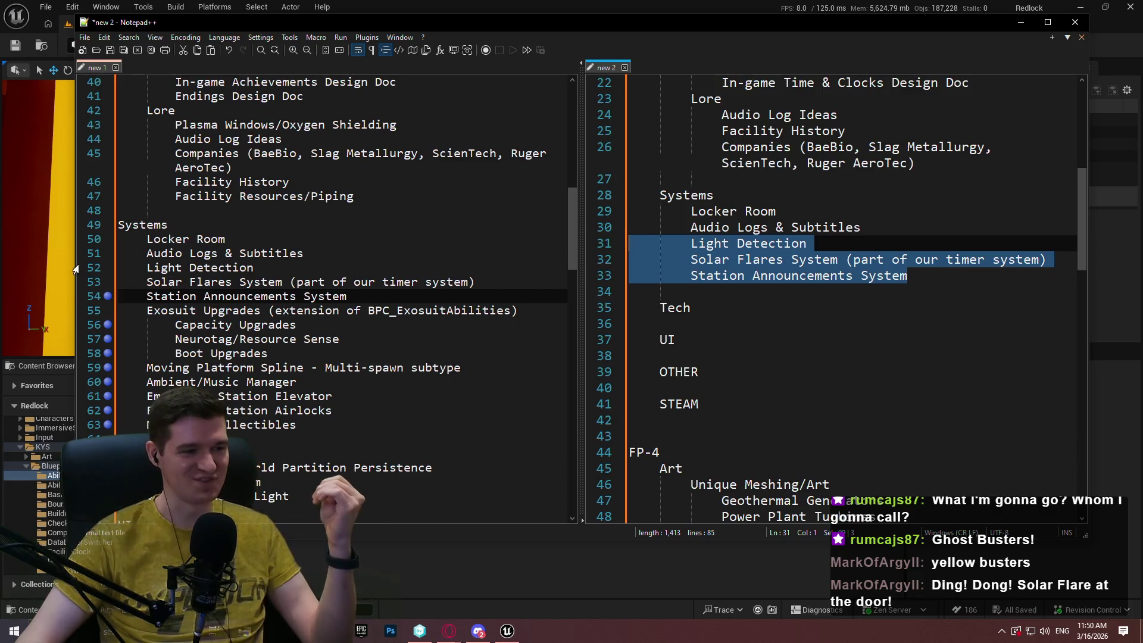
{"action": "left_click", "coordinate": [416, 295]}
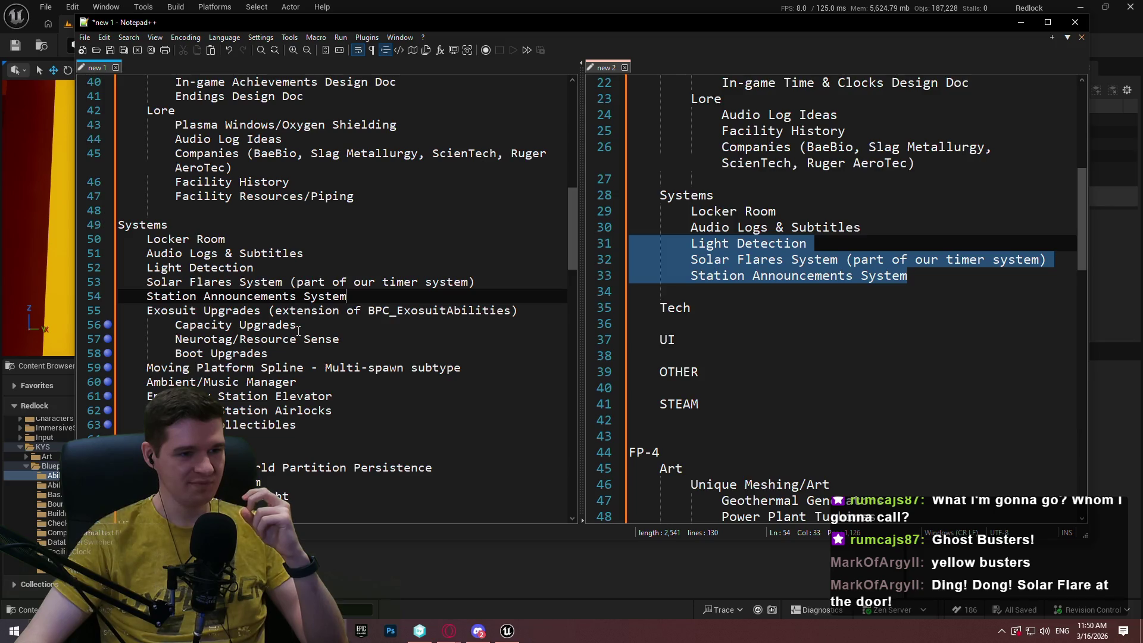
{"action": "mouse_move", "coordinate": [1081, 191]}
{"action": "left_mouse_down"}
{"action": "mouse_move", "coordinate": [1075, 81]}
{"action": "mouse_move", "coordinate": [1062, 130]}
{"action": "mouse_move", "coordinate": [1066, 91]}
{"action": "left_mouse_up"}
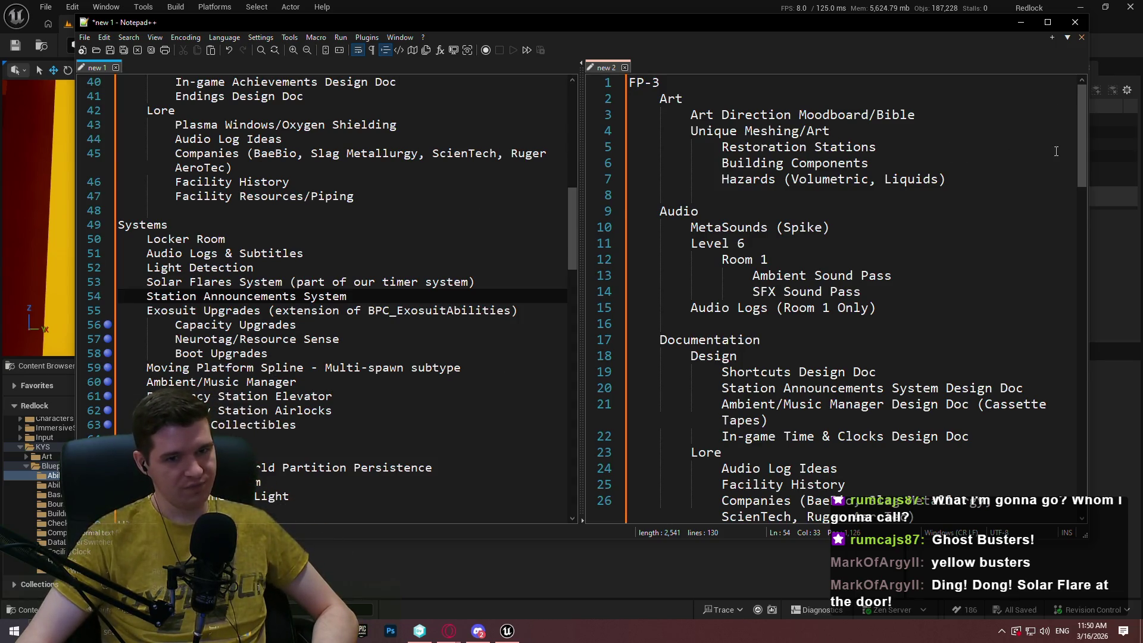
{"action": "mouse_move", "coordinate": [1081, 123]}
{"action": "left_mouse_down"}
{"action": "mouse_move", "coordinate": [1091, 155]}
{"action": "mouse_move", "coordinate": [1095, 113]}
{"action": "mouse_move", "coordinate": [1091, 176]}
{"action": "mouse_move", "coordinate": [1087, 76]}
{"action": "mouse_move", "coordinate": [1080, 184]}
{"action": "mouse_move", "coordinate": [1074, 102]}
{"action": "left_mouse_up"}
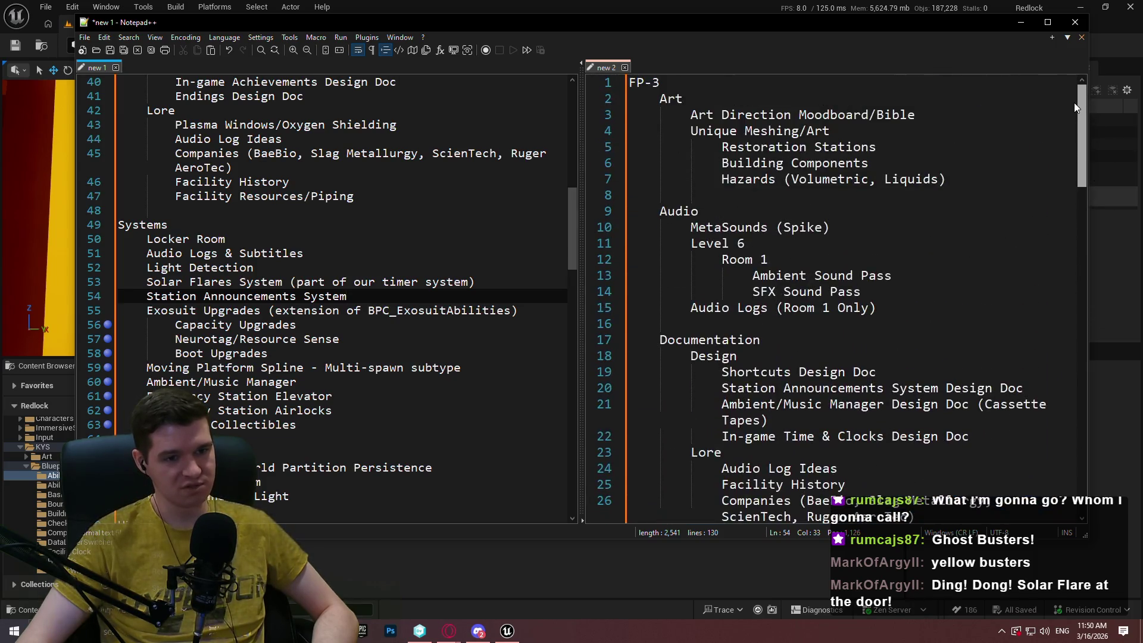
{"action": "scroll", "coordinate": [911, 198], "scroll_direction": "down", "scroll_amount": 4}
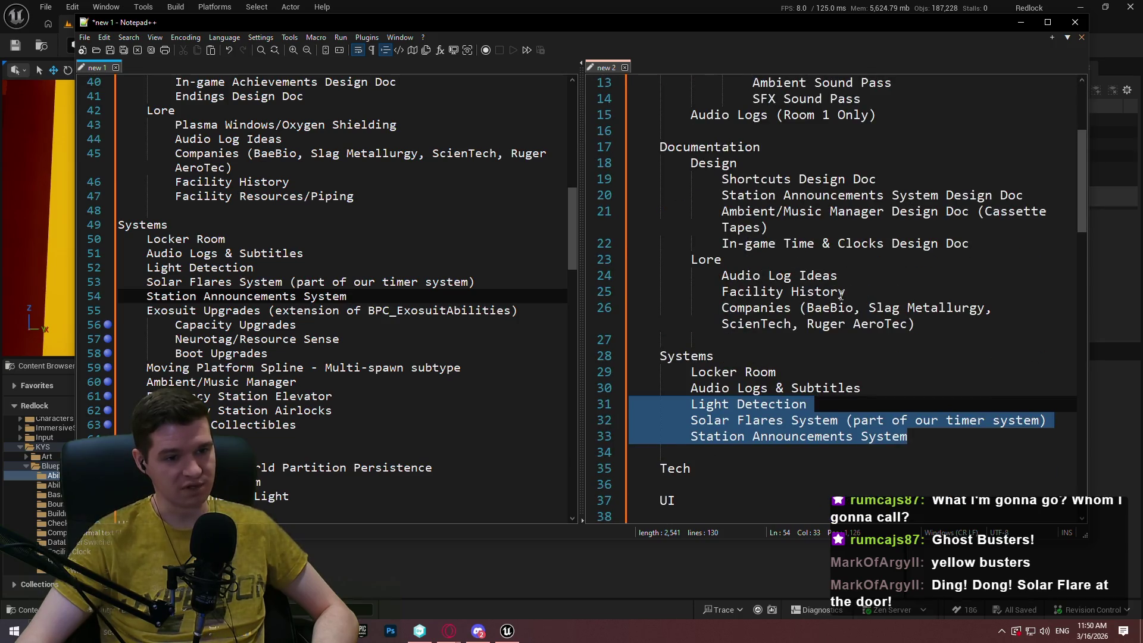
{"action": "scroll", "coordinate": [841, 293], "scroll_direction": "up", "scroll_amount": 2}
{"action": "scroll", "coordinate": [858, 283], "scroll_direction": "up", "scroll_amount": 1}
{"action": "scroll", "coordinate": [869, 276], "scroll_direction": "down", "scroll_amount": 1}
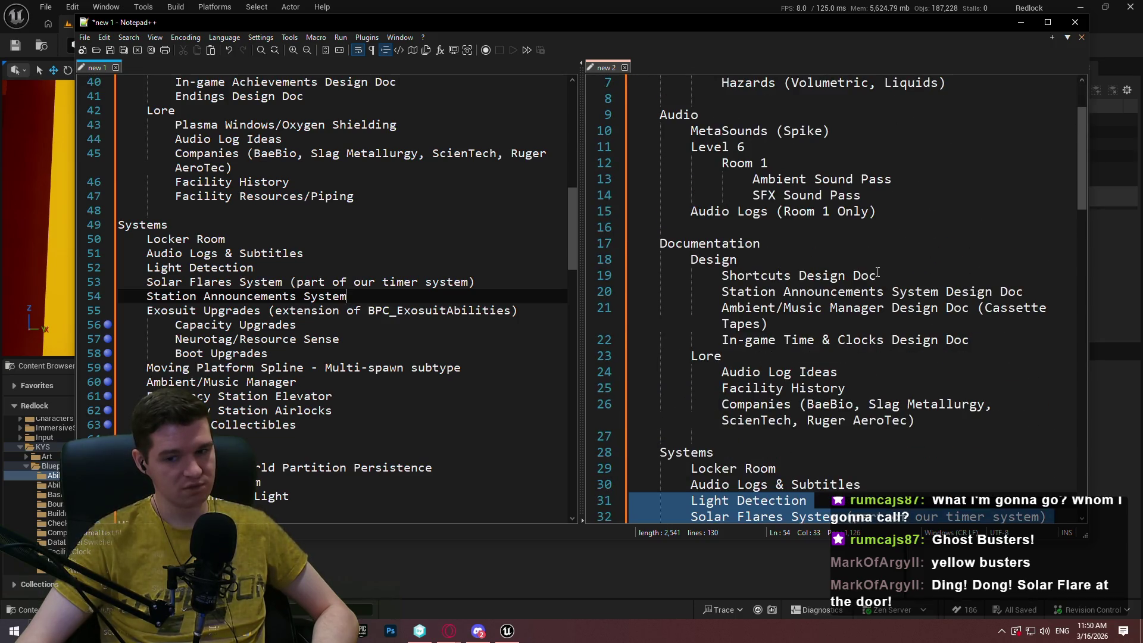
{"action": "scroll", "coordinate": [877, 272], "scroll_direction": "down", "scroll_amount": 1}
{"action": "scroll", "coordinate": [883, 264], "scroll_direction": "up", "scroll_amount": 3}
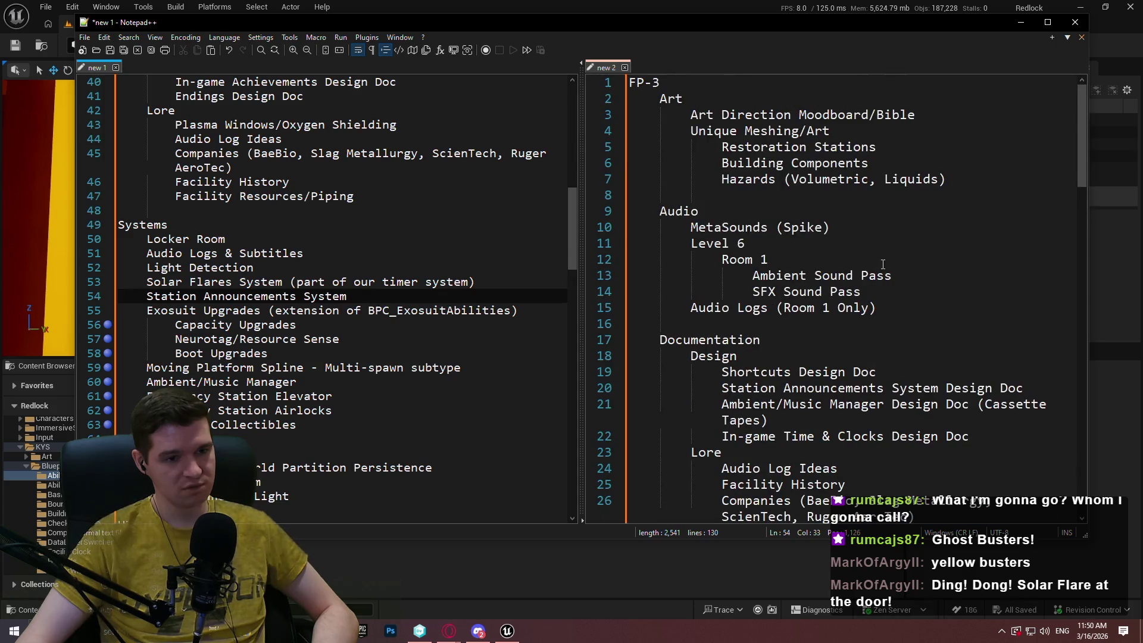
{"action": "left_click_drag", "start_coordinate": [1081, 110], "coordinate": [1082, 195]}
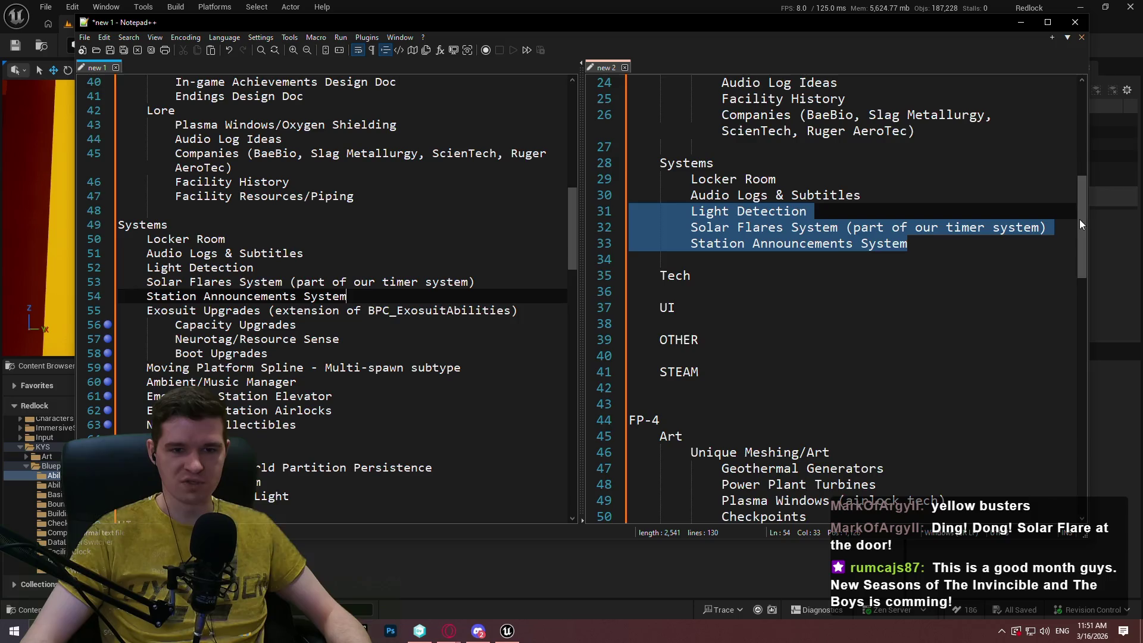
{"action": "left_click_drag", "start_coordinate": [1079, 220], "coordinate": [1080, 89]}
Append ' (Q2 2026)' to the FP-3 heading and copy the label.
{"action": "left_click", "coordinate": [668, 82]}
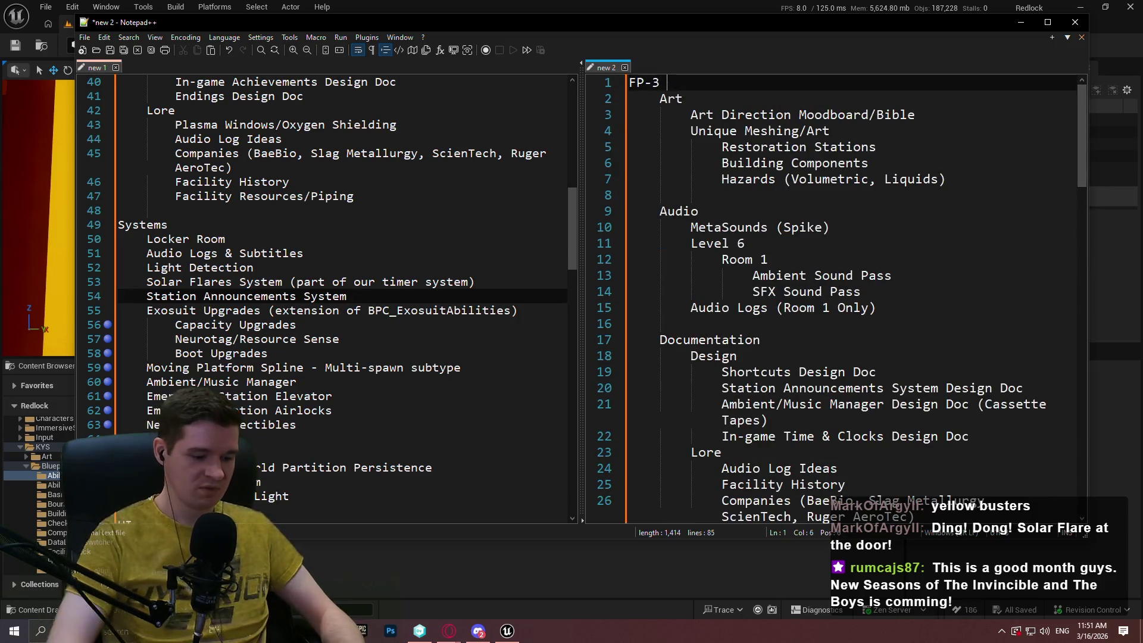
{"action": "type", "text": "("}
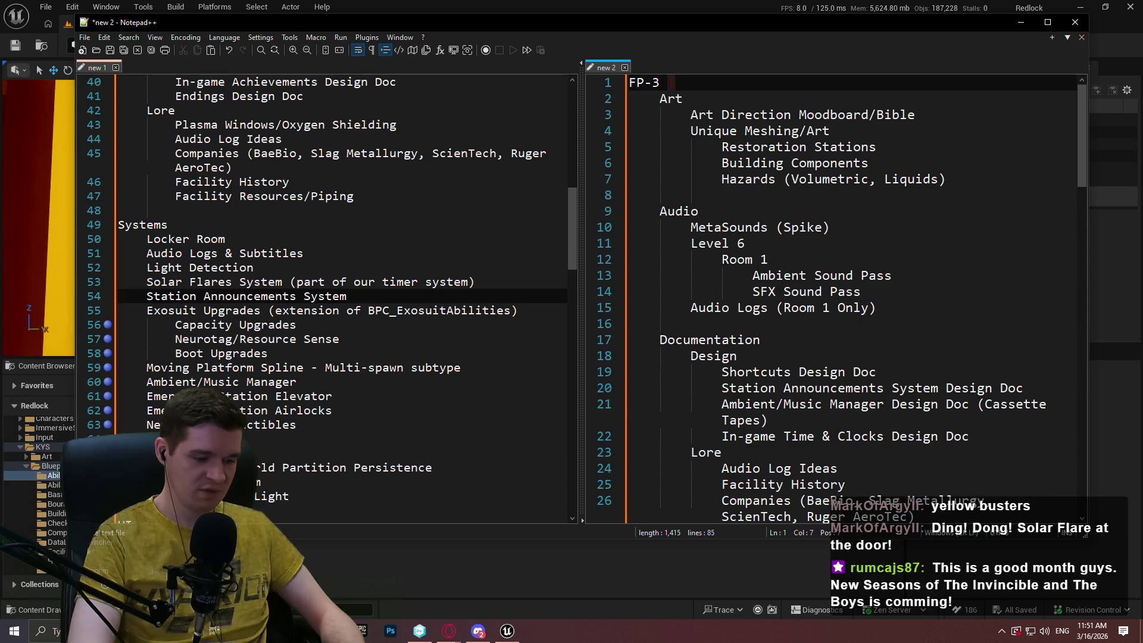
{"action": "type", "text": "Q"}
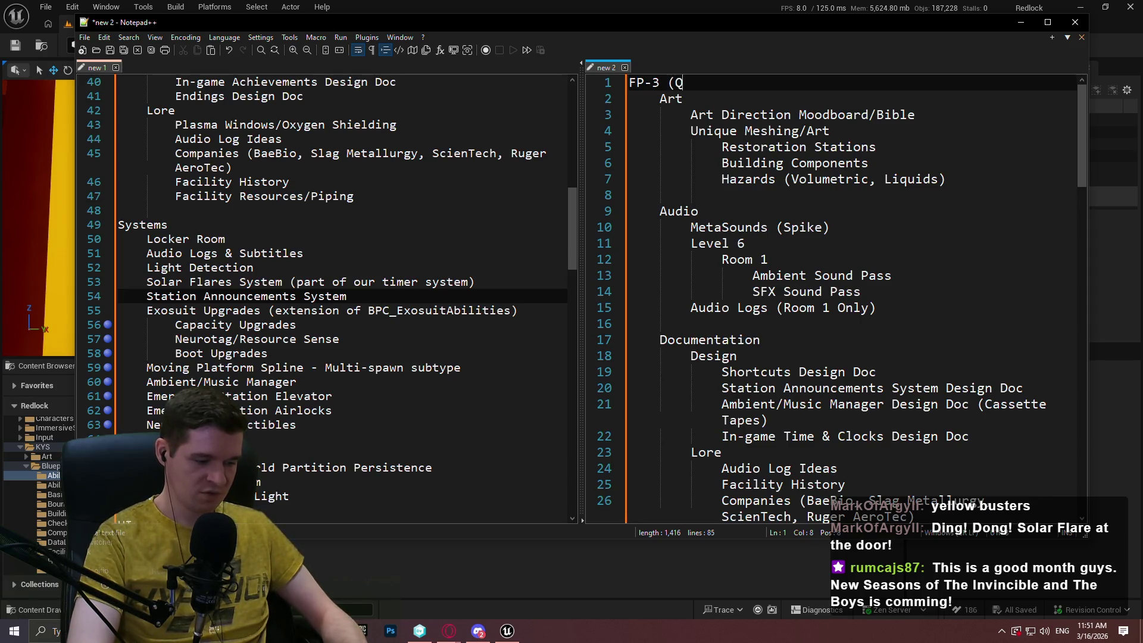
{"action": "type", "text": "2 202"}
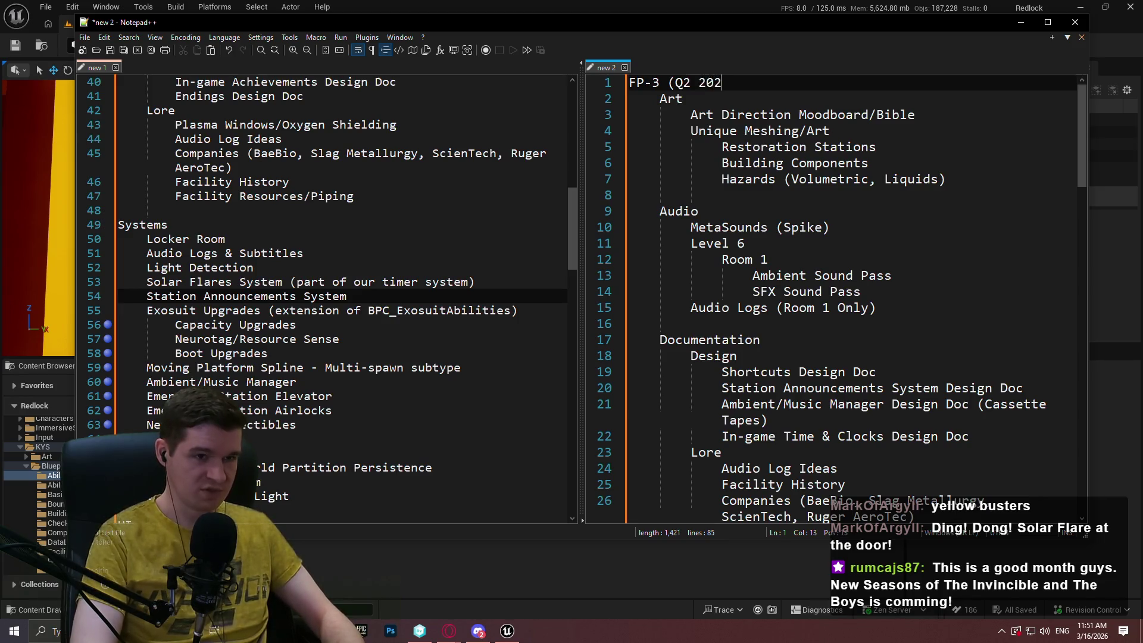
{"action": "type", "text": "6)"}
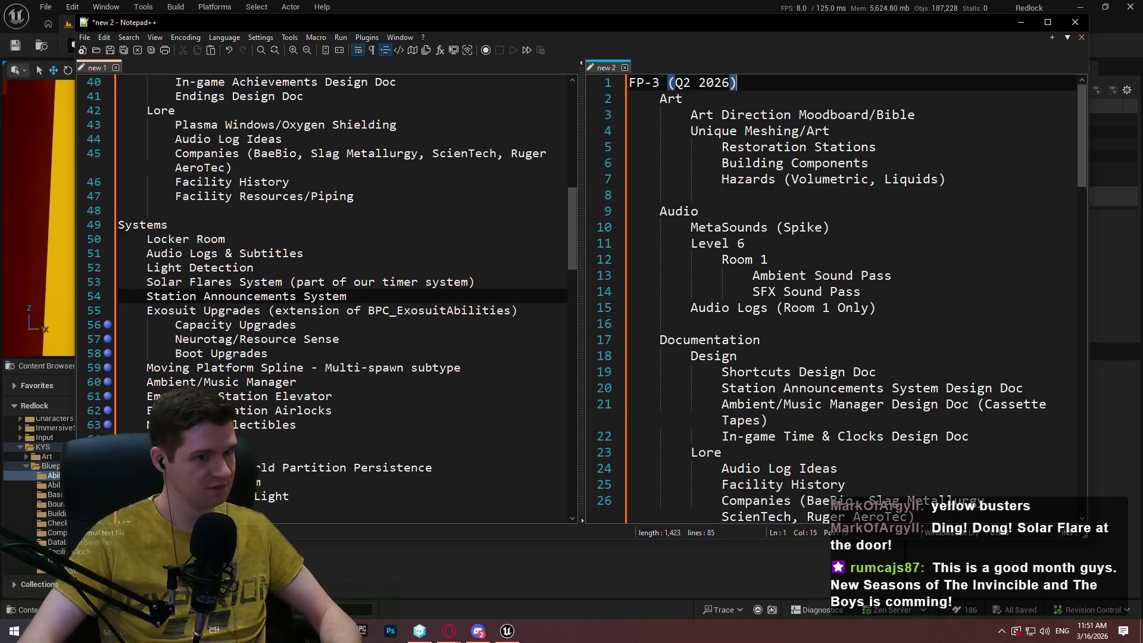
{"action": "left_click", "coordinate": [686, 84], "text": "shift"}
{"action": "left_click_drag", "start_coordinate": [687, 83], "coordinate": [660, 83]}
{"action": "key", "text": "ctrl+c"}
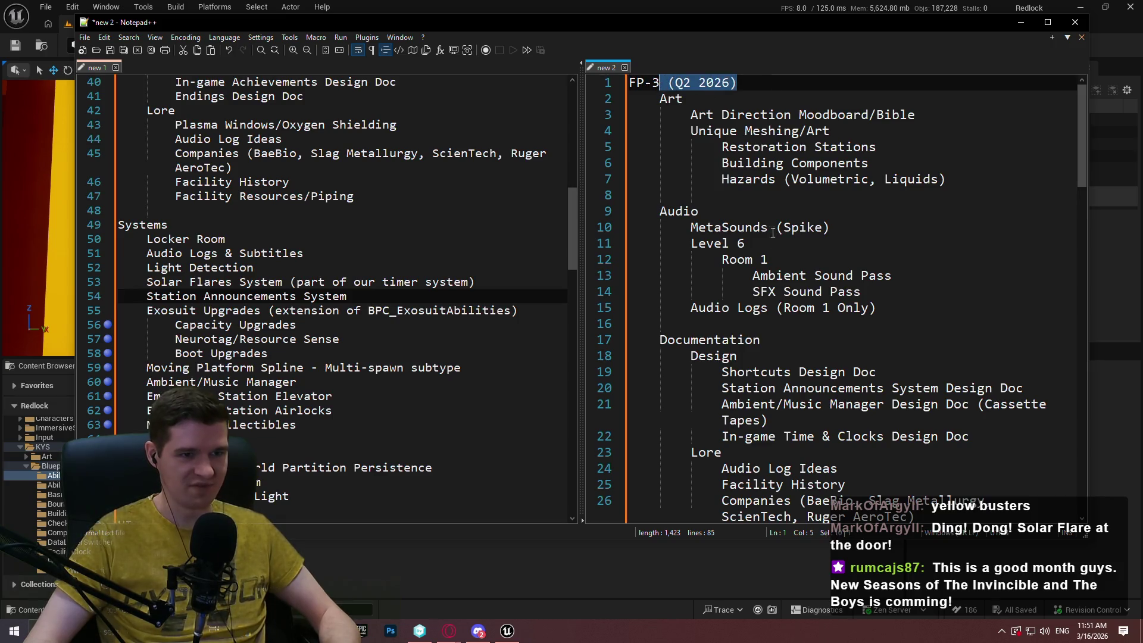
Paste the label after the FP-4 heading and change it to '(Q3 2026)'.
{"action": "scroll", "coordinate": [751, 394], "scroll_direction": "down", "scroll_amount": 9}
{"action": "left_click", "coordinate": [715, 420]}
{"action": "key", "text": "ctrl+v"}
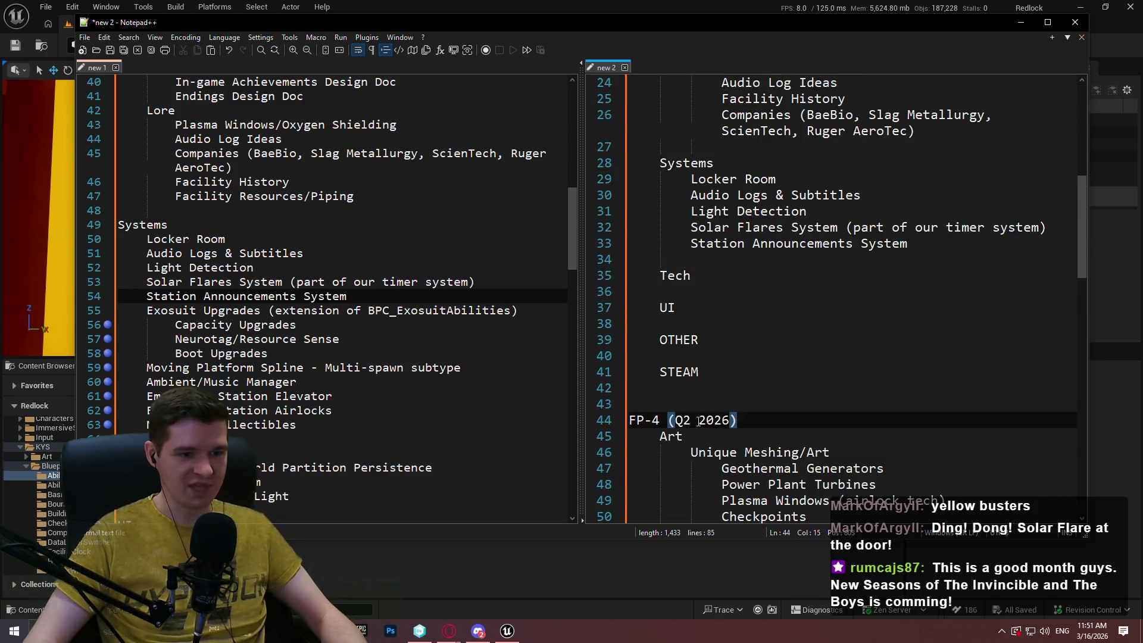
{"action": "left_click_drag", "start_coordinate": [691, 420], "coordinate": [683, 419]}
{"action": "type", "text": "3"}
{"action": "key", "text": "End"}
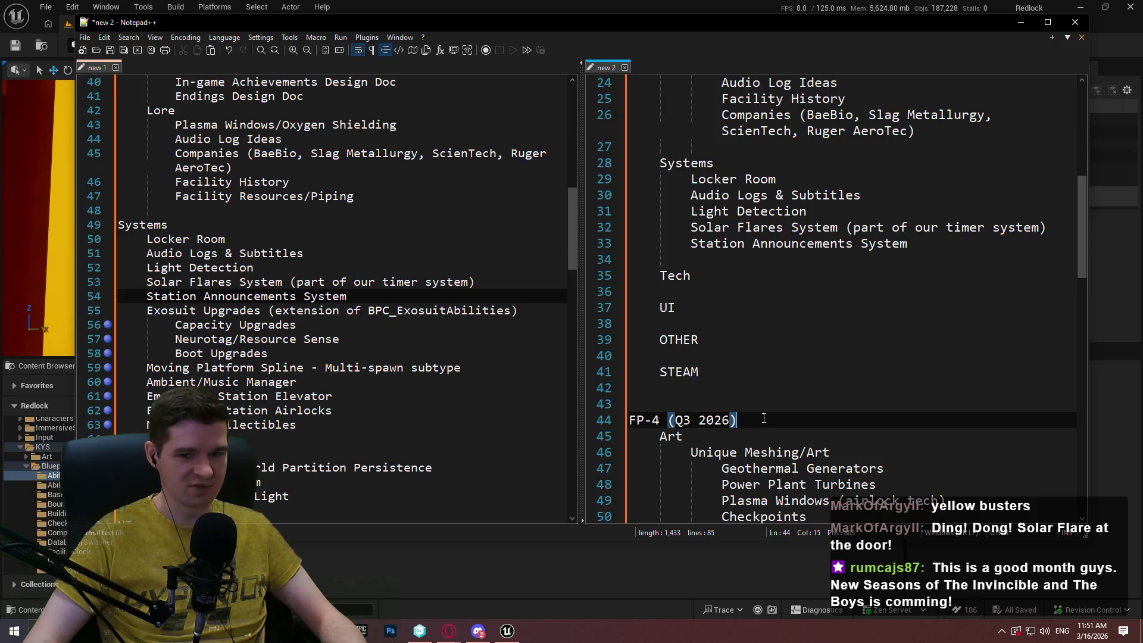
{"action": "left_click", "coordinate": [811, 307]}
{"action": "scroll", "coordinate": [1076, 142], "scroll_direction": "up", "scroll_amount": 7}
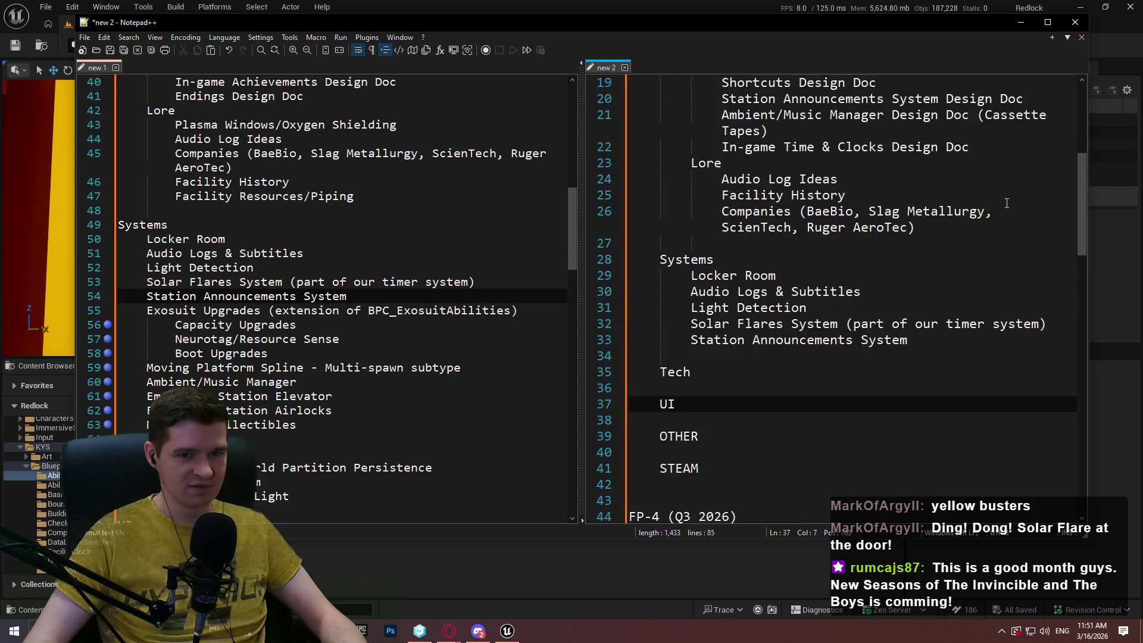
{"action": "scroll", "coordinate": [1076, 118], "scroll_direction": "up", "scroll_amount": 1}
{"action": "left_click", "coordinate": [1076, 162]}
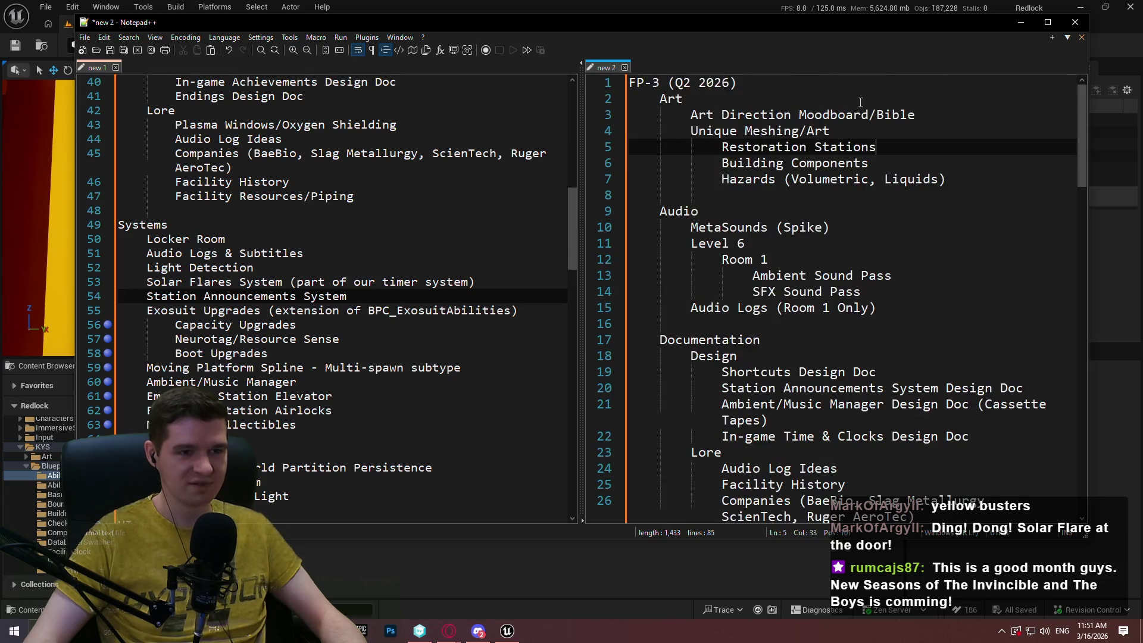
{"action": "left_click", "coordinate": [1076, 98]}
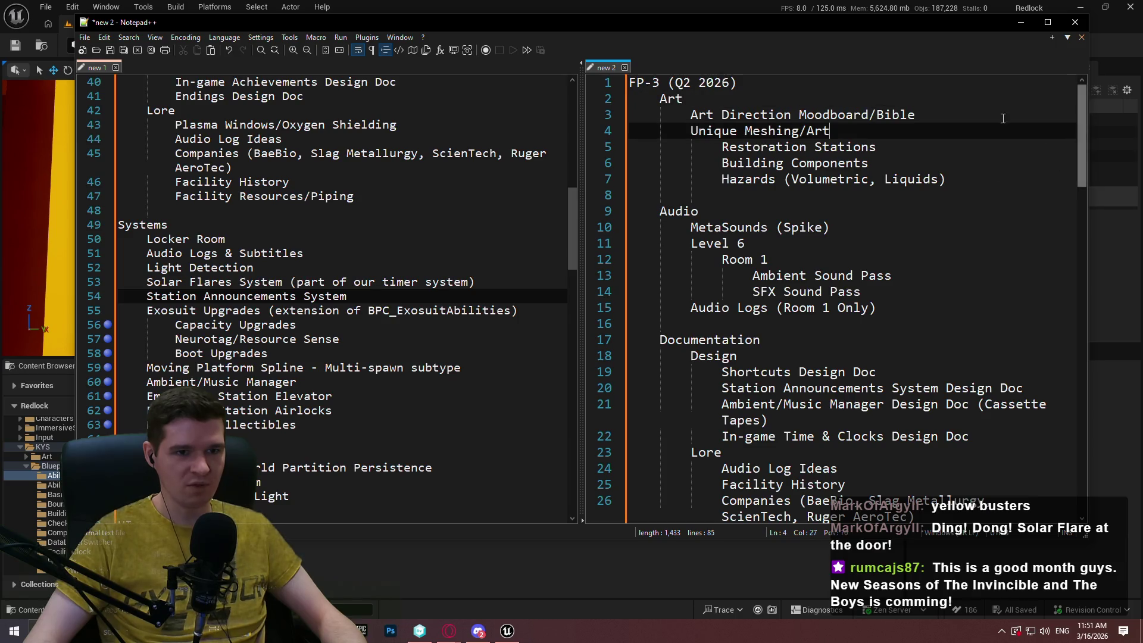
{"action": "left_click", "coordinate": [1077, 114]}
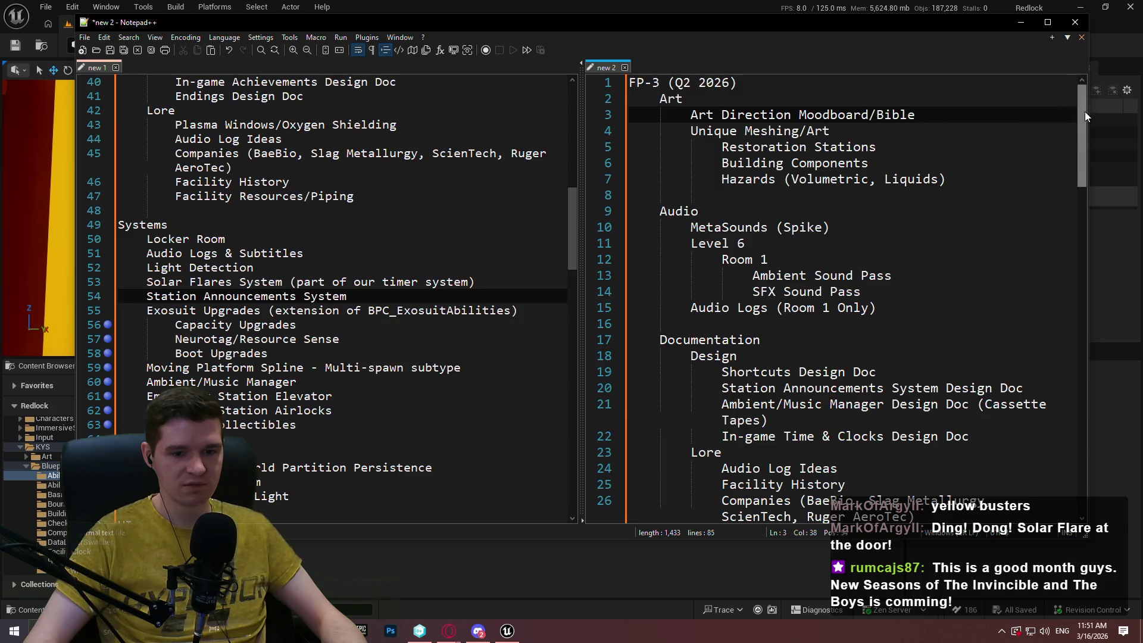
{"action": "left_click", "coordinate": [948, 176]}
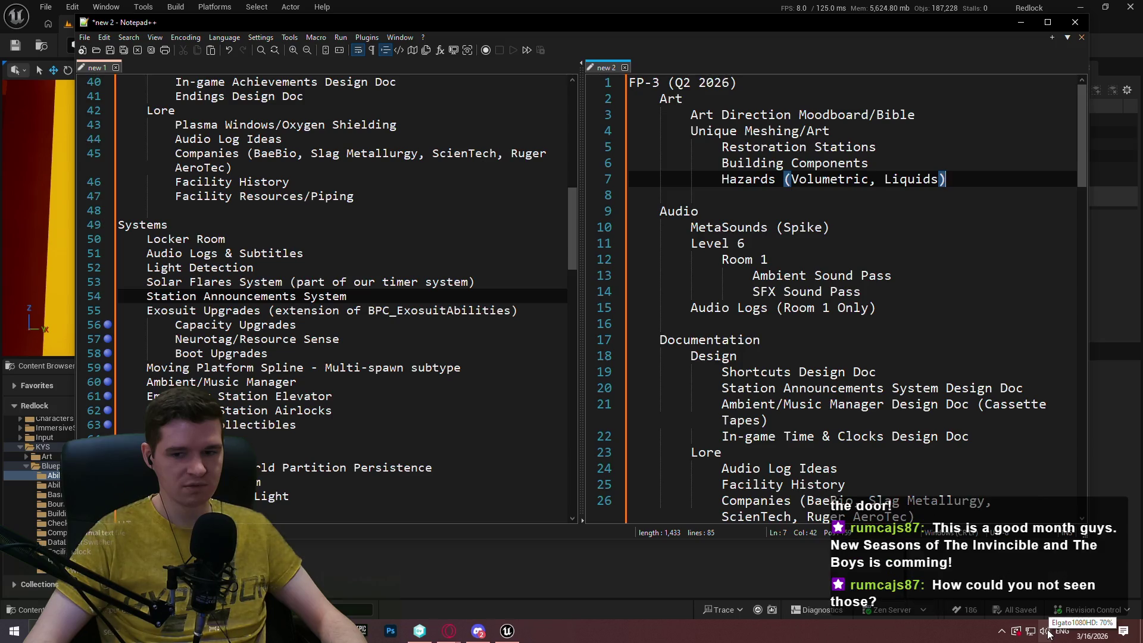
{"action": "left_click", "coordinate": [1062, 243]}
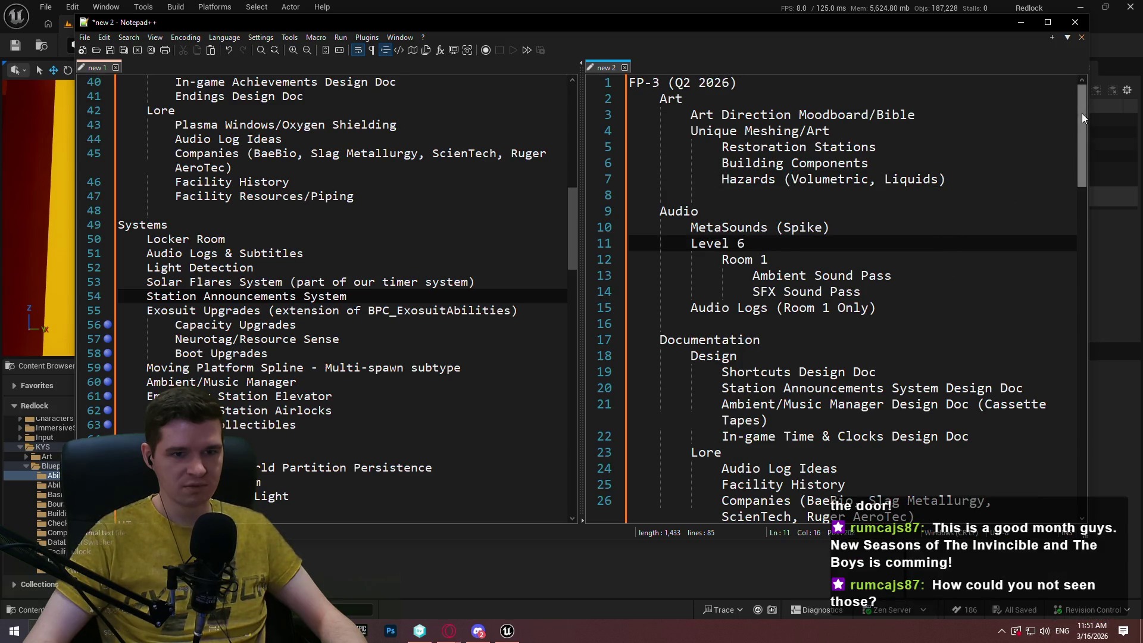
{"action": "scroll", "coordinate": [1058, 226], "scroll_direction": "down", "scroll_amount": 9}
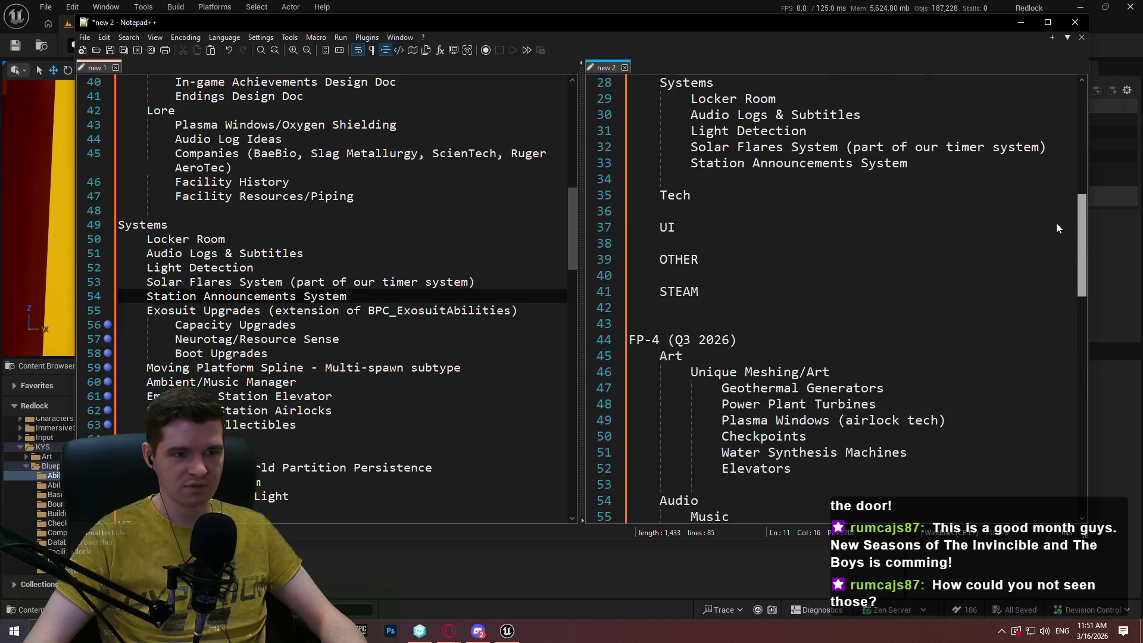
{"action": "scroll", "coordinate": [1048, 172], "scroll_direction": "up", "scroll_amount": 9}
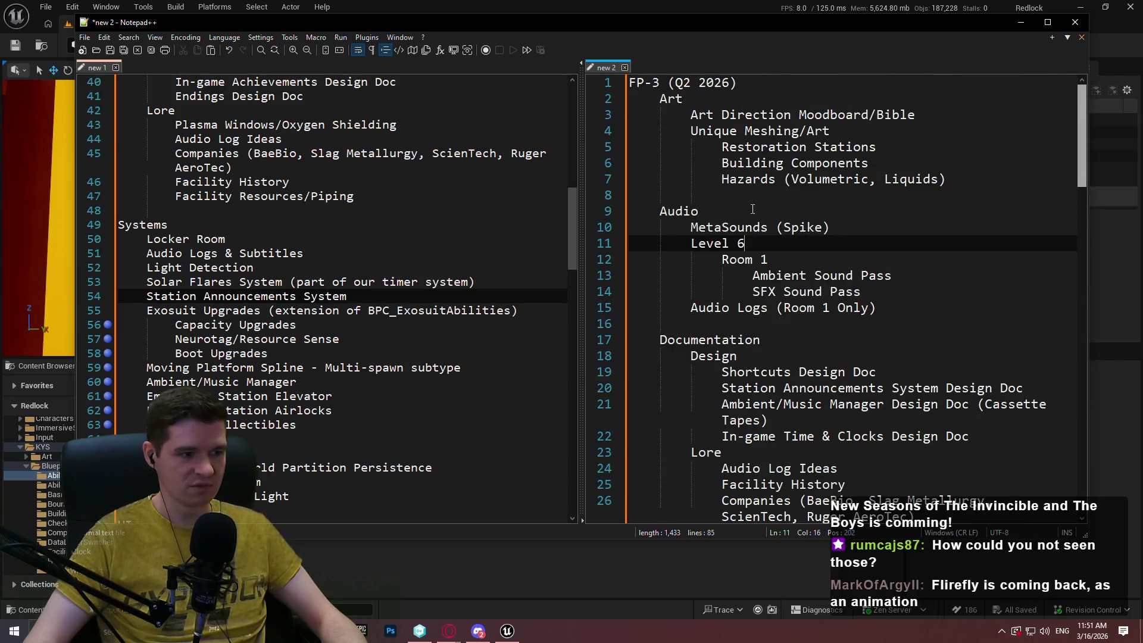
{"action": "scroll", "coordinate": [490, 257], "scroll_direction": "down", "scroll_amount": 2}
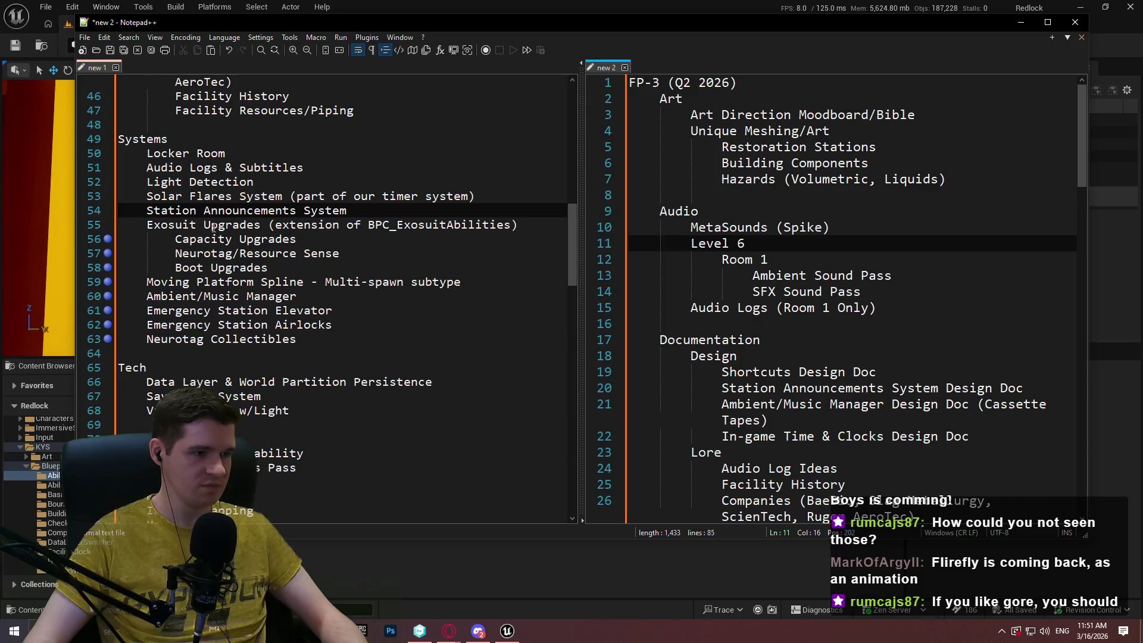
Select the Exosuit Upgrades line and its three sub-items (lines 55–58) in new 1.
{"action": "left_click_drag", "start_coordinate": [286, 272], "coordinate": [68, 221]}
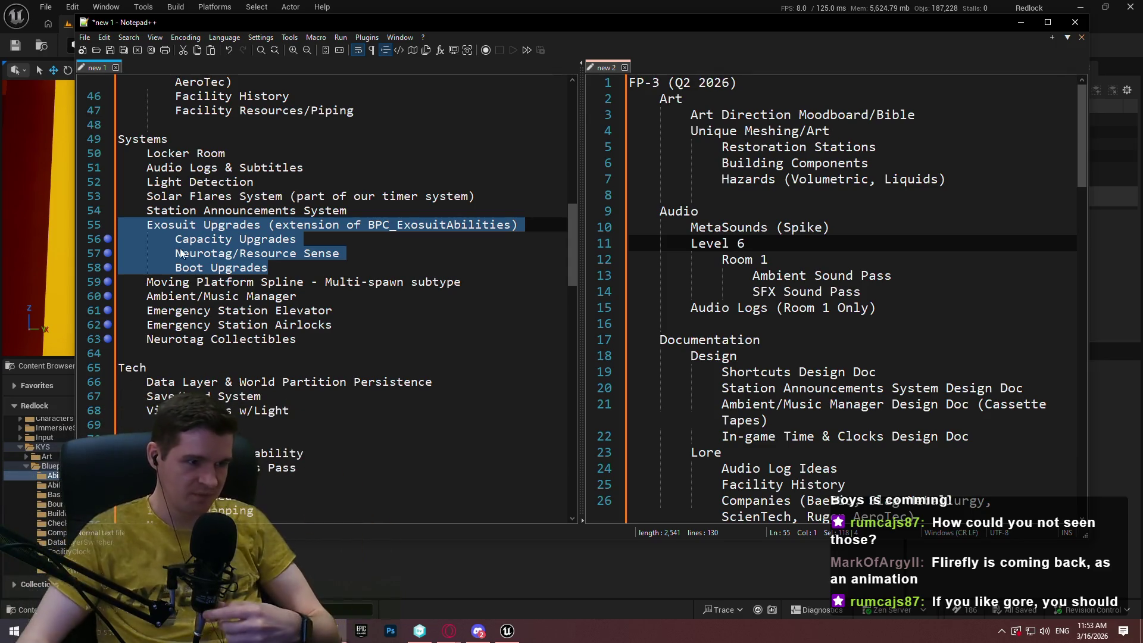
Reselect the Exosuit Upgrades block with its preceding line break in new 1.
{"action": "left_click", "coordinate": [269, 191]}
{"action": "left_click_drag", "start_coordinate": [268, 268], "coordinate": [95, 227]}
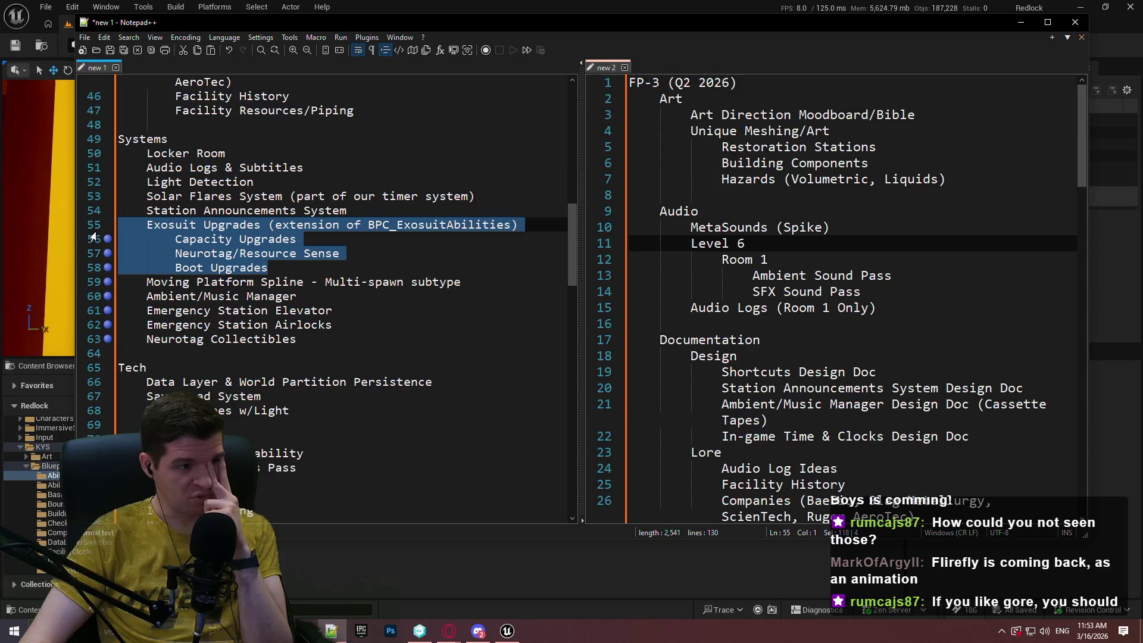
{"action": "left_click_drag", "start_coordinate": [268, 267], "coordinate": [398, 216]}
{"action": "key", "text": "ctrl+c"}
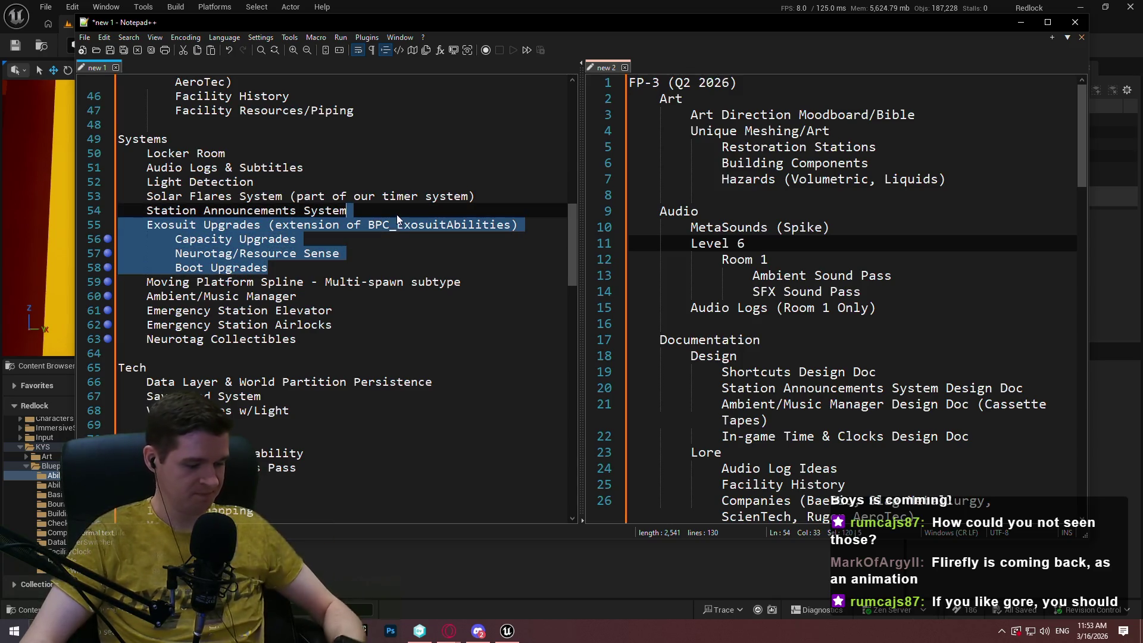
Paste the Exosuit Upgrades block under FP-4 Systems and indent its four lines one level.
{"action": "scroll", "coordinate": [953, 290], "scroll_direction": "down", "scroll_amount": 7}
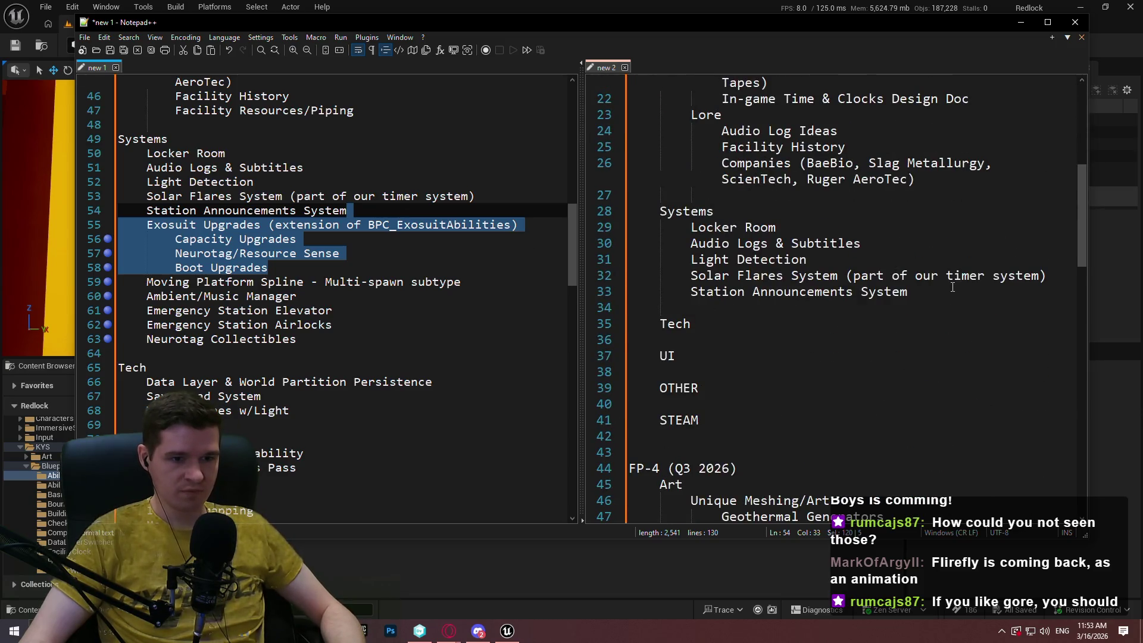
{"action": "scroll", "coordinate": [944, 301], "scroll_direction": "down", "scroll_amount": 11}
{"action": "left_click", "coordinate": [743, 407]}
{"action": "key", "text": "ctrl+v"}
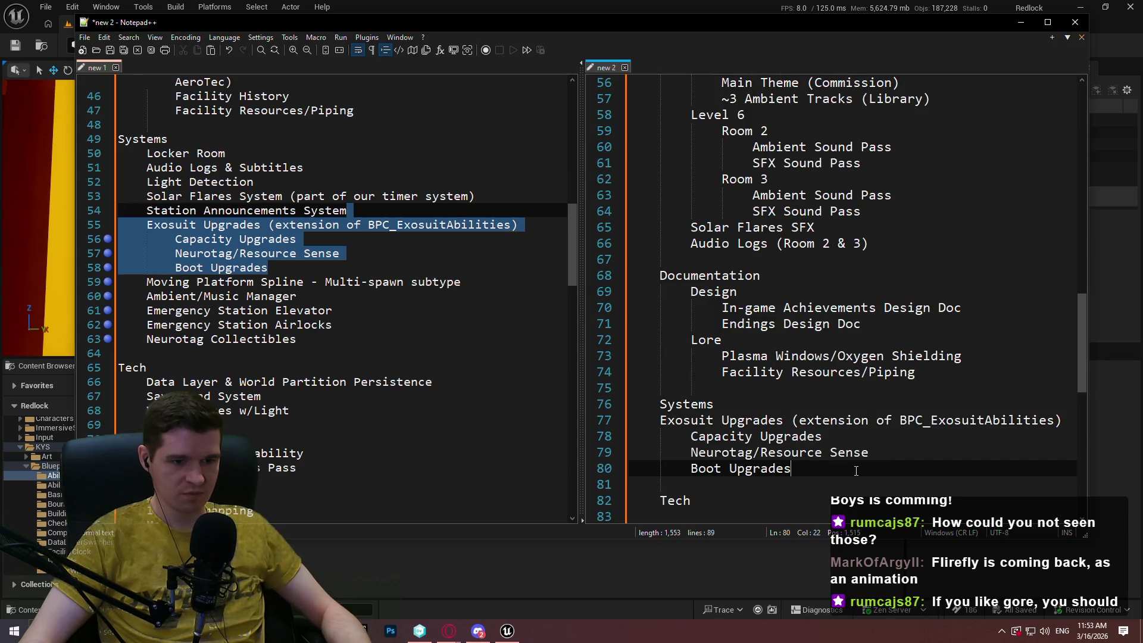
{"action": "left_click_drag", "start_coordinate": [857, 468], "coordinate": [598, 419]}
{"action": "key", "text": "Tab"}
{"action": "left_click", "coordinate": [886, 453]}
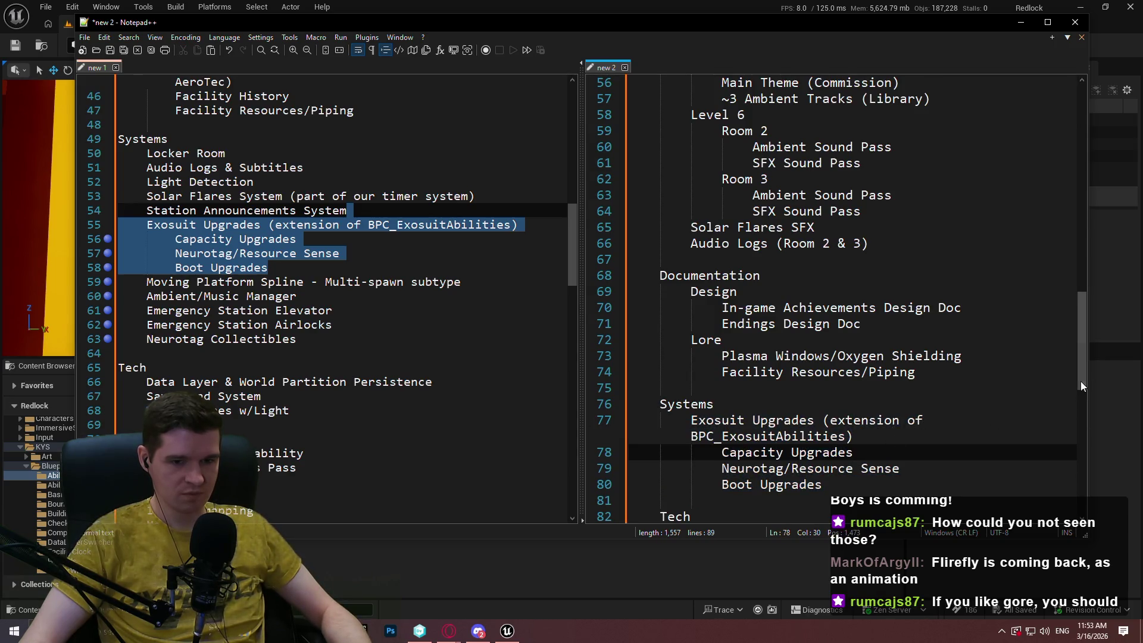
Widen the window and new 2 pane, then select Moving Platform Spline in new 1.
{"action": "left_click_drag", "start_coordinate": [1088, 384], "coordinate": [1131, 384]}
{"action": "mouse_move", "coordinate": [930, 22]}
{"action": "left_mouse_down"}
{"action": "mouse_move", "coordinate": [866, 26]}
{"action": "mouse_move", "coordinate": [896, 35]}
{"action": "left_mouse_up"}
{"action": "left_click_drag", "start_coordinate": [569, 154], "coordinate": [527, 158]}
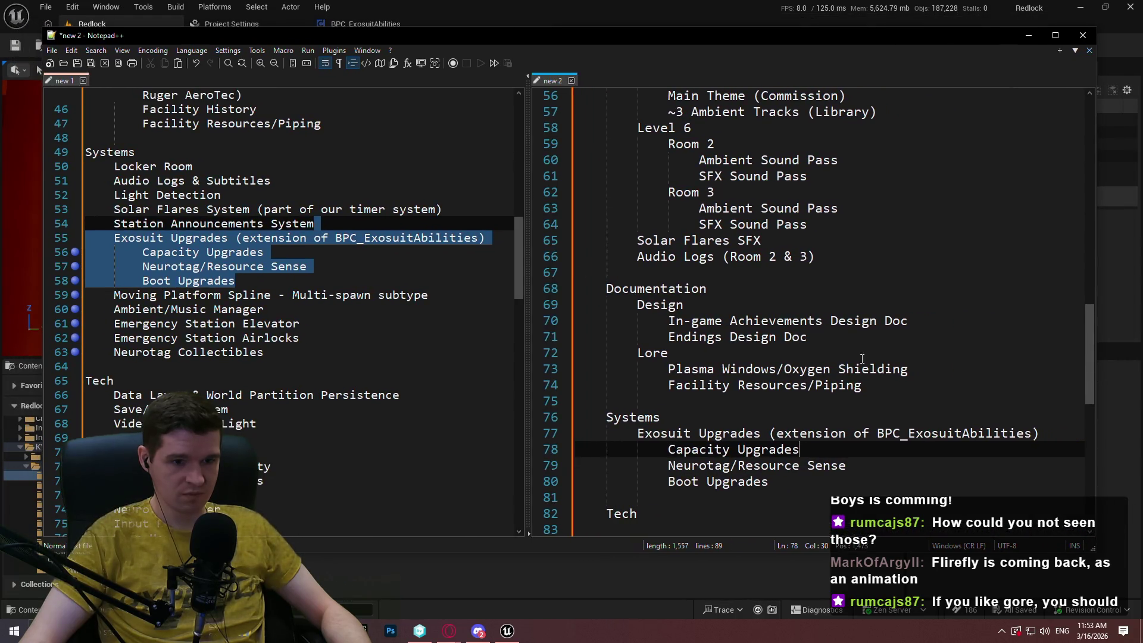
{"action": "left_click", "coordinate": [840, 357]}
{"action": "left_click", "coordinate": [864, 385]}
{"action": "scroll", "coordinate": [831, 342], "scroll_direction": "down", "scroll_amount": 1}
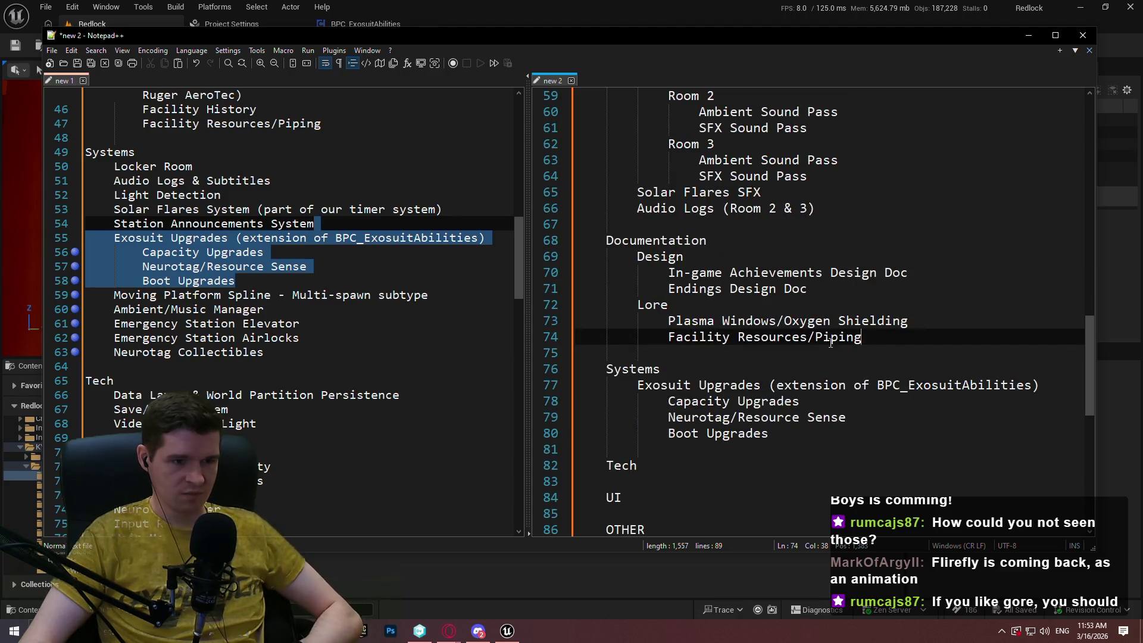
{"action": "left_click", "coordinate": [205, 309]}
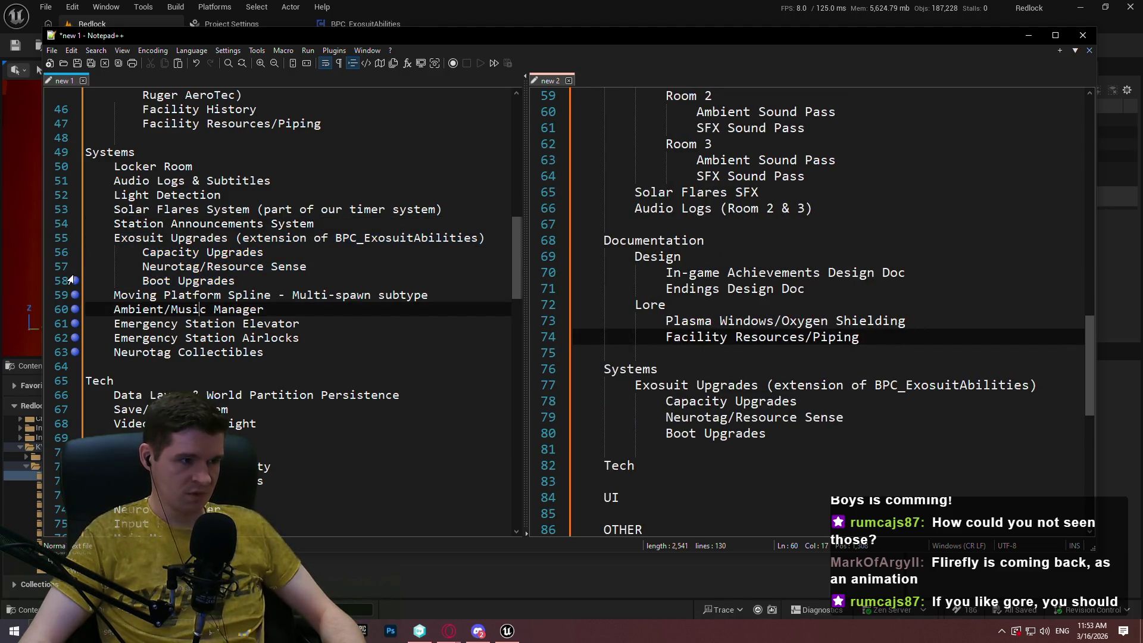
{"action": "left_click_drag", "start_coordinate": [459, 294], "coordinate": [113, 295]}
{"action": "key", "text": "ctrl+c"}
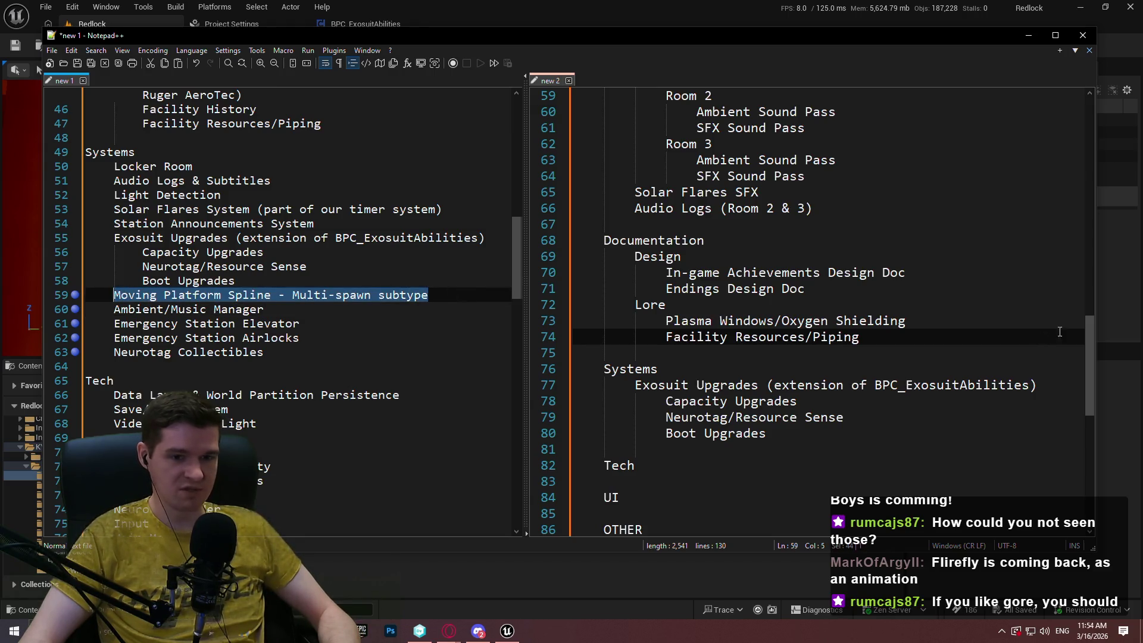
Add Moving Platform Spline - Multi-spawn subtype on a new line after Station Announcements System.
{"action": "left_click_drag", "start_coordinate": [1091, 340], "coordinate": [1097, 188]}
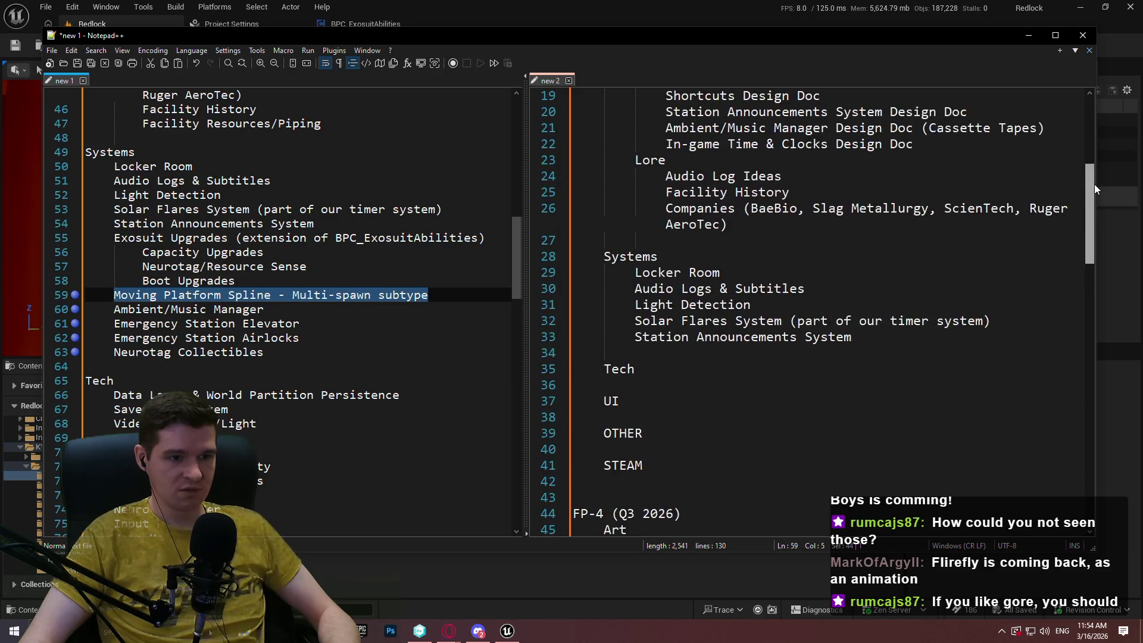
{"action": "left_click", "coordinate": [896, 337]}
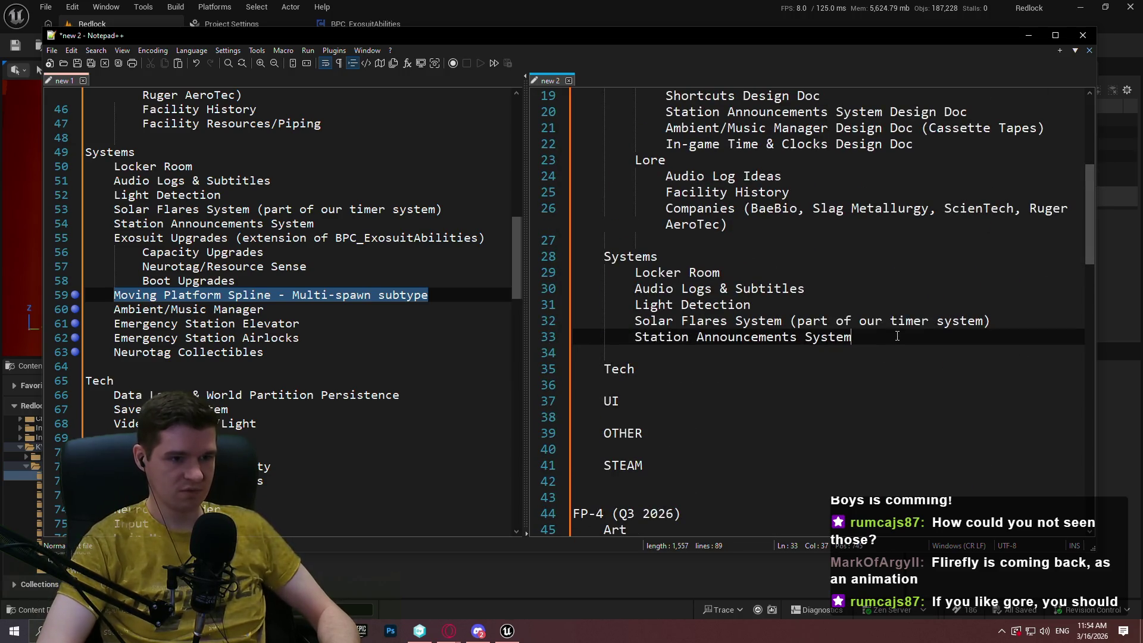
{"action": "key", "text": "Return"}
{"action": "key", "text": "ctrl+v"}
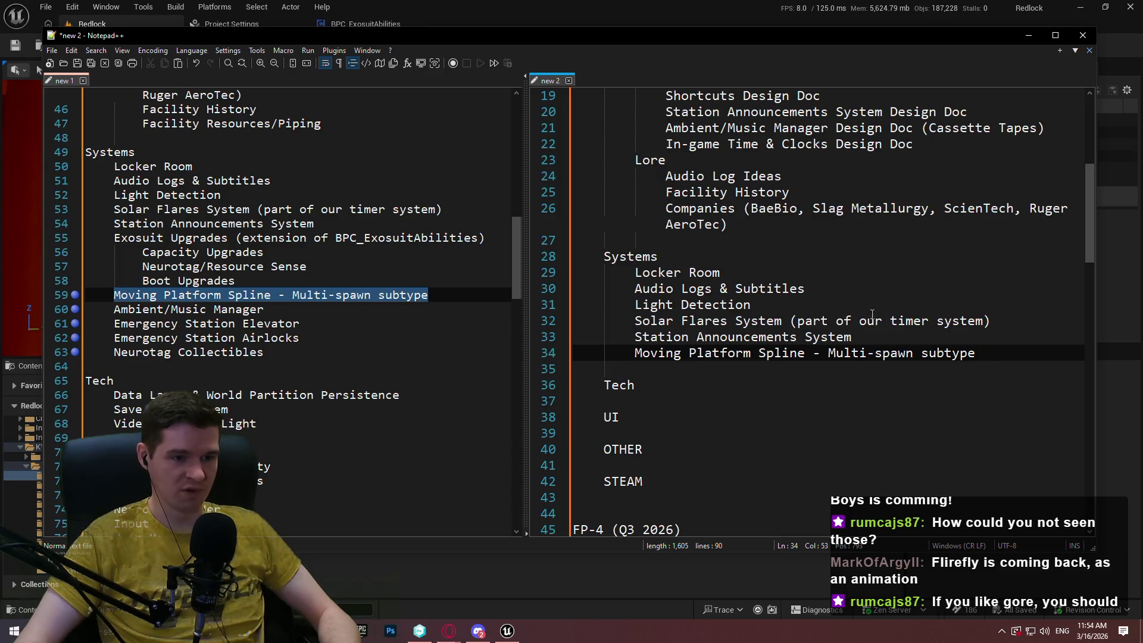
Move Station Announcements System out of FP-3 to below Boot Upgrades in FP-4.
{"action": "left_click", "coordinate": [878, 318]}
{"action": "left_click", "coordinate": [865, 331]}
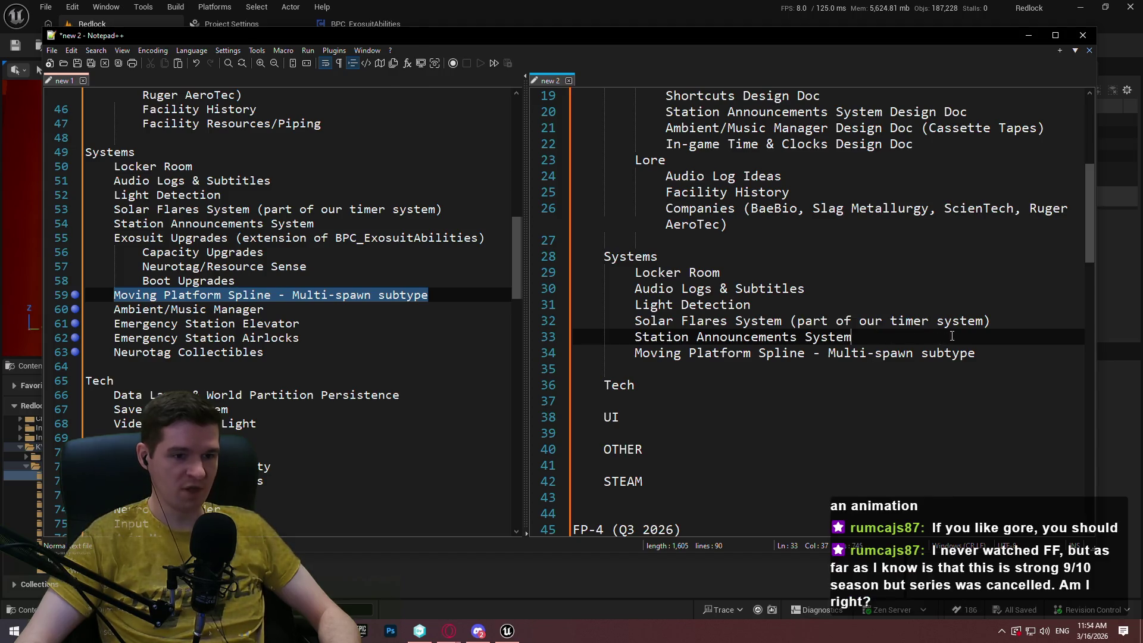
{"action": "mouse_move", "coordinate": [980, 331]}
{"action": "left_mouse_down"}
{"action": "mouse_move", "coordinate": [1054, 309]}
{"action": "mouse_move", "coordinate": [1055, 323]}
{"action": "left_mouse_up"}
{"action": "key", "text": "ctrl+c"}
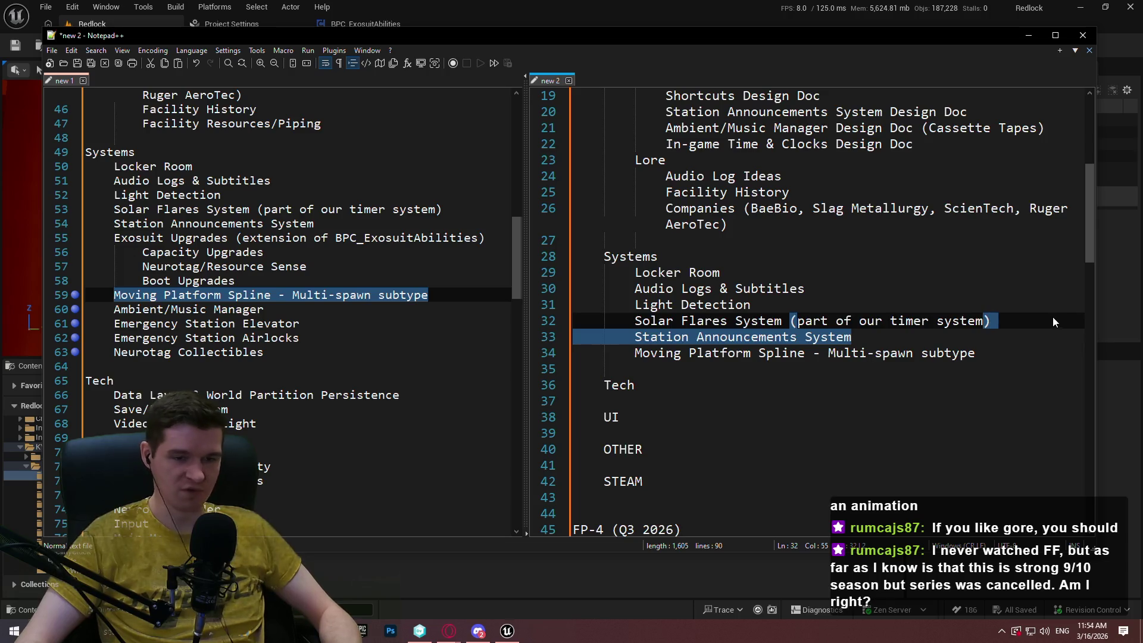
{"action": "key", "text": "Delete"}
{"action": "left_click_drag", "start_coordinate": [1085, 208], "coordinate": [1084, 374]}
{"action": "left_click", "coordinate": [804, 369]}
{"action": "key", "text": "ctrl+v"}
Select the Moving Platform Spline line in the new 2 list.
{"action": "mouse_move", "coordinate": [1089, 330]}
{"action": "left_mouse_down"}
{"action": "mouse_move", "coordinate": [1100, 137]}
{"action": "mouse_move", "coordinate": [1104, 160]}
{"action": "mouse_move", "coordinate": [1088, 151]}
{"action": "mouse_move", "coordinate": [1108, 105]}
{"action": "mouse_move", "coordinate": [1110, 156]}
{"action": "left_mouse_up"}
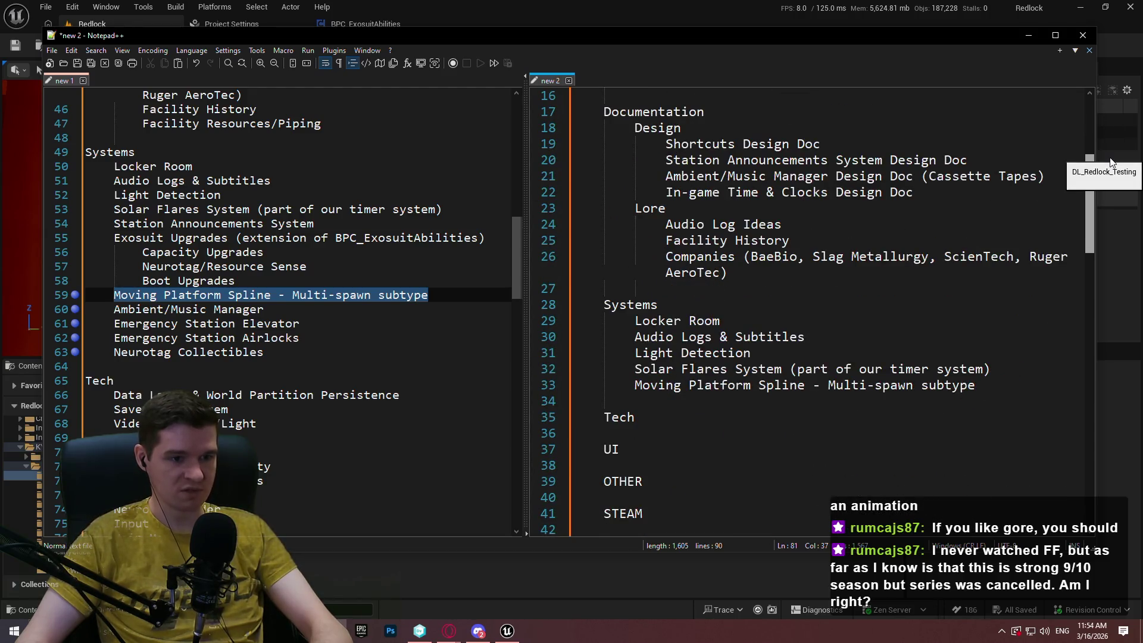
{"action": "left_click_drag", "start_coordinate": [1110, 160], "coordinate": [1110, 163]}
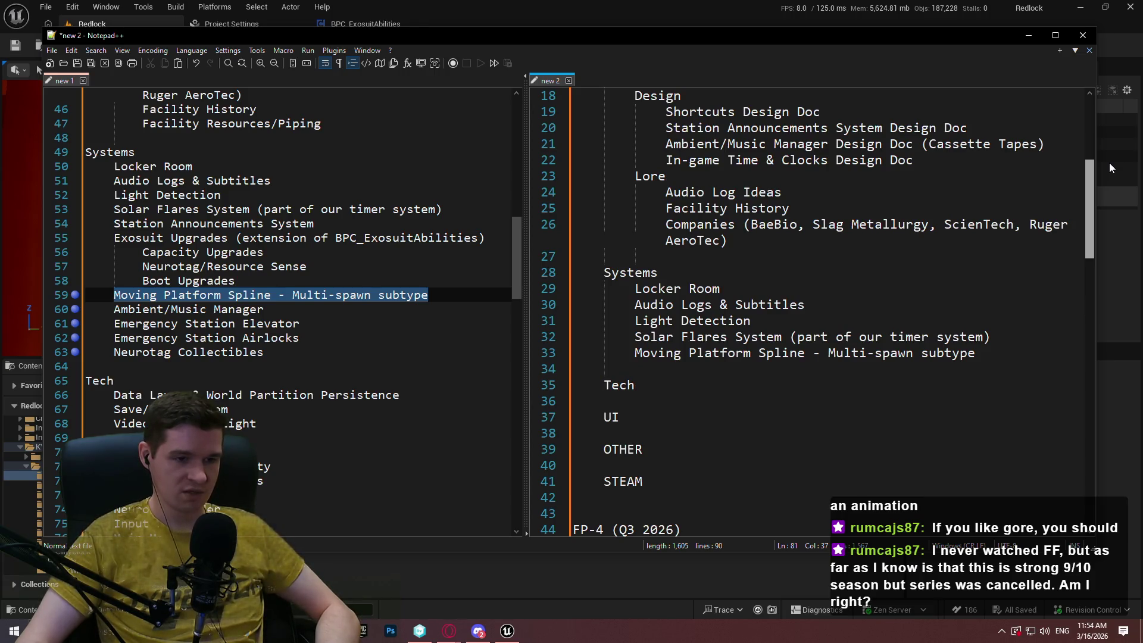
{"action": "left_click_drag", "start_coordinate": [976, 353], "coordinate": [635, 354]}
{"action": "left_click_drag", "start_coordinate": [976, 353], "coordinate": [635, 353]}
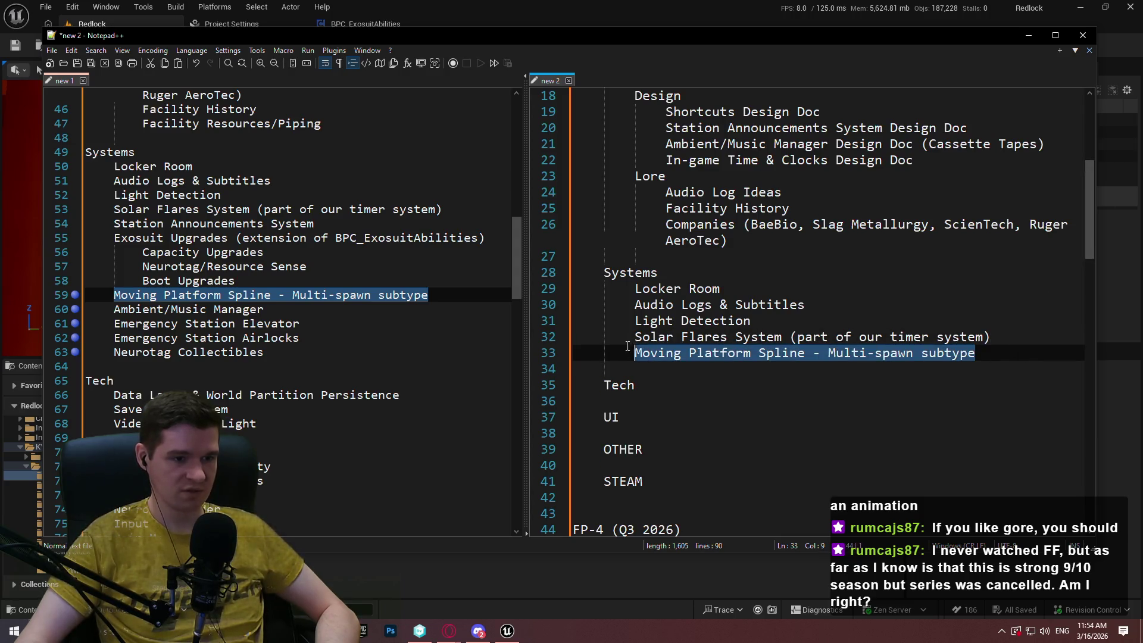
Select the Ambient/Music Manager line in new 1.
{"action": "left_click", "coordinate": [314, 312]}
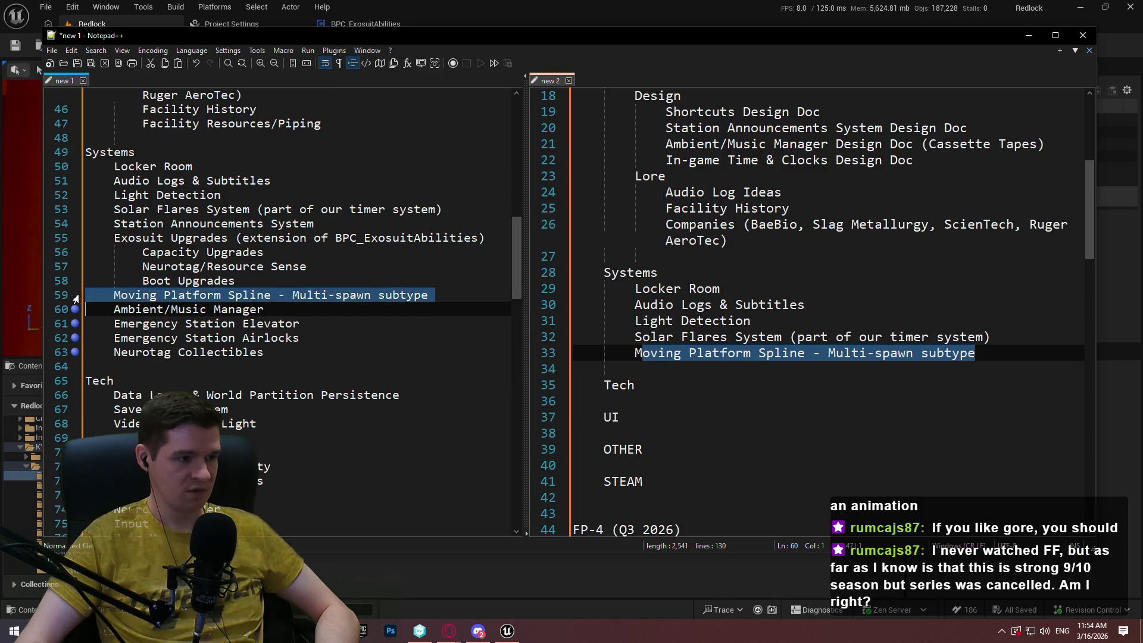
{"action": "mouse_move", "coordinate": [315, 314]}
{"action": "left_mouse_down"}
{"action": "mouse_move", "coordinate": [297, 324]}
{"action": "mouse_move", "coordinate": [262, 310]}
{"action": "mouse_move", "coordinate": [116, 309]}
{"action": "left_mouse_up"}
{"action": "key", "text": "ctrl+c"}
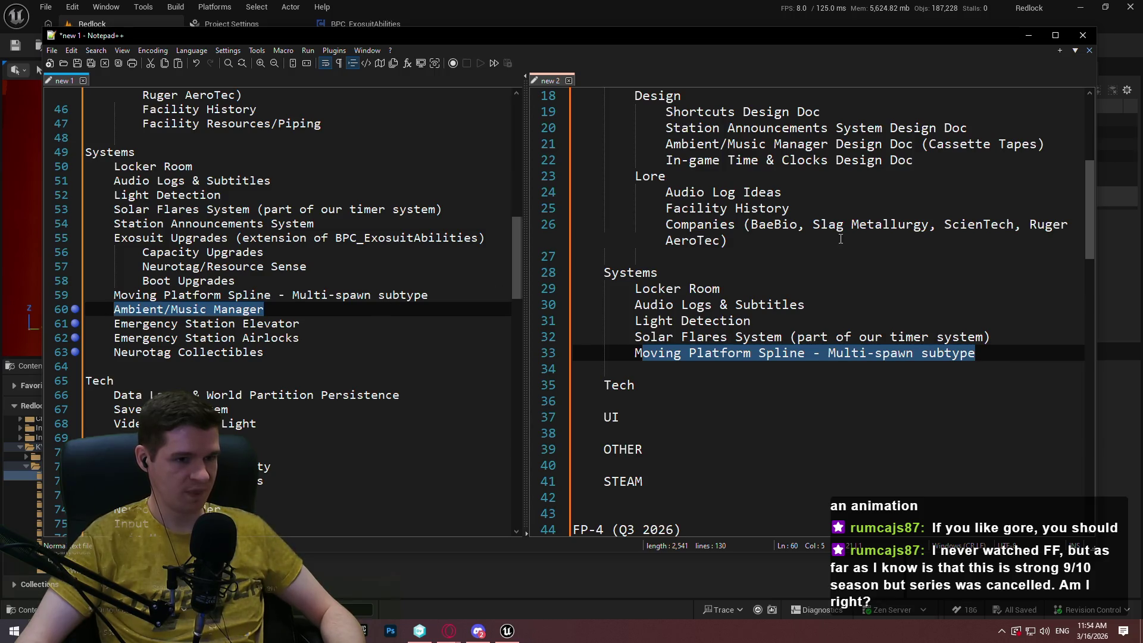
{"action": "scroll", "coordinate": [940, 366], "scroll_direction": "down", "scroll_amount": 15}
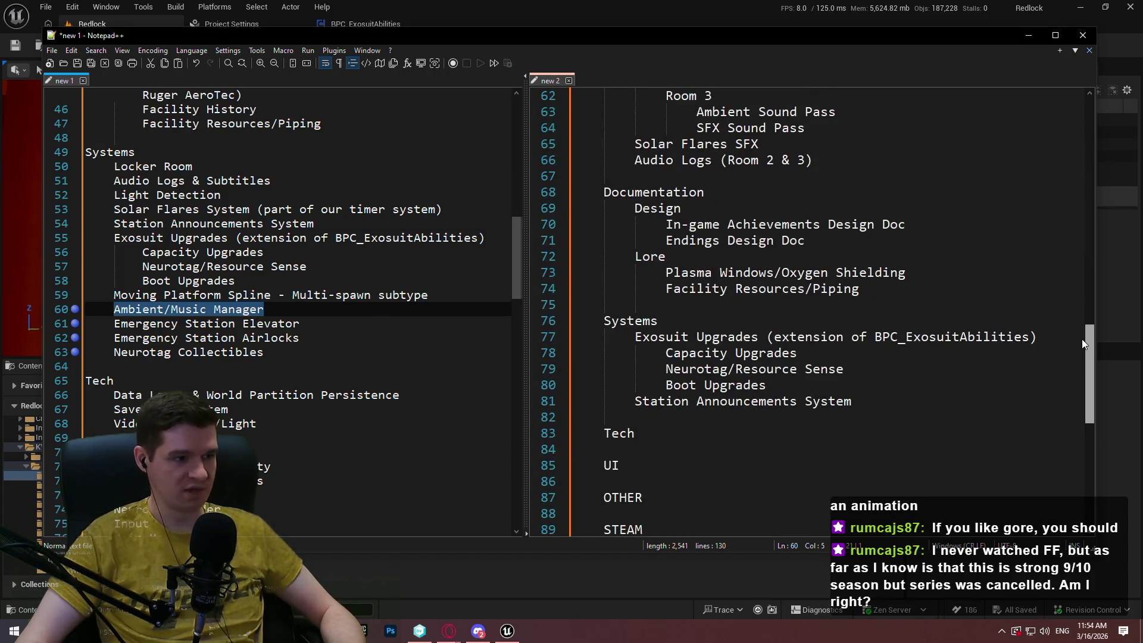
Paste Ambient/Music Manager below Station Announcements System in FP-4, then switch to Unreal Editor.
{"action": "left_click", "coordinate": [893, 402]}
{"action": "key", "text": "Return"}
{"action": "key", "text": "ctrl+v"}
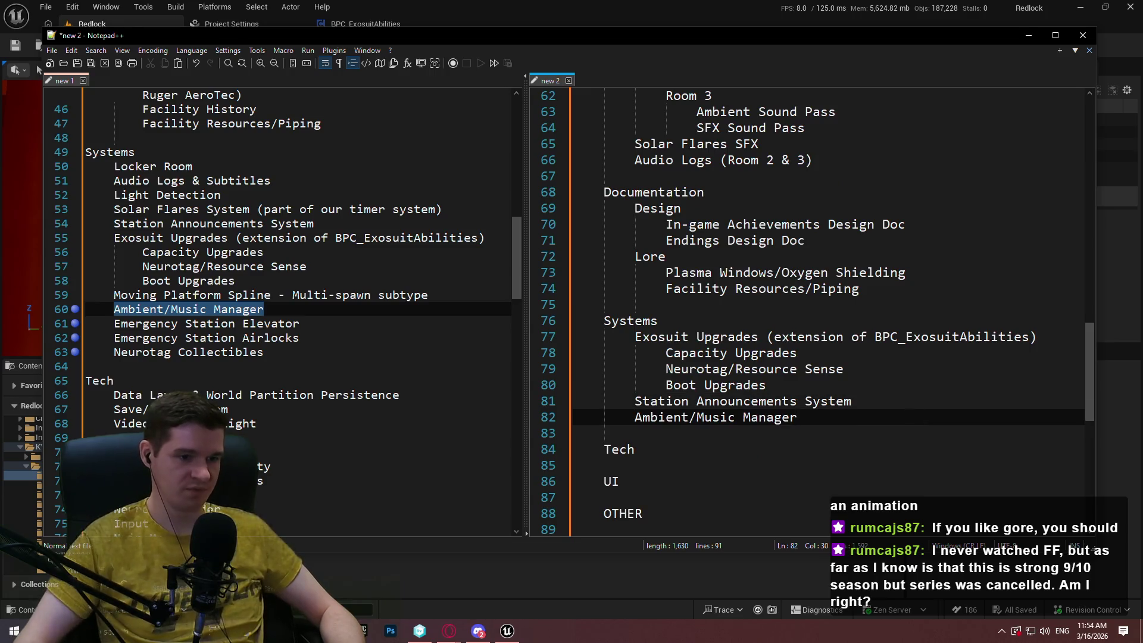
{"action": "left_click", "coordinate": [324, 327]}
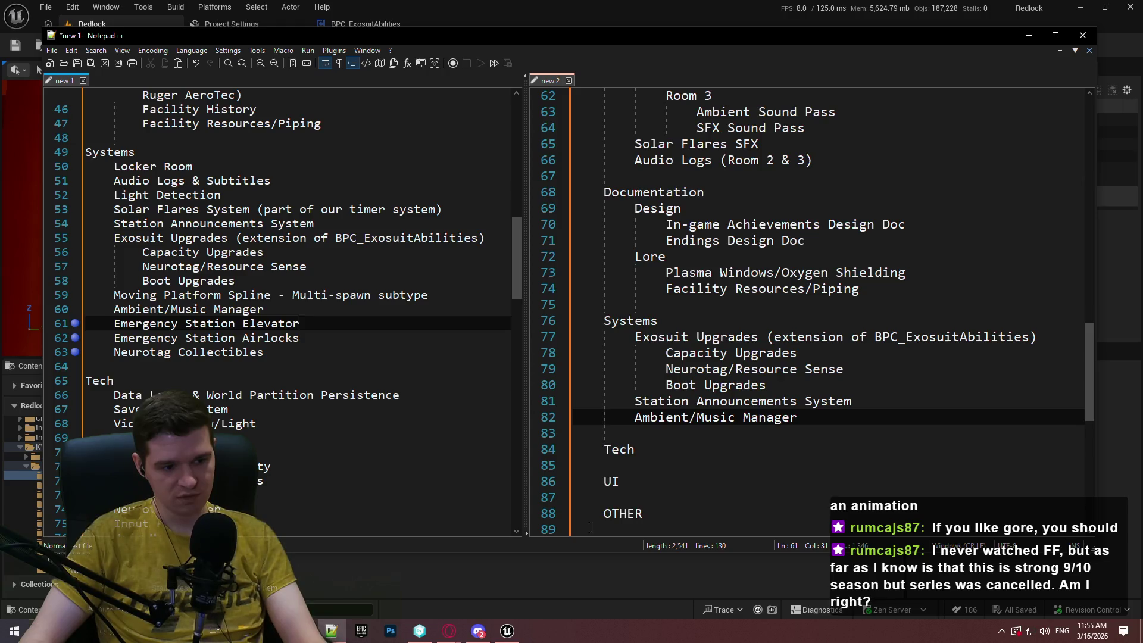
{"action": "left_click", "coordinate": [507, 630]}
Raise camera speed, go full-screen with F11, frame the pole, and start an 838x887 Lightshot capture.
{"action": "scroll", "coordinate": [452, 218], "scroll_direction": "up", "scroll_amount": 3}
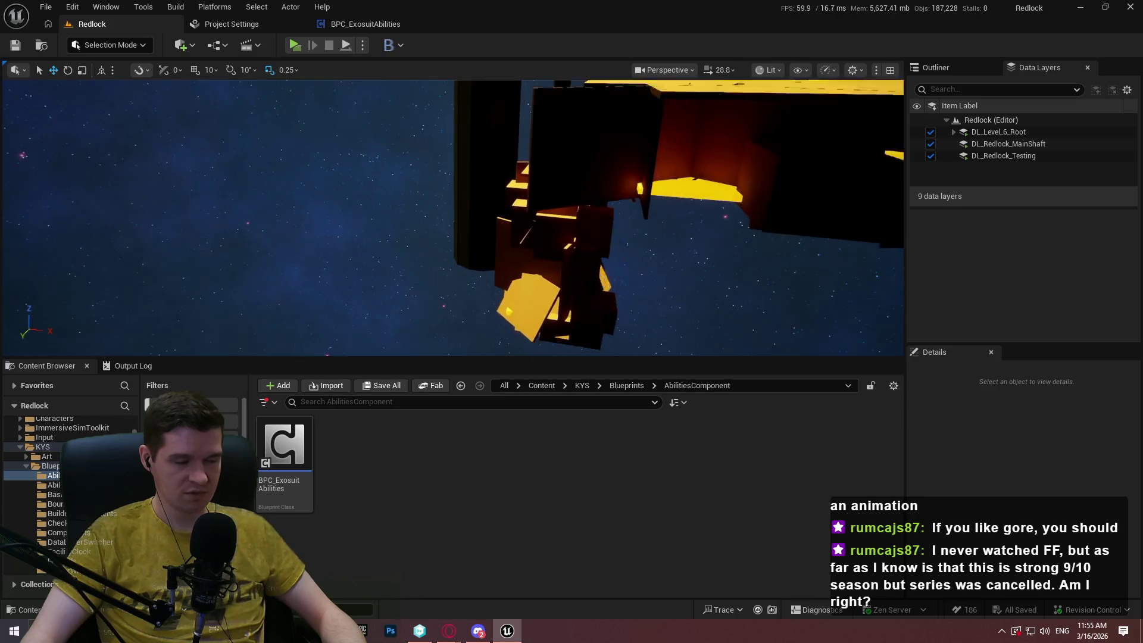
{"action": "scroll", "coordinate": [452, 217], "scroll_direction": "up", "scroll_amount": 3}
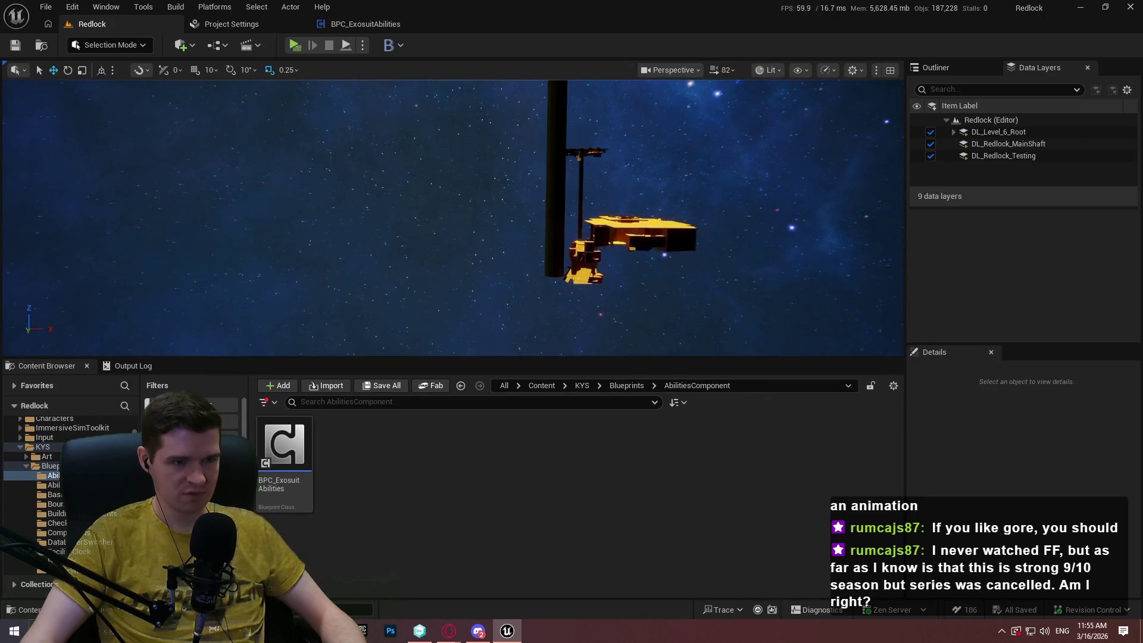
{"action": "key", "text": "F11"}
{"action": "key", "text": "f"}
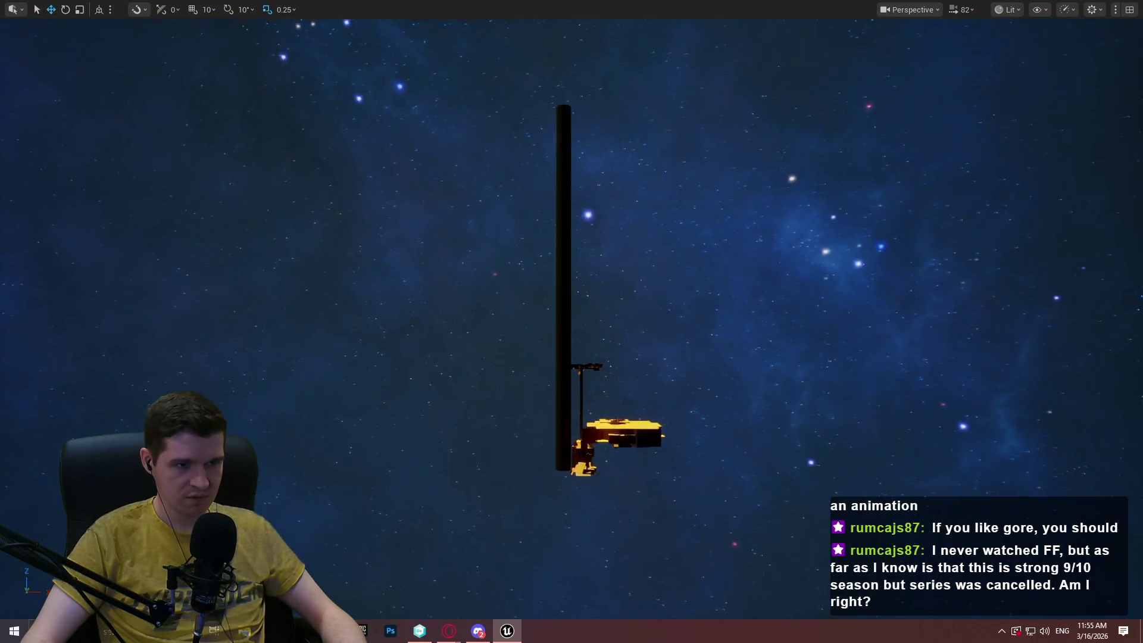
{"action": "key", "text": "Print"}
{"action": "left_click_drag", "start_coordinate": [369, 18], "coordinate": [868, 546]}
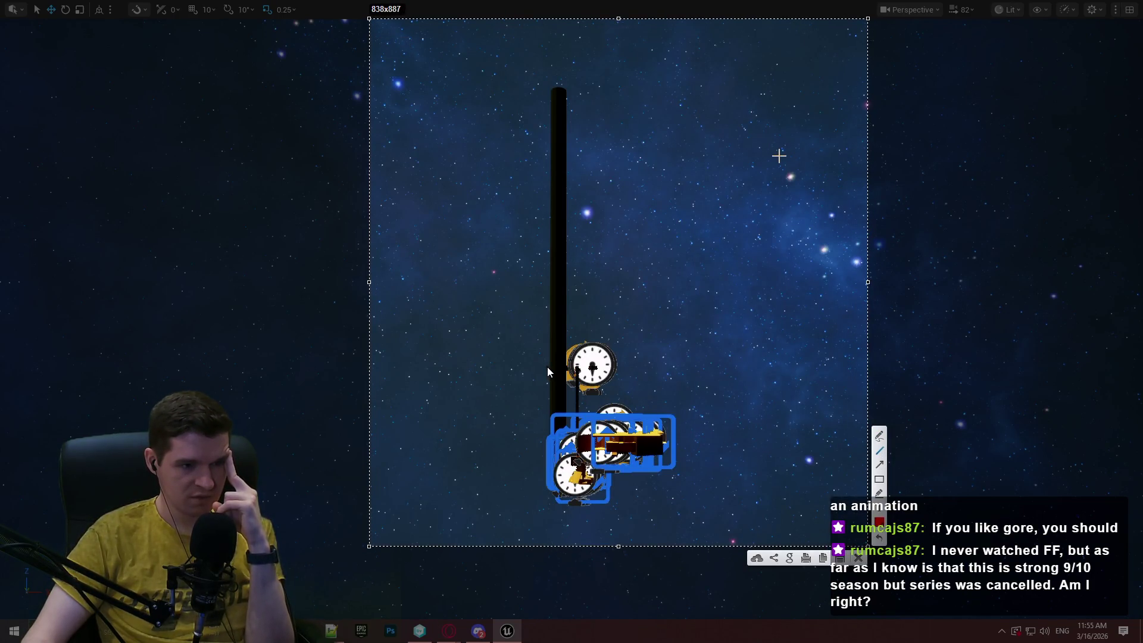
Draw a short red line at the pole and five red boxes alternating left and right along it.
{"action": "left_click_drag", "start_coordinate": [543, 374], "coordinate": [574, 376]}
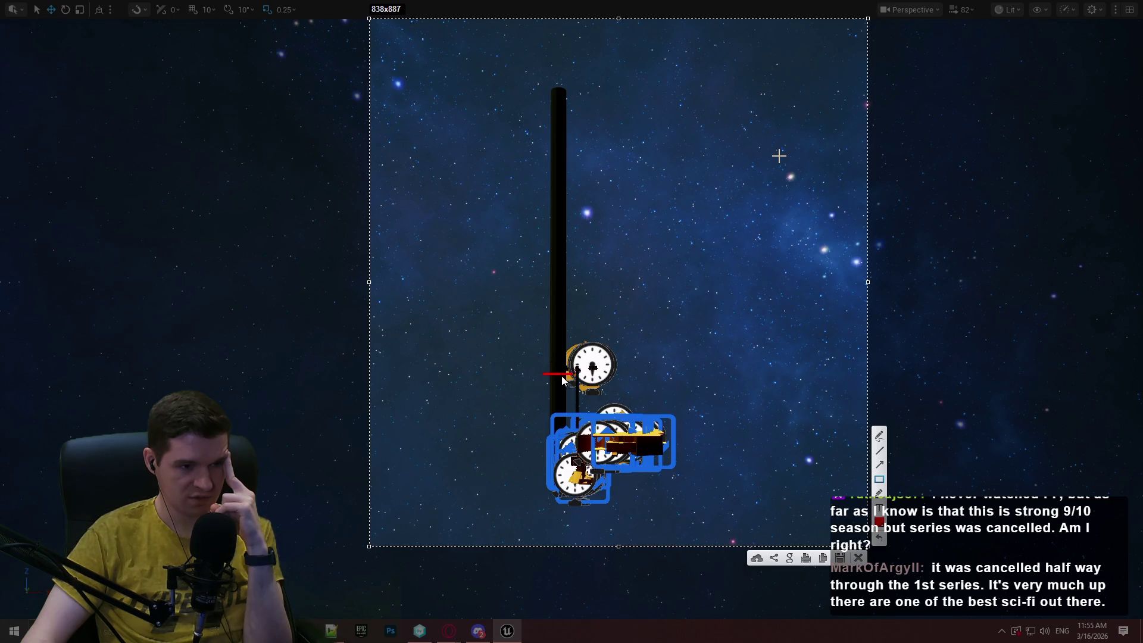
{"action": "left_click_drag", "start_coordinate": [427, 318], "coordinate": [539, 364]}
{"action": "left_click_drag", "start_coordinate": [573, 268], "coordinate": [698, 309]}
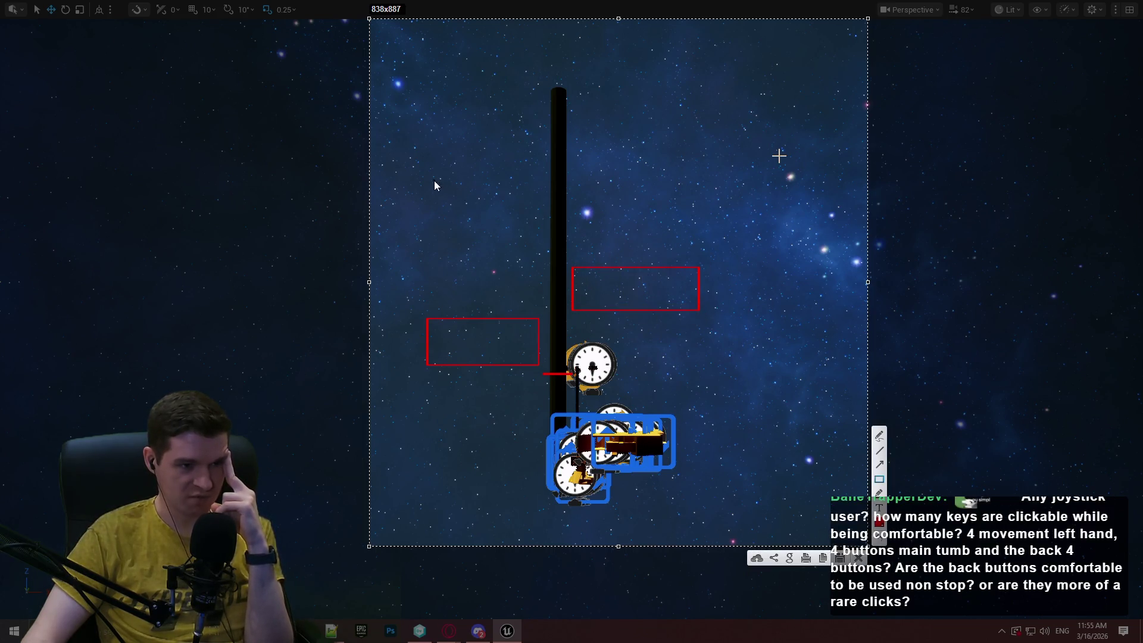
{"action": "mouse_move", "coordinate": [423, 188]}
{"action": "left_mouse_down"}
{"action": "mouse_move", "coordinate": [539, 229]}
{"action": "mouse_move", "coordinate": [540, 243]}
{"action": "left_mouse_up"}
{"action": "left_click_drag", "start_coordinate": [567, 150], "coordinate": [698, 182]}
{"action": "left_click_drag", "start_coordinate": [421, 92], "coordinate": [542, 134]}
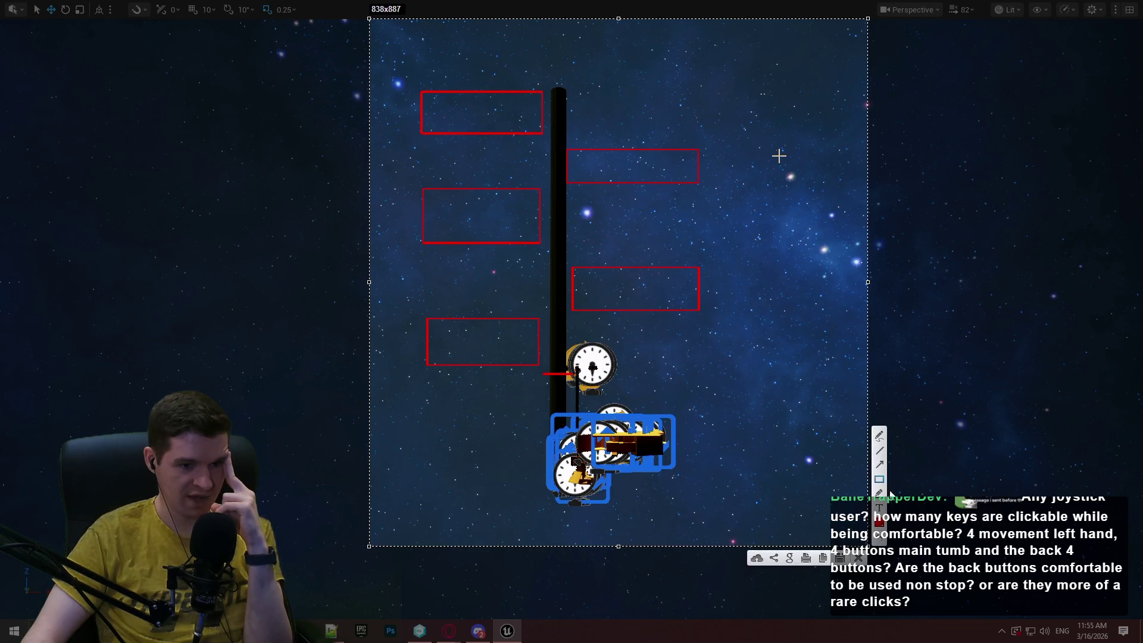
{"action": "left_click", "coordinate": [879, 453]}
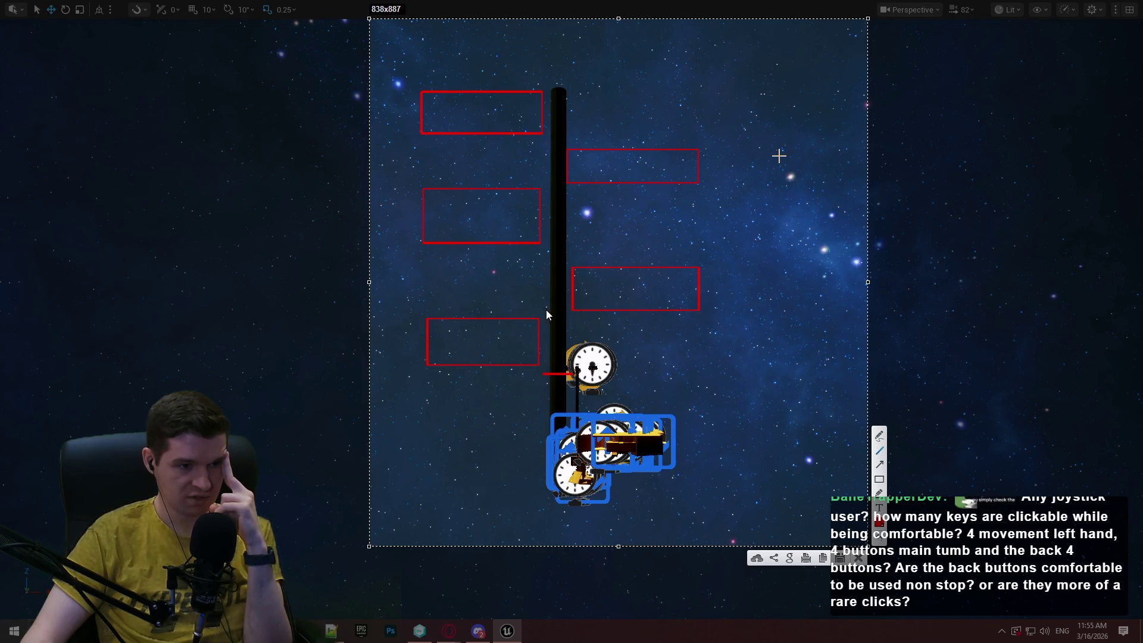
Draw four horizontal red tick marks at different heights on the pole.
{"action": "left_click_drag", "start_coordinate": [546, 311], "coordinate": [563, 311]}
{"action": "left_click_drag", "start_coordinate": [546, 243], "coordinate": [575, 244]}
{"action": "left_click_drag", "start_coordinate": [545, 188], "coordinate": [567, 189]}
{"action": "left_click_drag", "start_coordinate": [549, 134], "coordinate": [569, 133]}
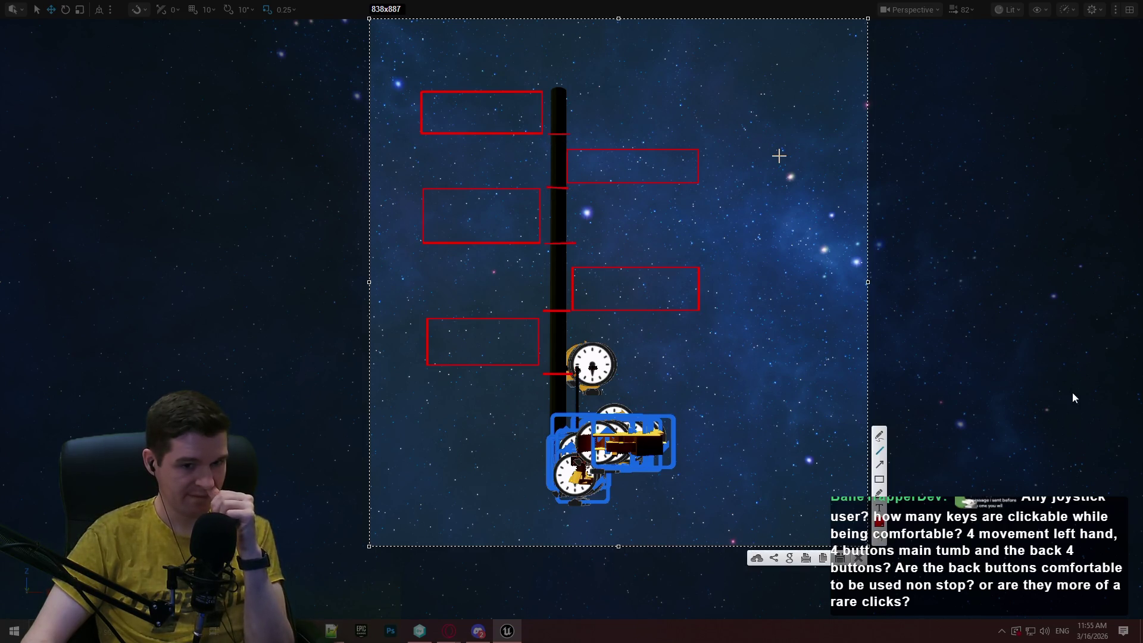
Draw arrows connecting each of the five red boxes to the pole.
{"action": "left_click", "coordinate": [880, 439]}
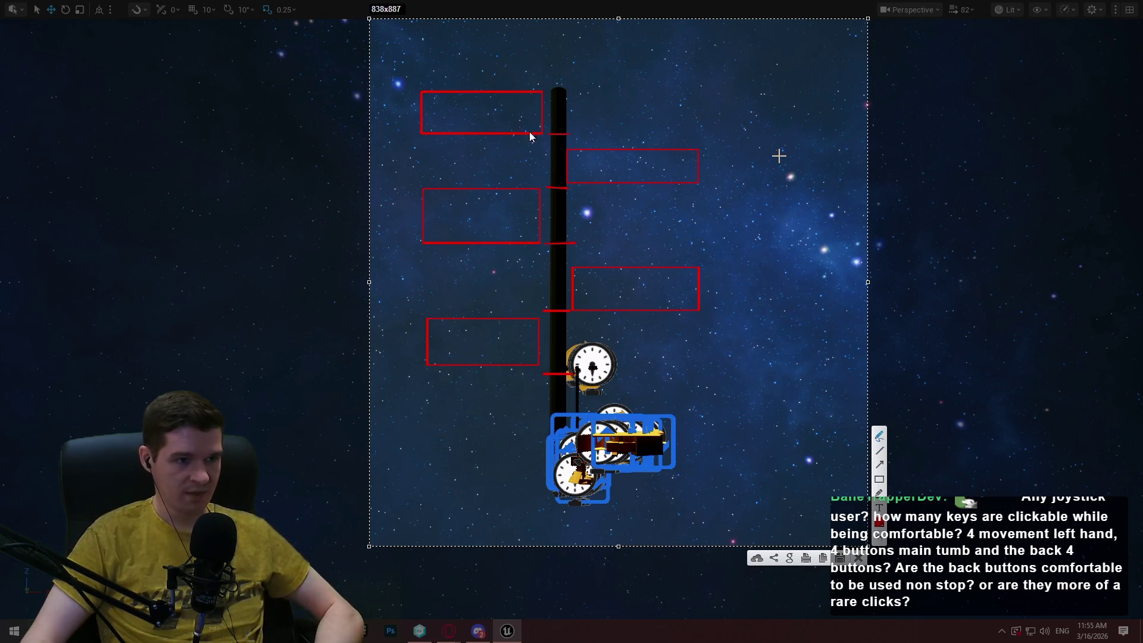
{"action": "left_click_drag", "start_coordinate": [480, 115], "coordinate": [557, 139]}
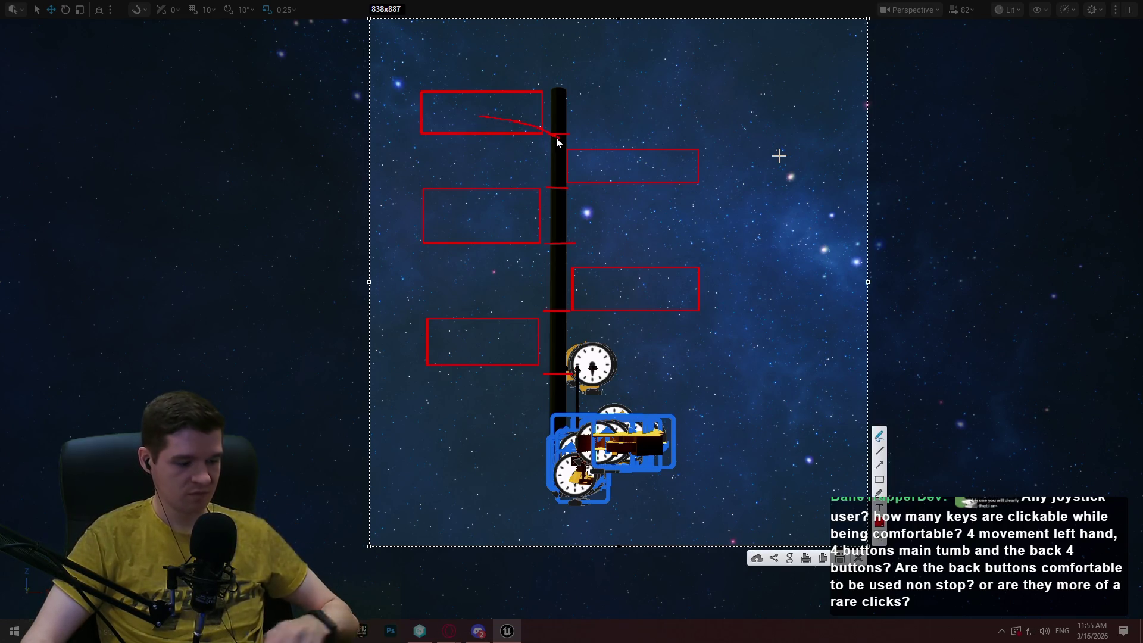
{"action": "left_click_drag", "start_coordinate": [486, 118], "coordinate": [538, 133]}
{"action": "mouse_move", "coordinate": [614, 169]}
{"action": "left_mouse_down"}
{"action": "mouse_move", "coordinate": [570, 189]}
{"action": "mouse_move", "coordinate": [583, 190]}
{"action": "left_mouse_up"}
{"action": "left_click_drag", "start_coordinate": [468, 211], "coordinate": [532, 246]}
{"action": "mouse_move", "coordinate": [632, 289]}
{"action": "left_mouse_down"}
{"action": "mouse_move", "coordinate": [575, 309]}
{"action": "mouse_move", "coordinate": [589, 311]}
{"action": "left_mouse_up"}
{"action": "mouse_move", "coordinate": [464, 334]}
{"action": "left_mouse_down"}
{"action": "mouse_move", "coordinate": [540, 358]}
{"action": "mouse_move", "coordinate": [523, 367]}
{"action": "left_mouse_up"}
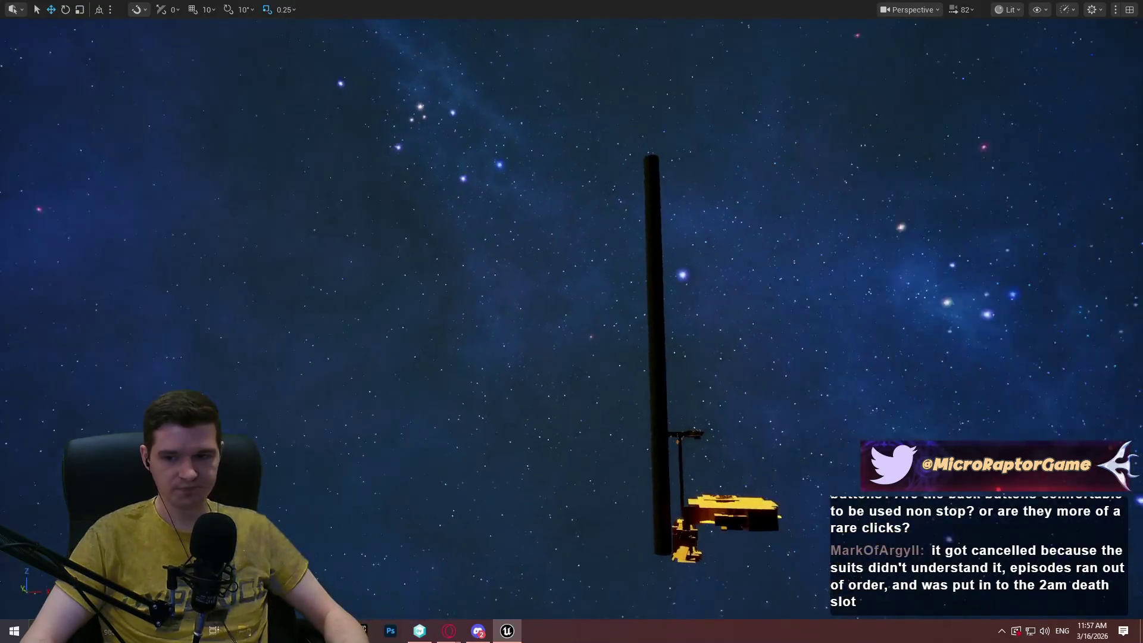
Zoom closer, exit full-screen, rotate the camera onto the pole and platform, then bring up the browser.
{"action": "scroll", "coordinate": [746, 420], "scroll_direction": "up", "scroll_amount": 3}
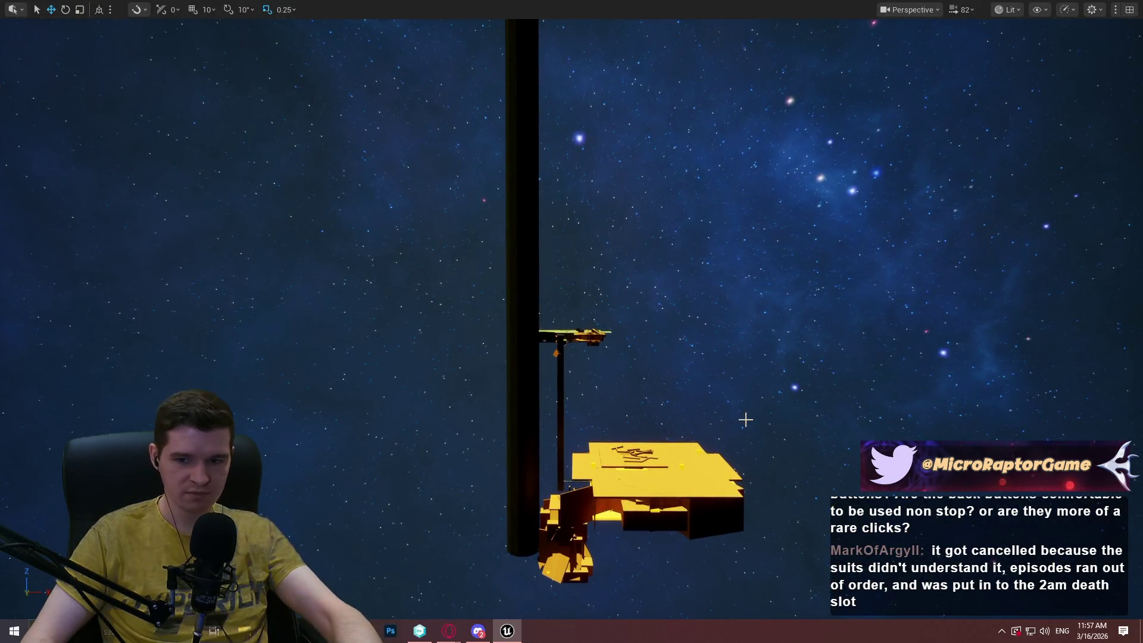
{"action": "key", "text": "F11"}
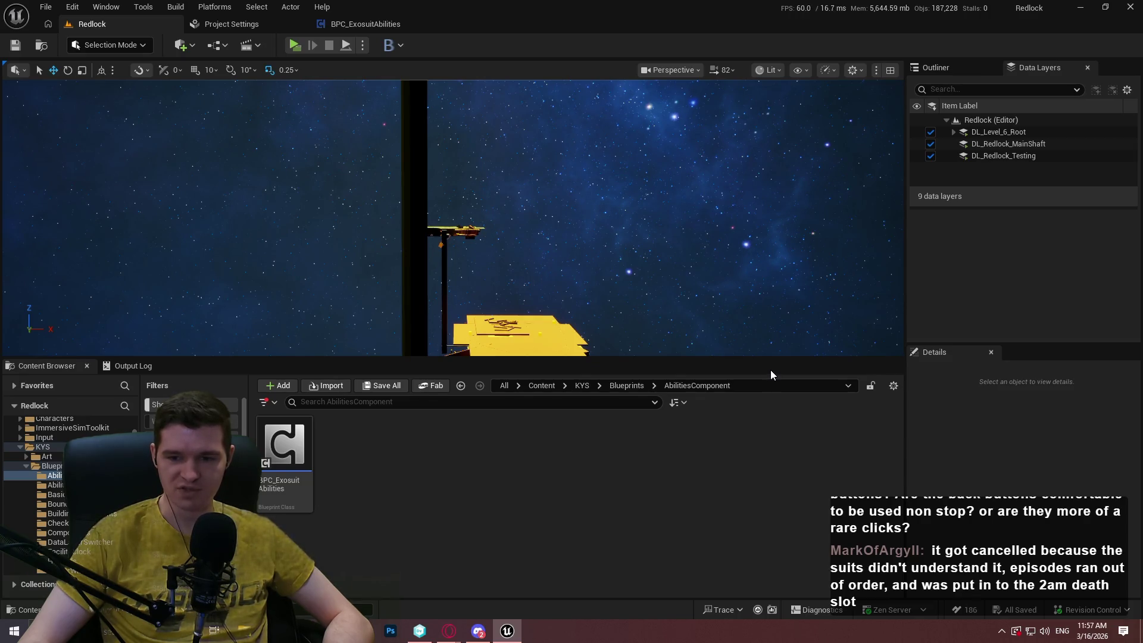
{"action": "left_click_drag", "start_coordinate": [481, 312], "coordinate": [459, 318]}
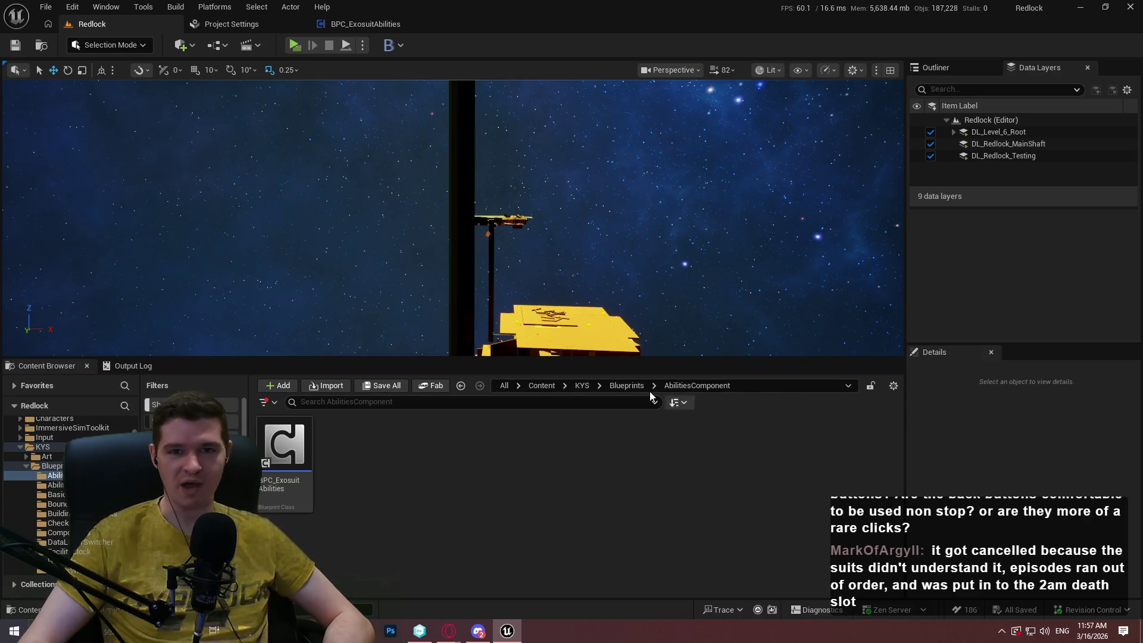
{"action": "mouse_move", "coordinate": [451, 625]}
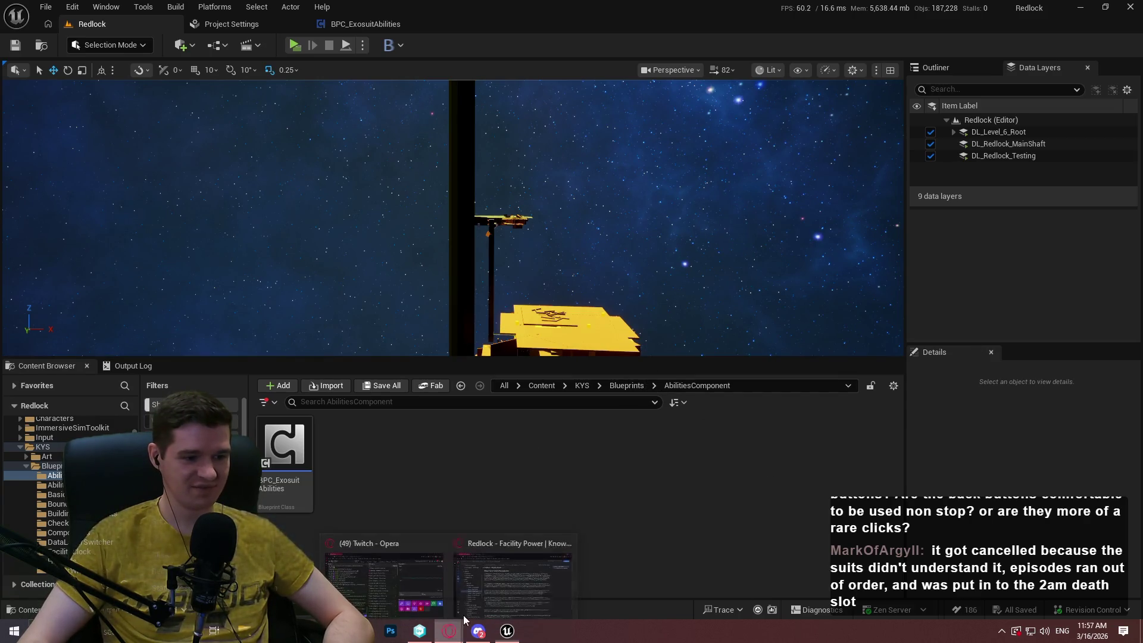
{"action": "left_click", "coordinate": [512, 577]}
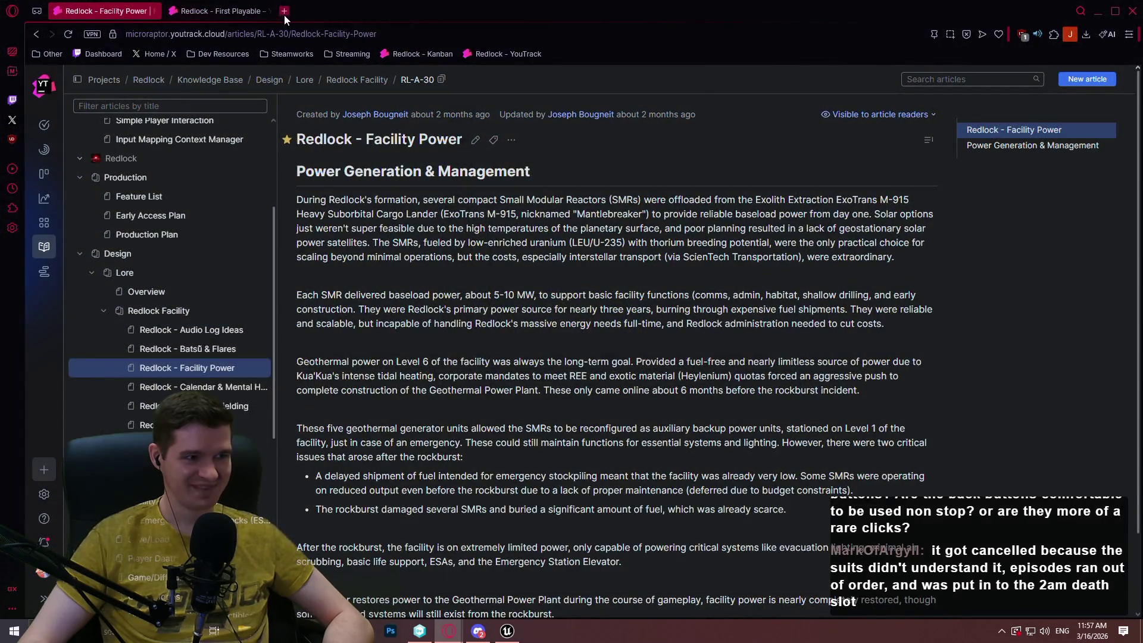
Search Google for 'star wars episode 1 racer' in a new tab and show image results.
{"action": "left_click", "coordinate": [285, 12]}
{"action": "type", "text": "star wars episode 1"}
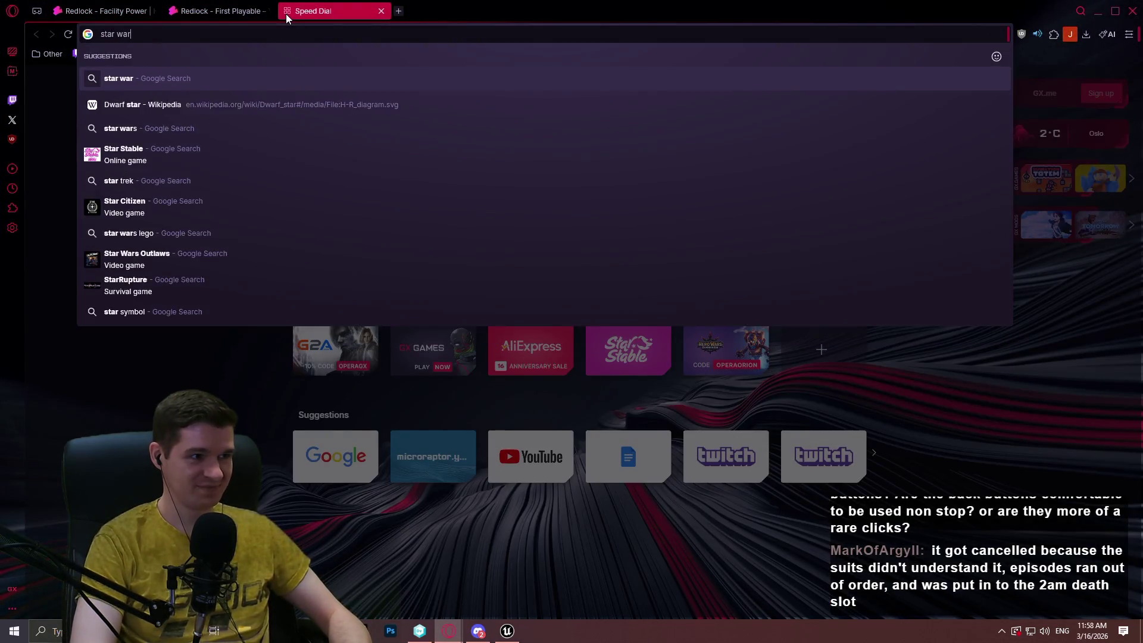
{"action": "type", "text": " racer"}
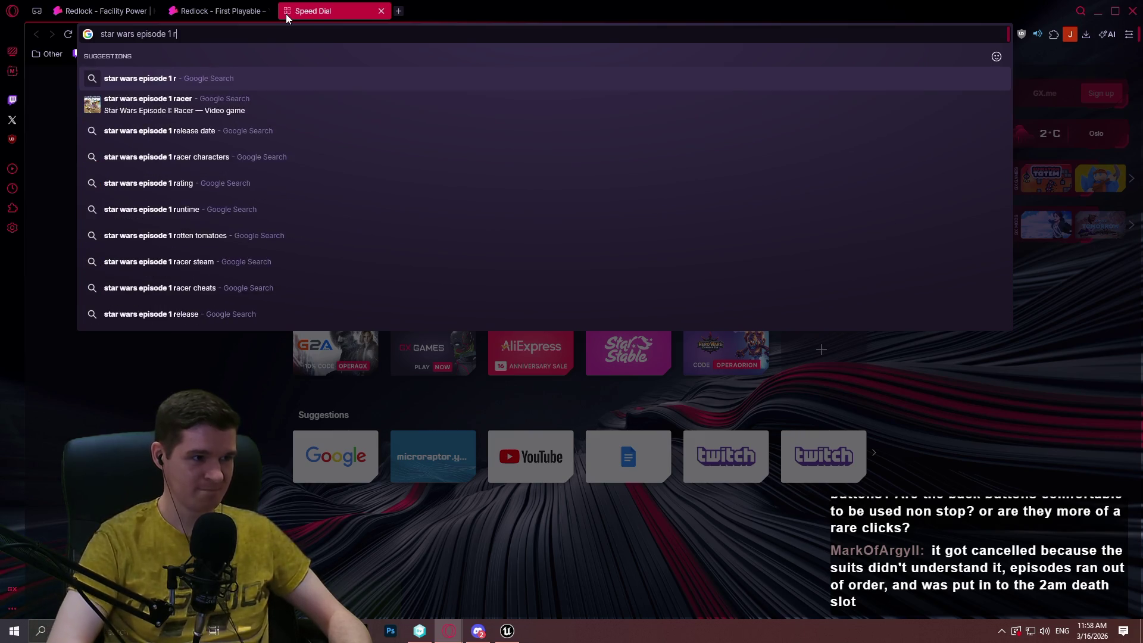
{"action": "key", "text": "Return"}
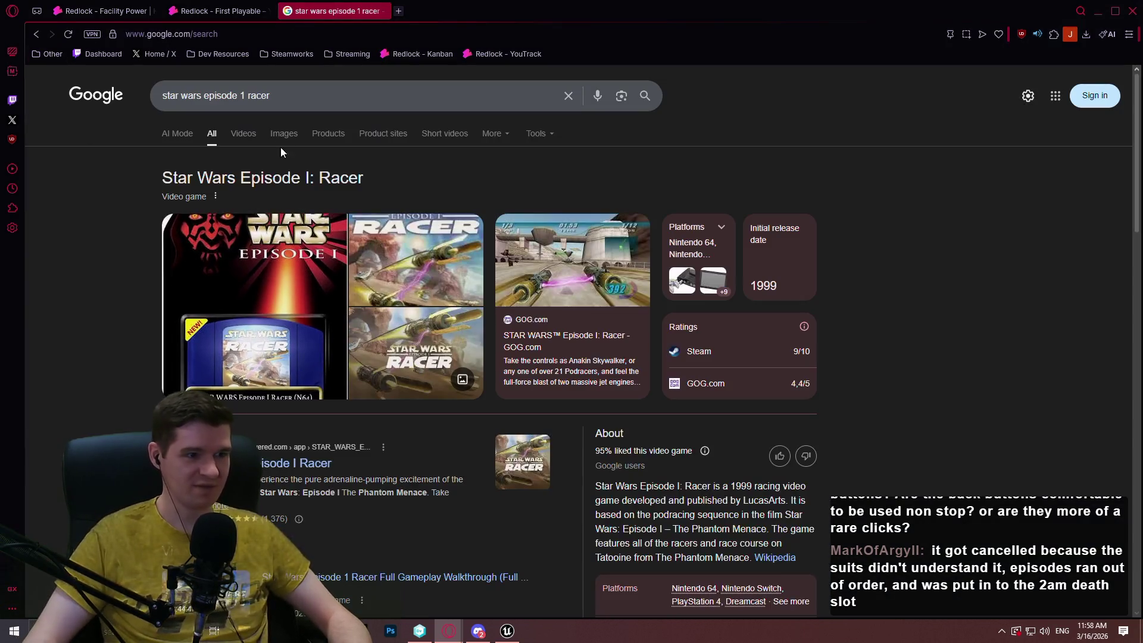
{"action": "left_click", "coordinate": [275, 132]}
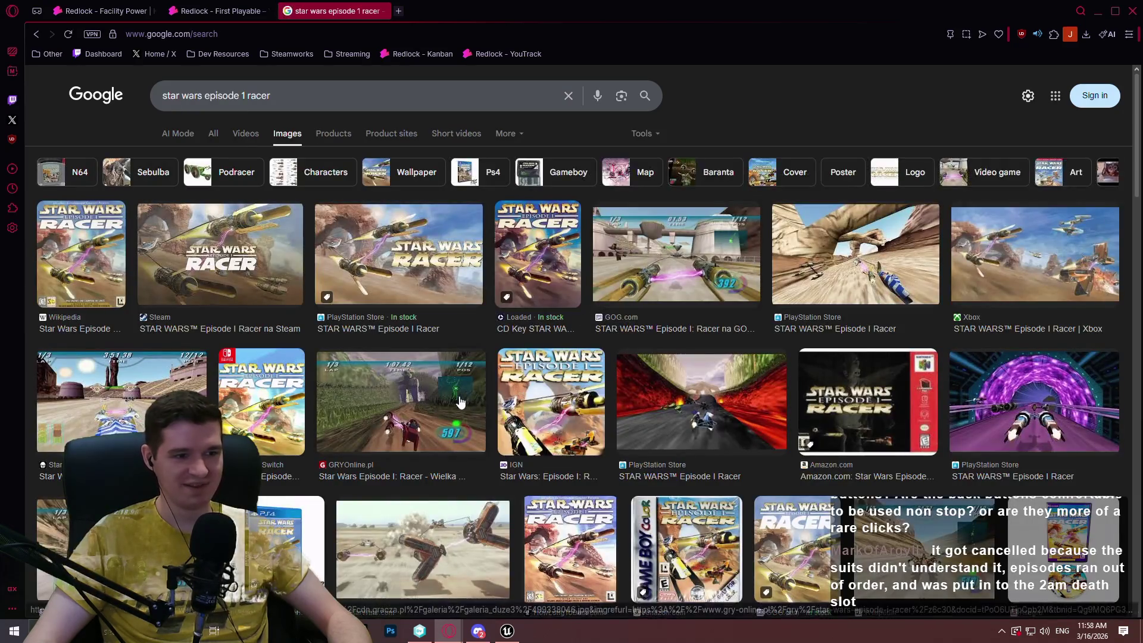
Open a race screenshot full size in a new tab, then close that tab.
{"action": "left_click", "coordinate": [400, 402]}
{"action": "right_click", "coordinate": [974, 272]}
{"action": "left_click", "coordinate": [834, 339]}
{"action": "left_click", "coordinate": [440, 13]}
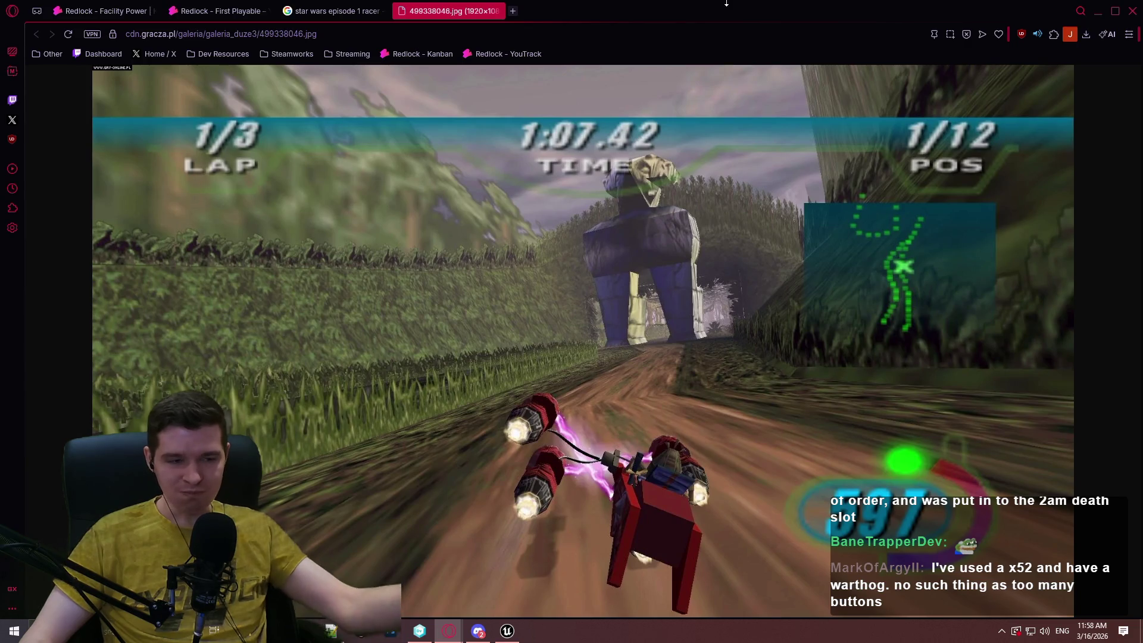
{"action": "left_click", "coordinate": [499, 10]}
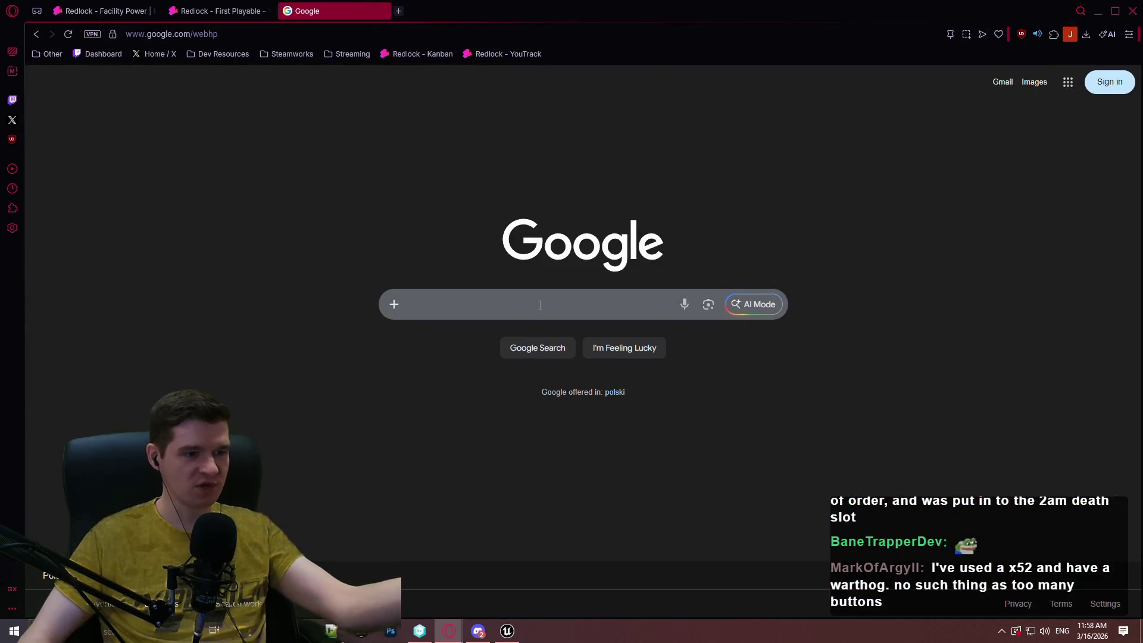
Search for the 2026 podracing game and open the STAR WARS: Galactic Racer store page.
{"action": "type", "text": "star wars p"}
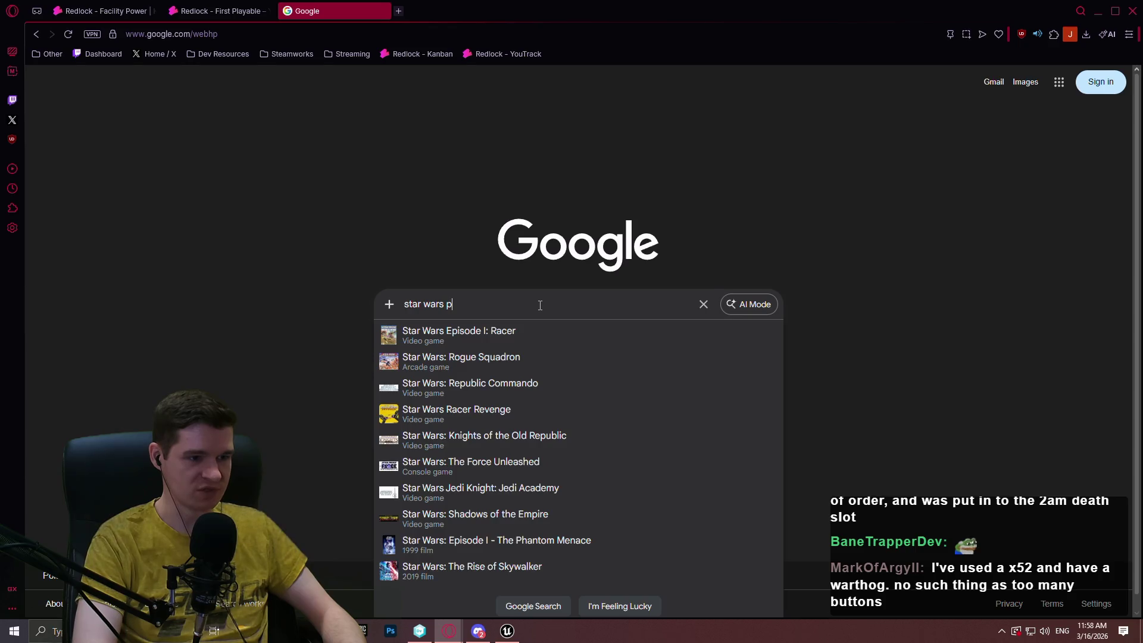
{"action": "type", "text": "odracer"}
{"action": "key", "text": "Down"}
{"action": "key", "text": "Down"}
{"action": "key", "text": "Return"}
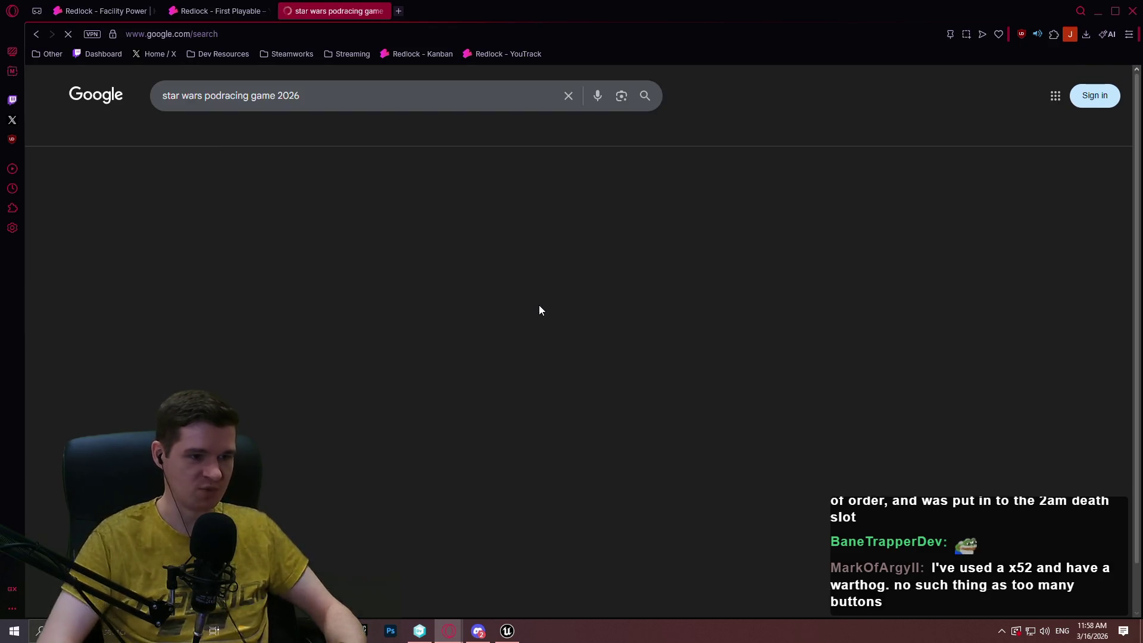
{"action": "left_click", "coordinate": [231, 198]}
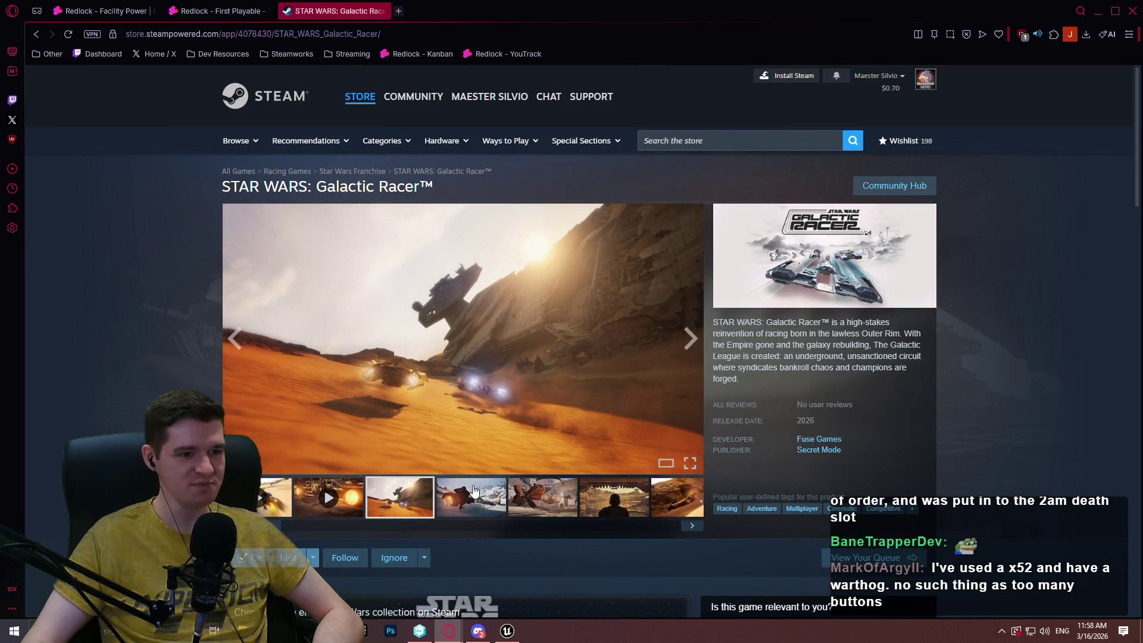
Page through all the game's screenshots full size, then close the gallery.
{"action": "left_click", "coordinate": [475, 491]}
{"action": "left_click", "coordinate": [547, 396]}
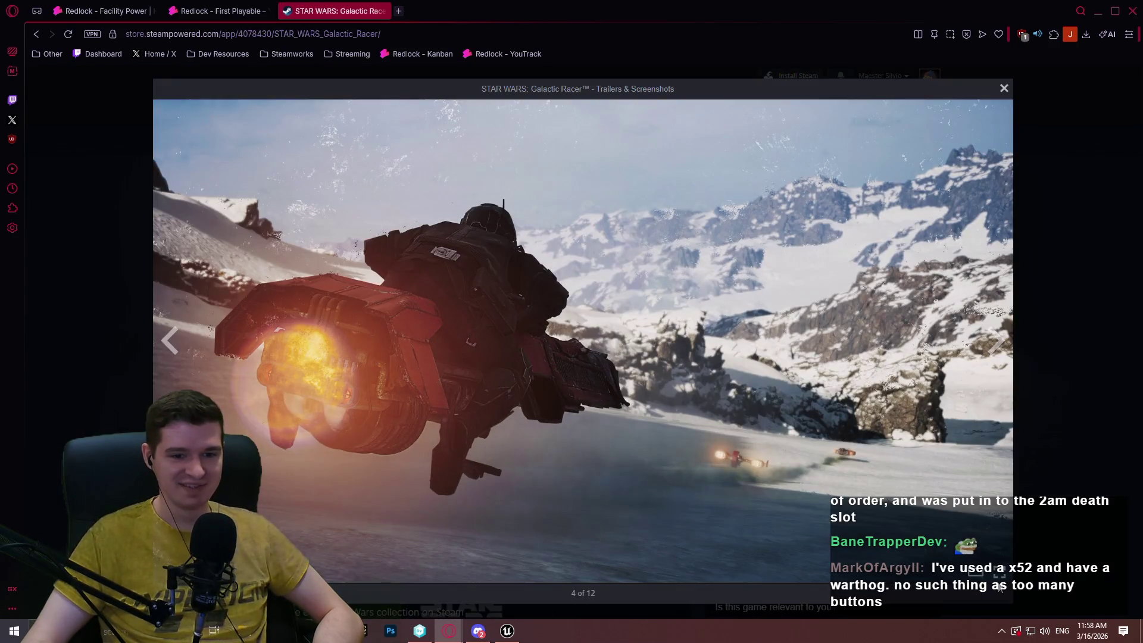
{"action": "left_click", "coordinate": [1000, 340]}
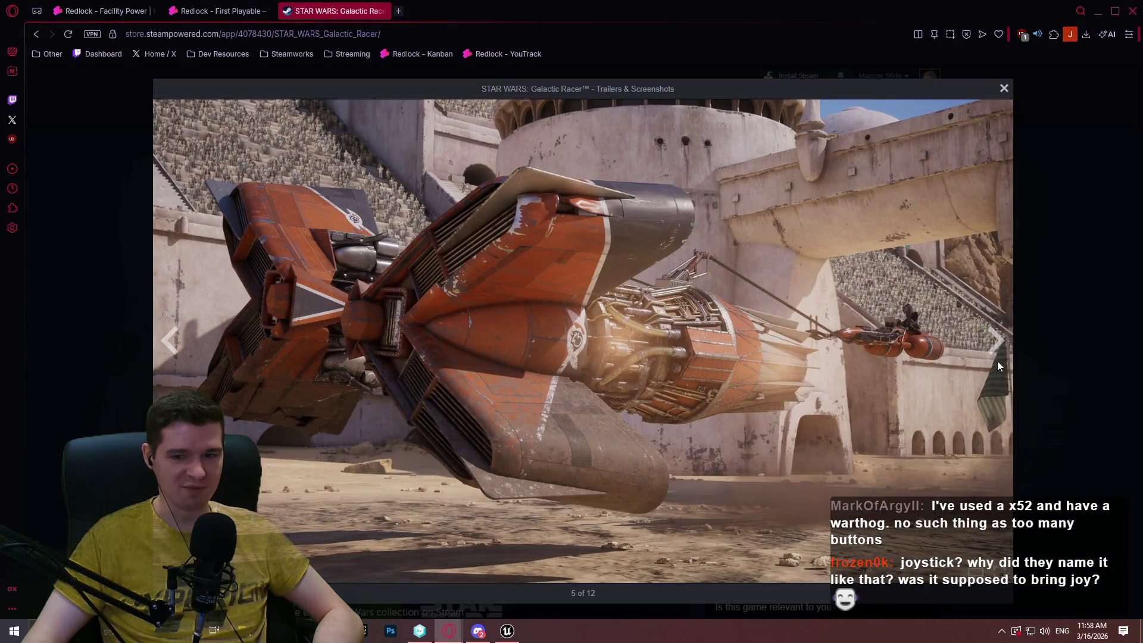
{"action": "left_click", "coordinate": [996, 344]}
{"action": "left_click", "coordinate": [996, 344]}
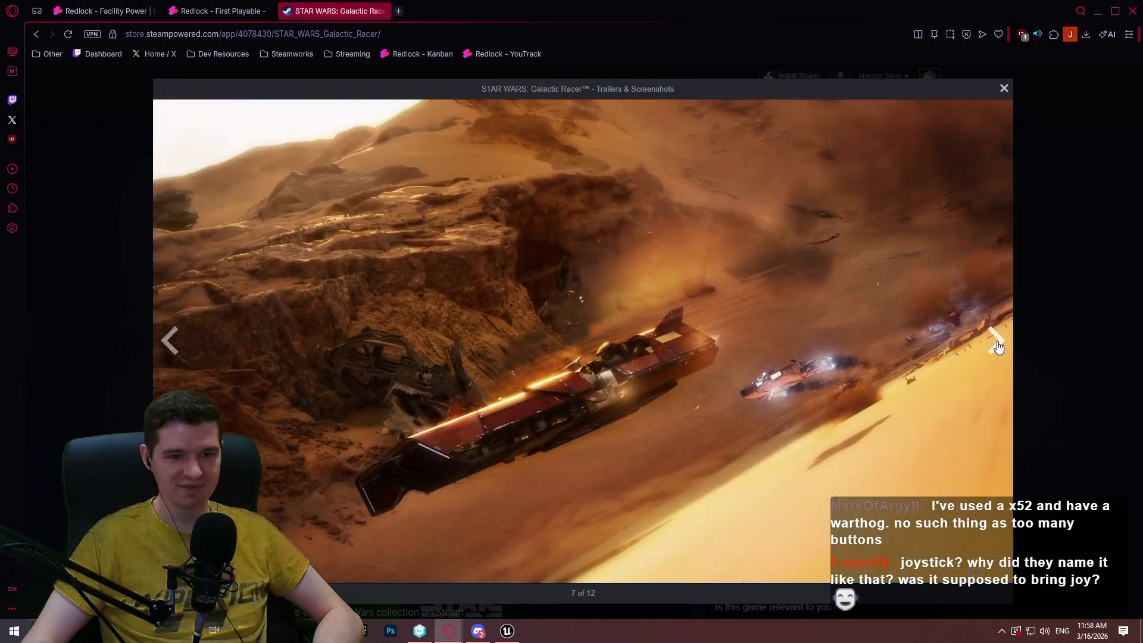
{"action": "left_click", "coordinate": [996, 344]}
{"action": "left_click", "coordinate": [996, 343]}
{"action": "left_click", "coordinate": [996, 343]}
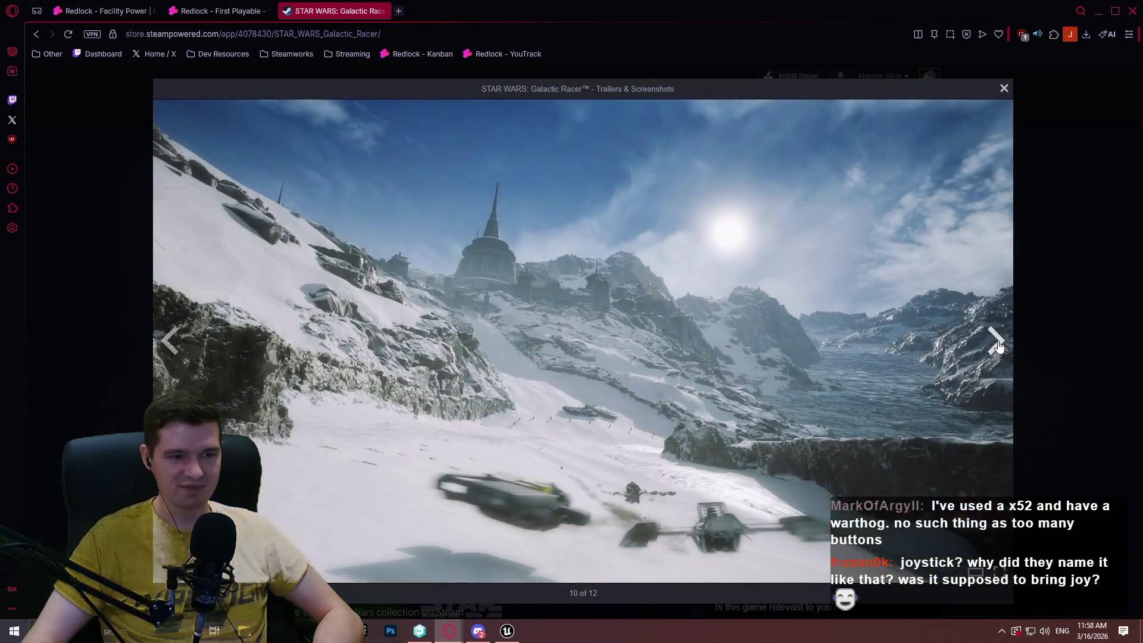
{"action": "left_click", "coordinate": [996, 343]}
{"action": "left_click", "coordinate": [996, 345]}
{"action": "left_click", "coordinate": [1073, 344]}
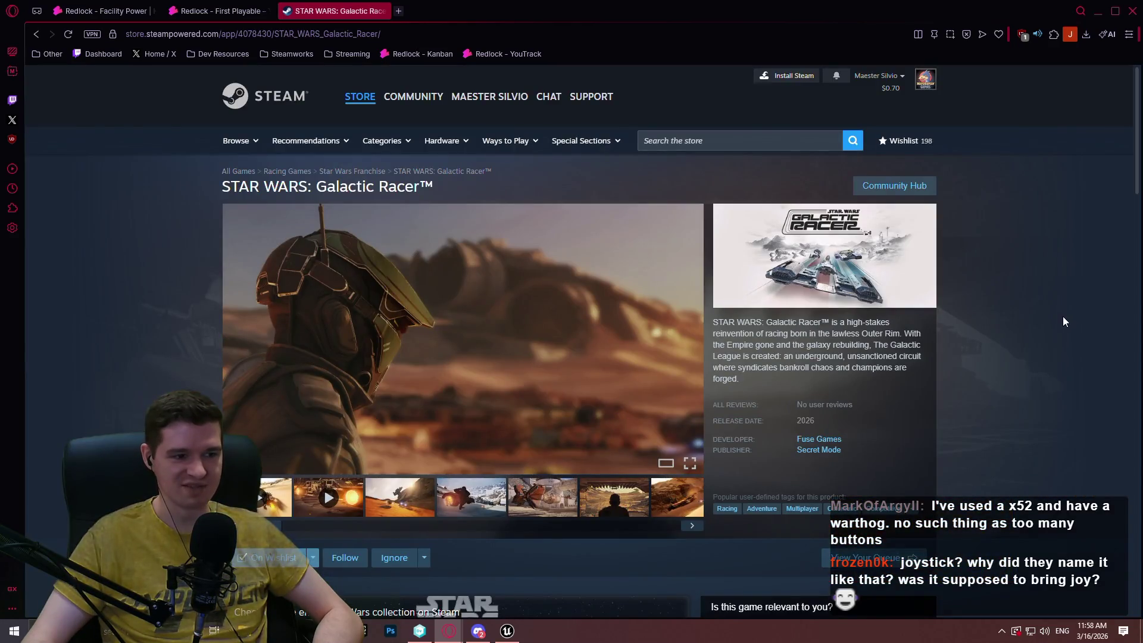
Close the Galactic Racer store page and switch to Unreal Editor.
{"action": "scroll", "coordinate": [1081, 280], "scroll_direction": "down", "scroll_amount": 4}
{"action": "scroll", "coordinate": [1106, 258], "scroll_direction": "up", "scroll_amount": 1}
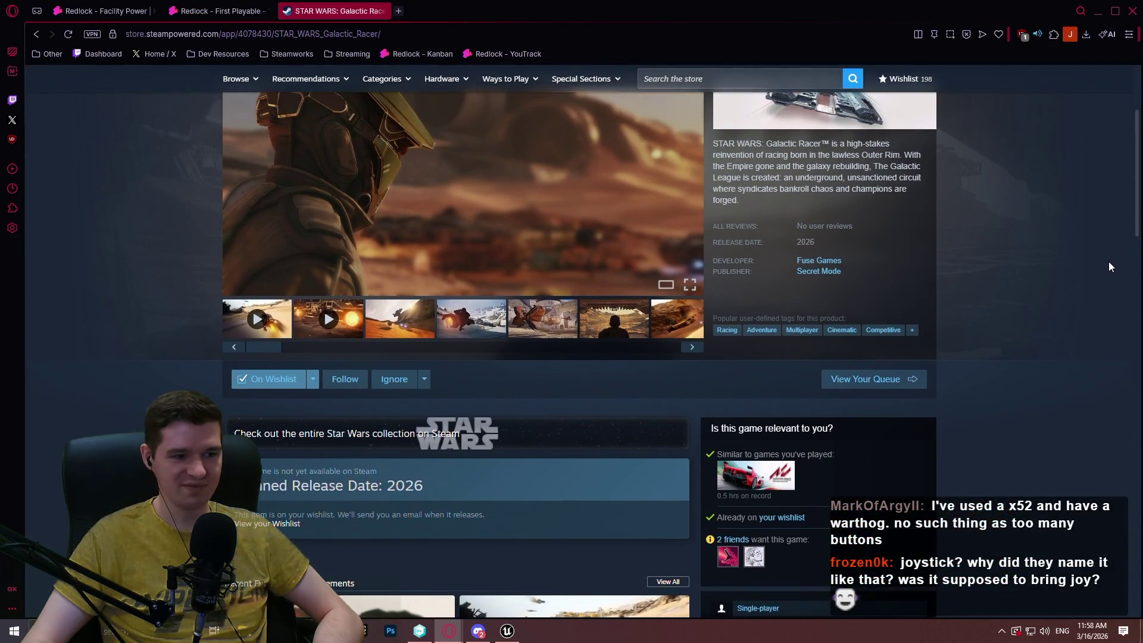
{"action": "scroll", "coordinate": [1108, 262], "scroll_direction": "up", "scroll_amount": 3}
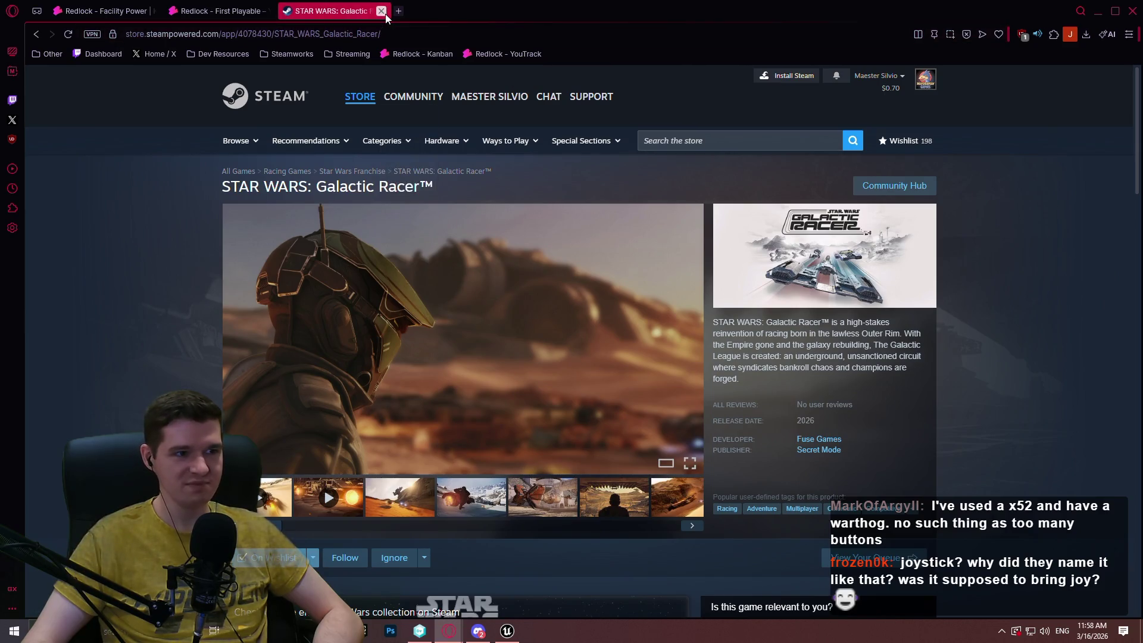
{"action": "left_click", "coordinate": [381, 11]}
{"action": "left_click", "coordinate": [507, 631]}
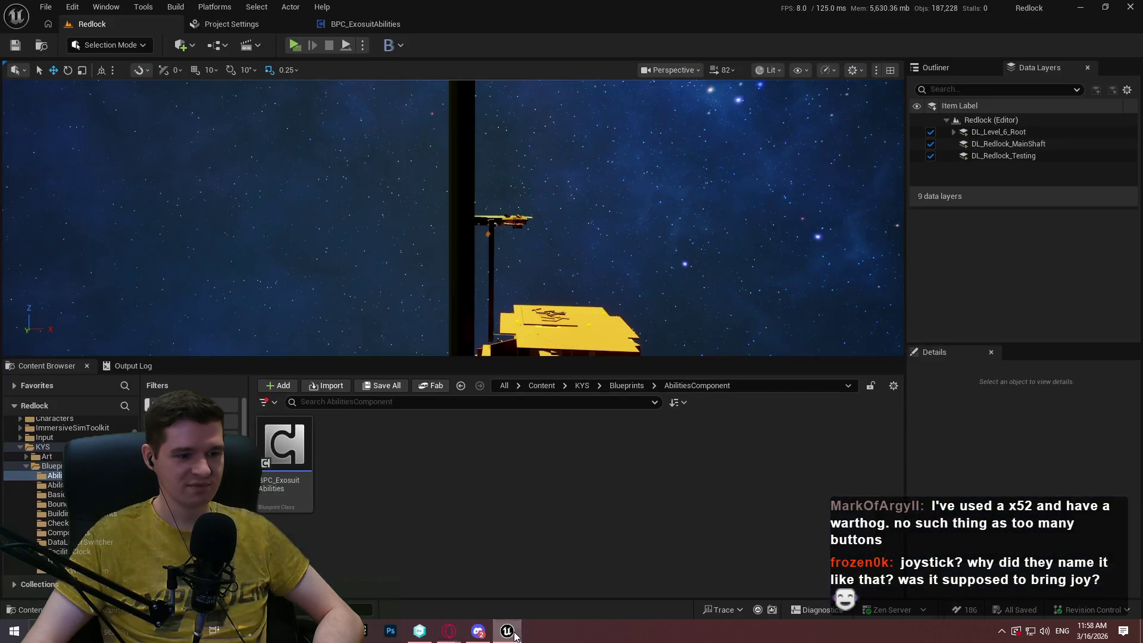
Select the Emergency Station Elevator and Airlocks lines in the original task list.
{"action": "left_click", "coordinate": [364, 630]}
{"action": "left_click", "coordinate": [580, 387]}
{"action": "key", "text": "Down"}
{"action": "key", "text": "Down"}
{"action": "key", "text": "Down"}
{"action": "key", "text": "Up"}
{"action": "key", "text": "End"}
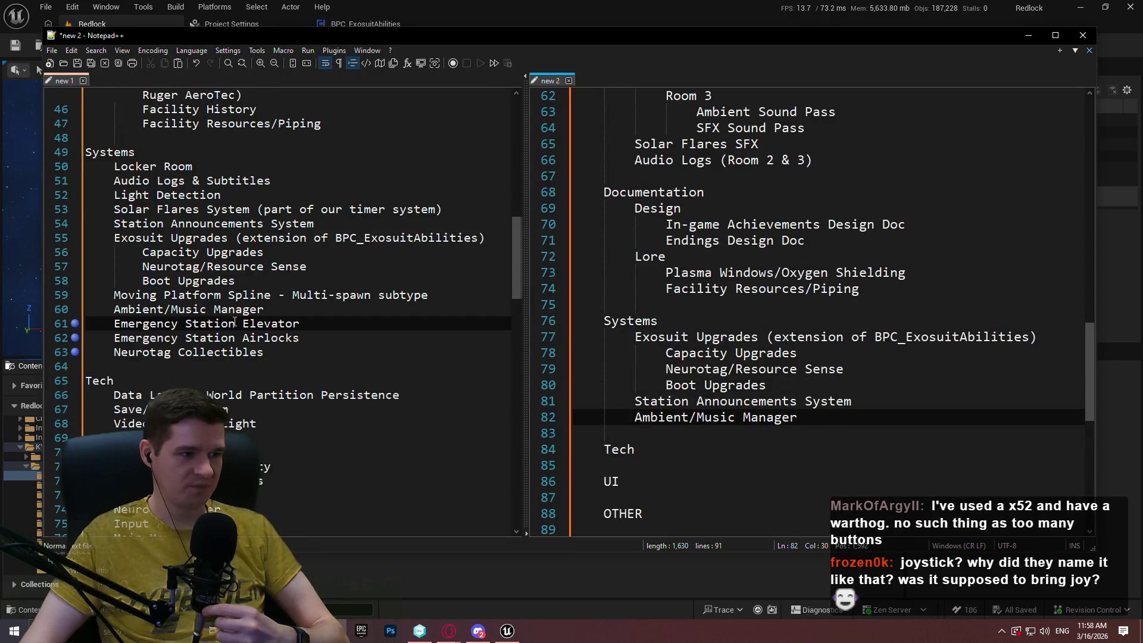
{"action": "left_click", "coordinate": [581, 391]}
{"action": "left_click_drag", "start_coordinate": [304, 337], "coordinate": [385, 313]}
{"action": "key", "text": "ctrl+c"}
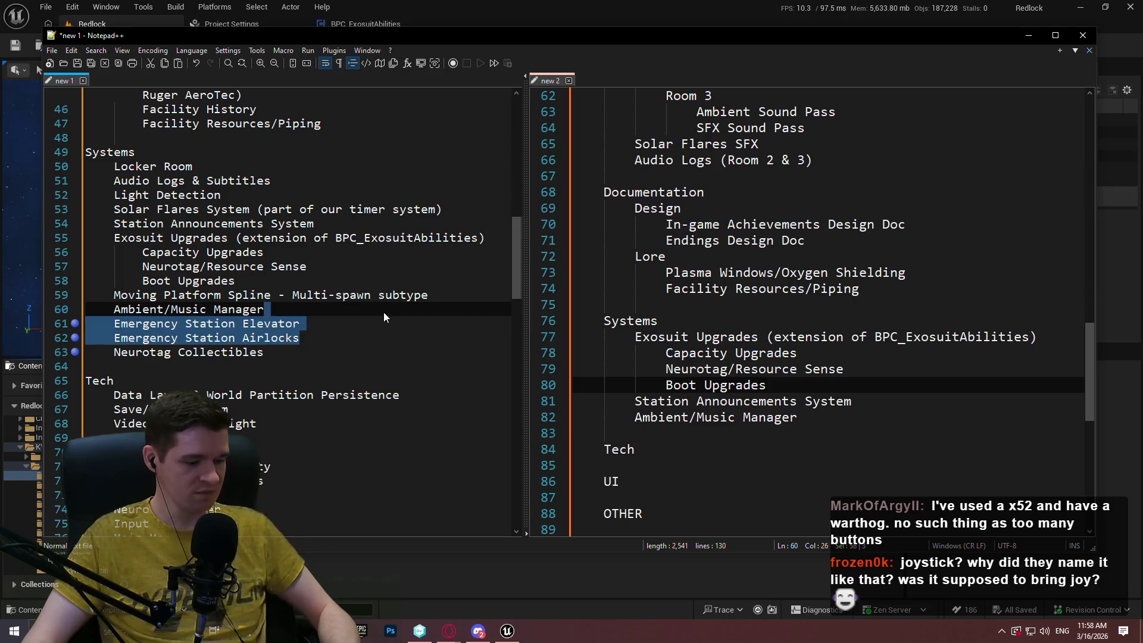
Paste both Emergency Station tasks after Ambient/Music Manager, indented under Systems.
{"action": "scroll", "coordinate": [837, 383], "scroll_direction": "down", "scroll_amount": 4}
{"action": "scroll", "coordinate": [845, 333], "scroll_direction": "up", "scroll_amount": 1}
{"action": "left_click", "coordinate": [849, 272]}
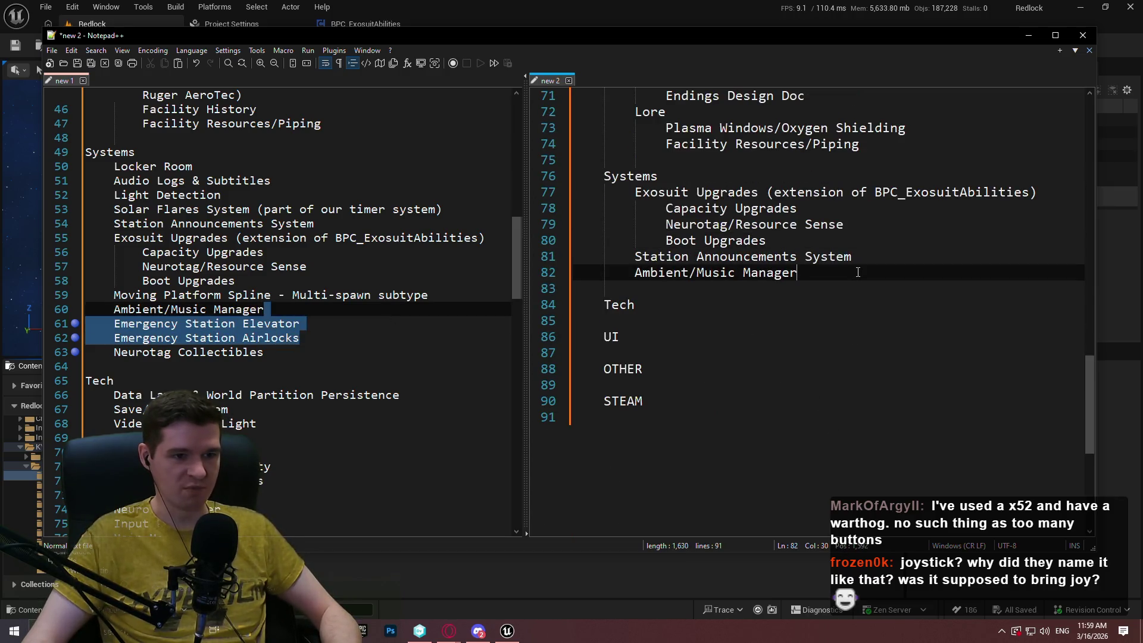
{"action": "key", "text": "ctrl+v"}
{"action": "key", "text": "Up"}
{"action": "key", "text": "Home"}
{"action": "key", "text": "Tab"}
{"action": "key", "text": "Down"}
{"action": "key", "text": "Home"}
{"action": "key", "text": "Tab"}
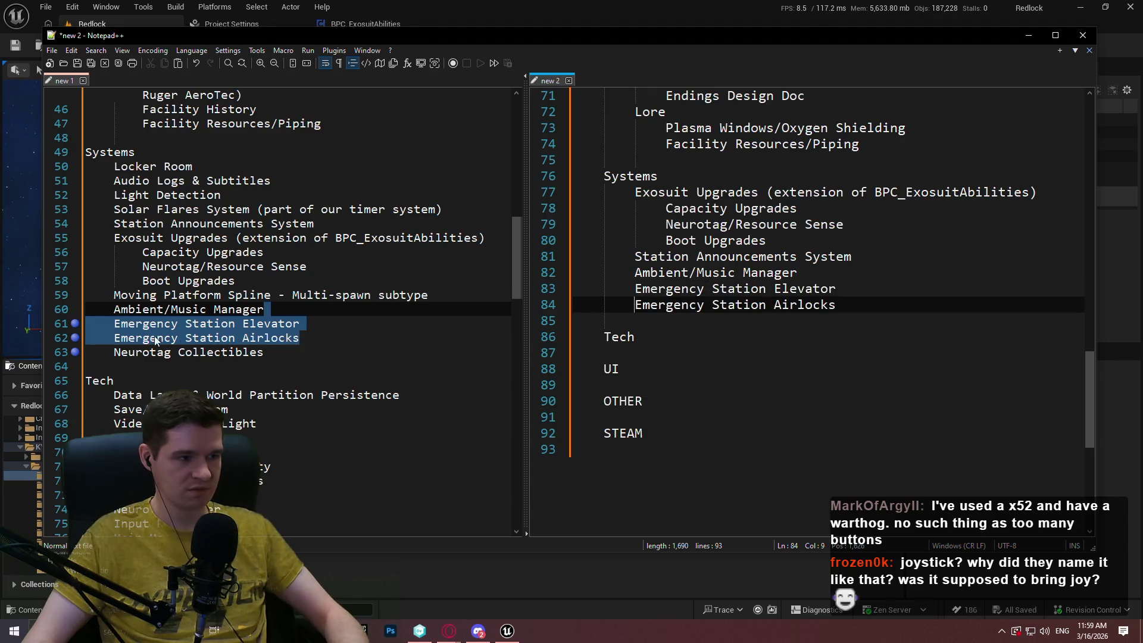
Paste Neurotag Collectibles on a new line after Moving Platform Spline - Multi-spawn subtype.
{"action": "left_click", "coordinate": [70, 339]}
{"action": "left_click_drag", "start_coordinate": [267, 352], "coordinate": [330, 332]}
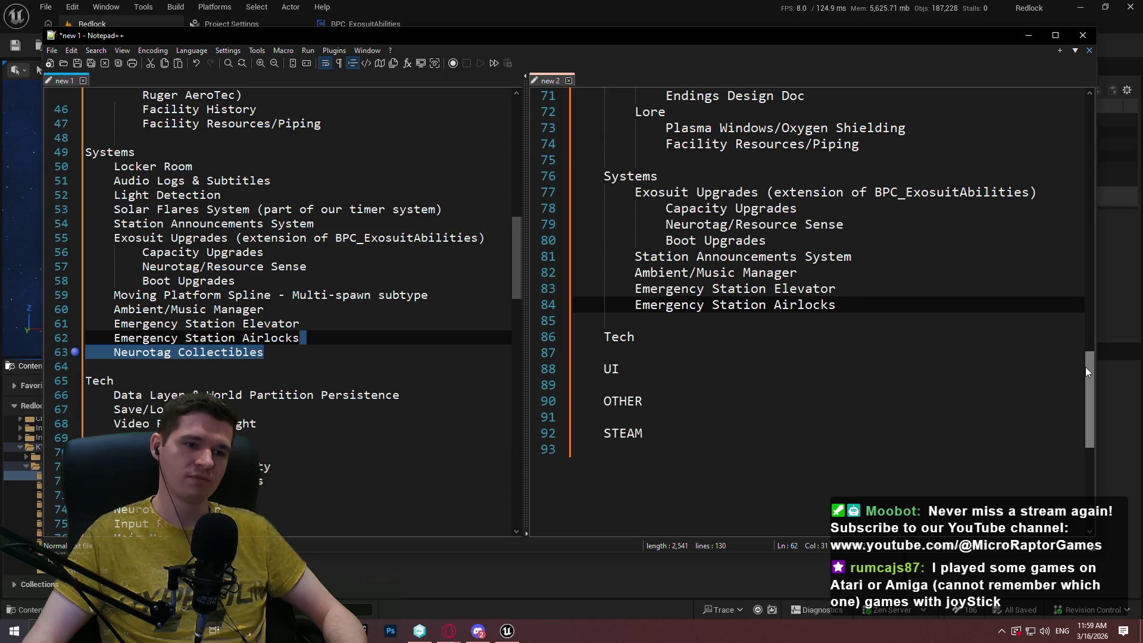
{"action": "left_click", "coordinate": [751, 240]}
{"action": "left_click", "coordinate": [750, 272]}
{"action": "left_click", "coordinate": [890, 307]}
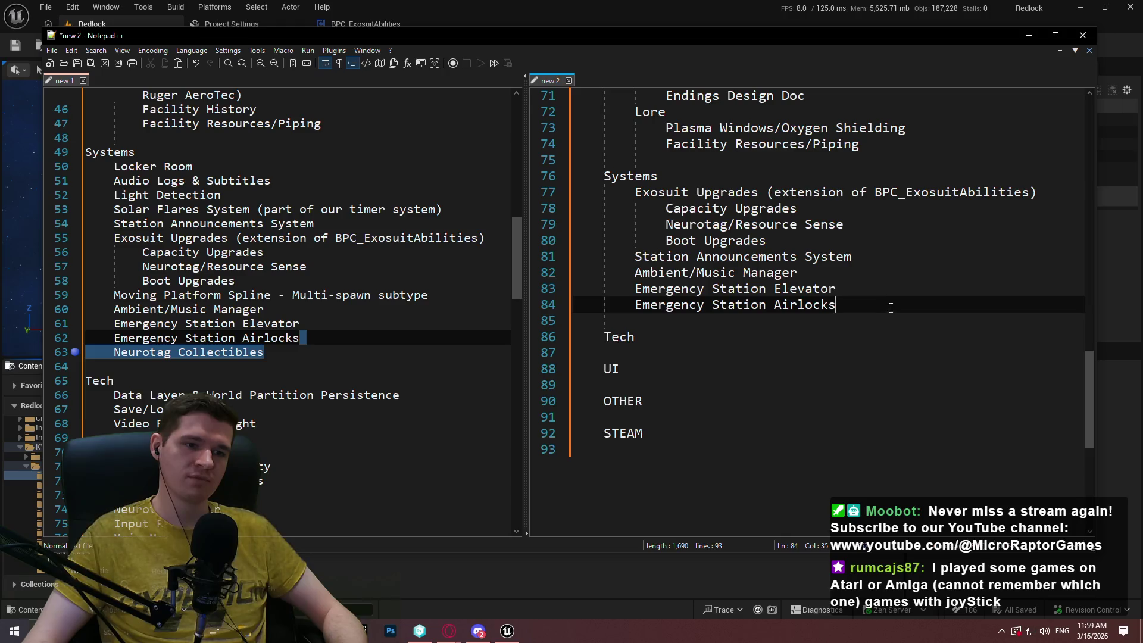
{"action": "left_click_drag", "start_coordinate": [1087, 411], "coordinate": [1090, 208]}
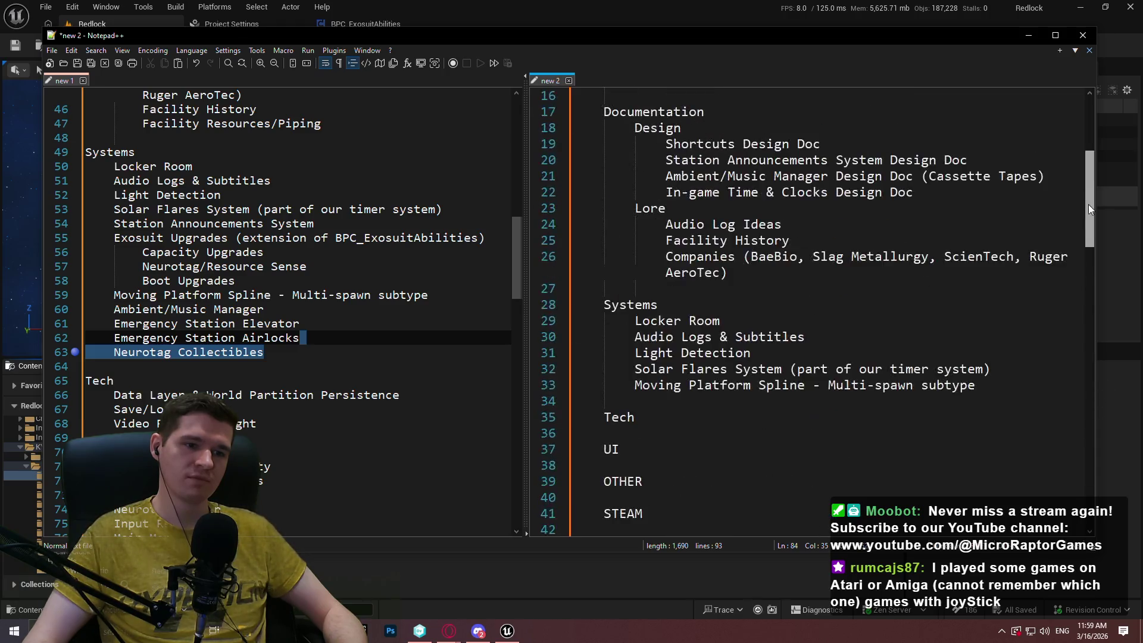
{"action": "left_click", "coordinate": [1023, 384]}
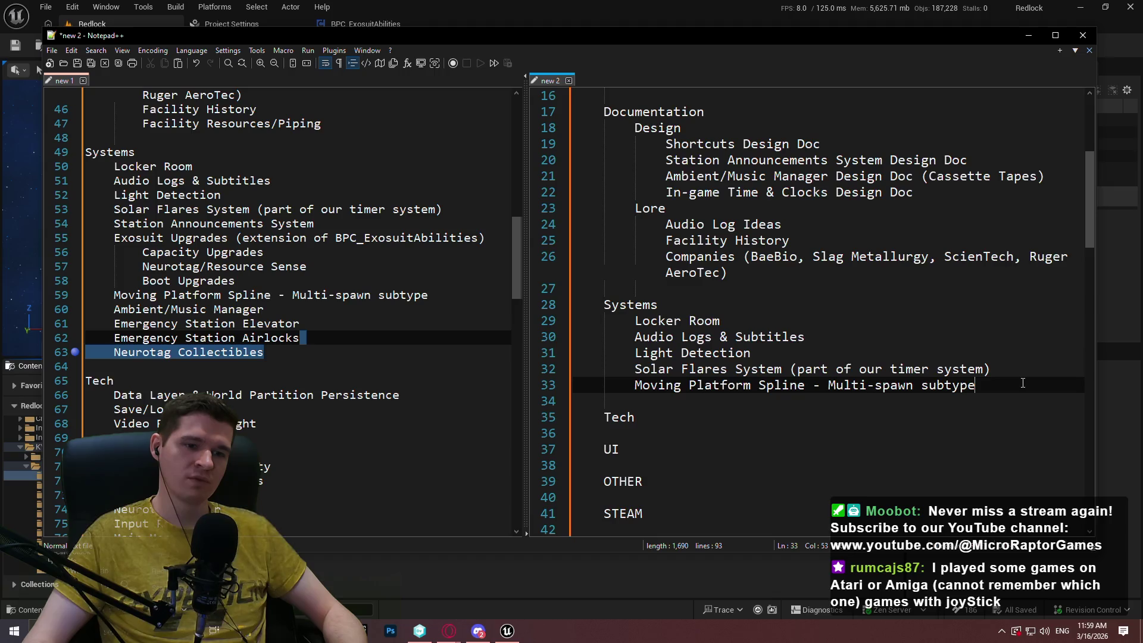
{"action": "key", "text": "Return"}
{"action": "type", "text": "Neurotag Collectibles"}
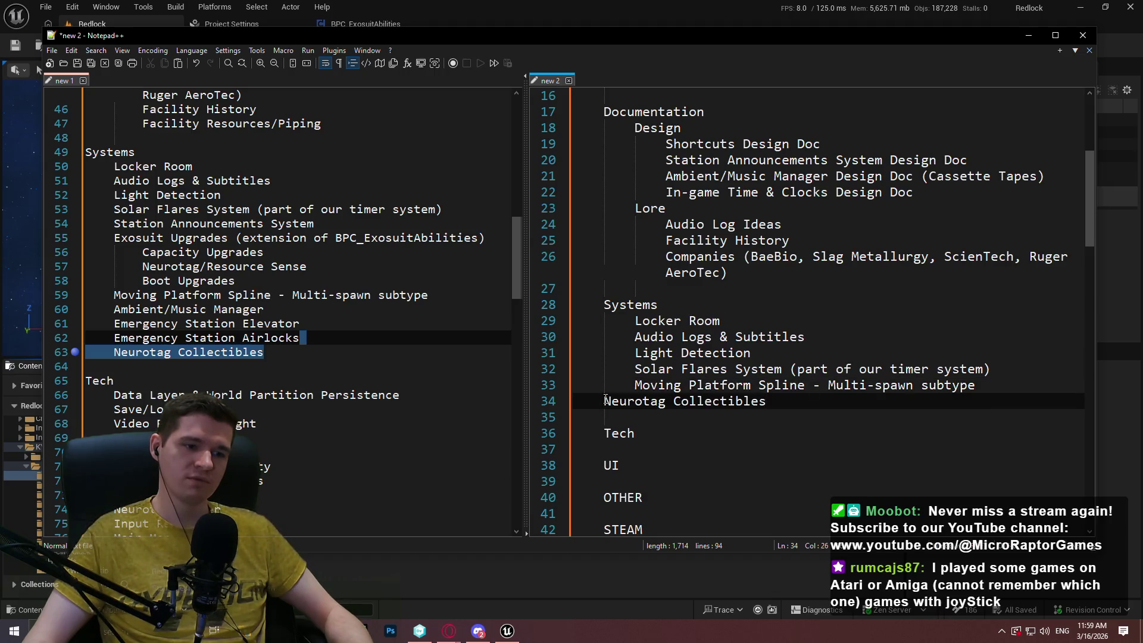
Indent Neurotag Collectibles under the FP-3 Systems heading.
{"action": "left_click", "coordinate": [605, 401]}
{"action": "key", "text": "Tab"}
{"action": "key", "text": "Down"}
{"action": "key", "text": "Down"}
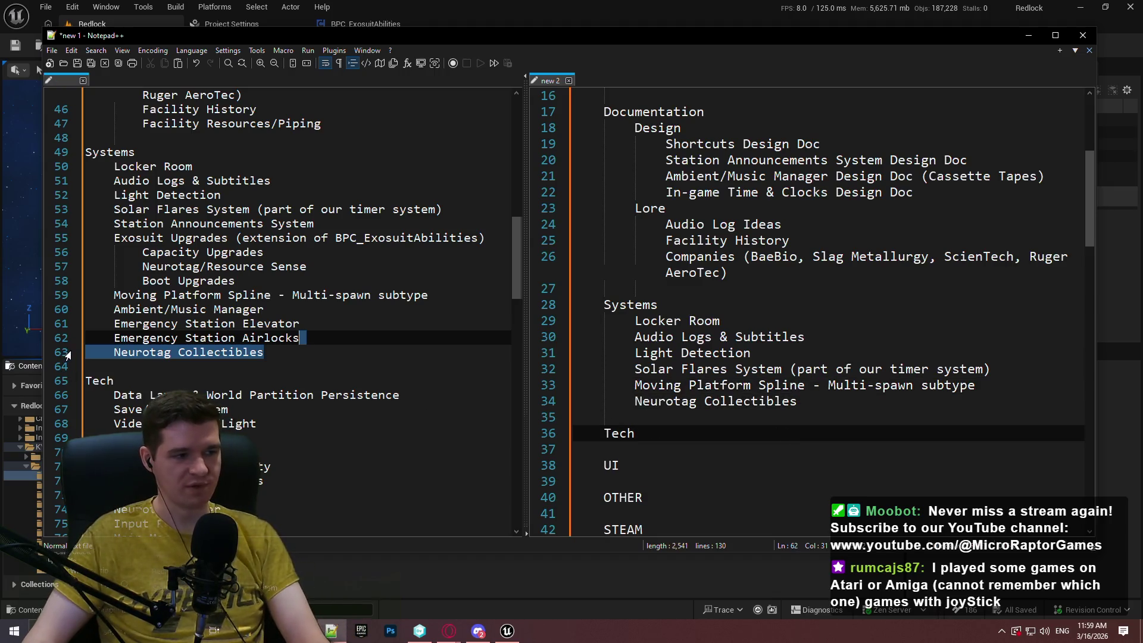
{"action": "left_click", "coordinate": [413, 345]}
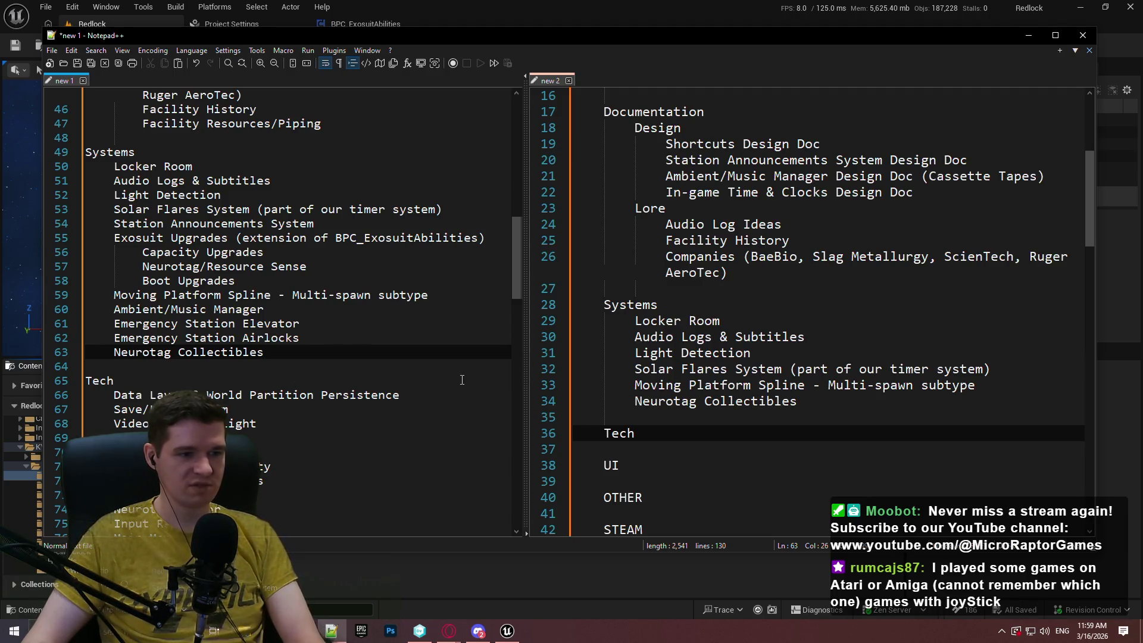
Find and select the Data Layer & World Partition Persistence task in the original list.
{"action": "scroll", "coordinate": [261, 248], "scroll_direction": "down", "scroll_amount": 3}
{"action": "scroll", "coordinate": [824, 312], "scroll_direction": "down", "scroll_amount": 4}
{"action": "left_click", "coordinate": [684, 272]}
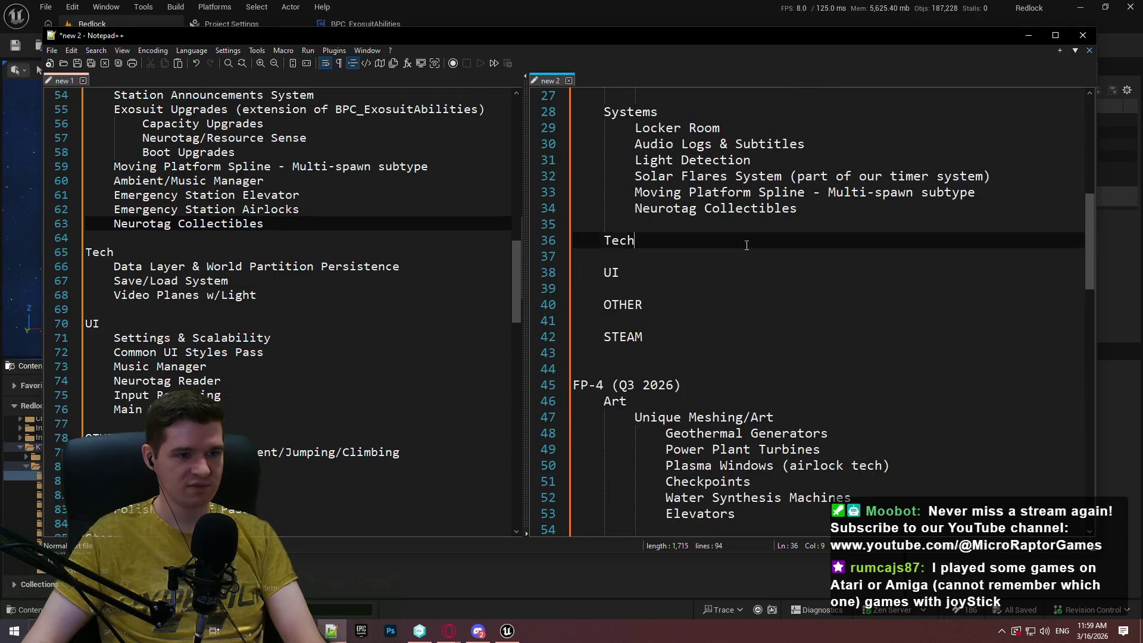
{"action": "left_click", "coordinate": [667, 240]}
{"action": "scroll", "coordinate": [352, 247], "scroll_direction": "up", "scroll_amount": 1}
{"action": "left_click", "coordinate": [341, 338]}
{"action": "left_click", "coordinate": [711, 294]}
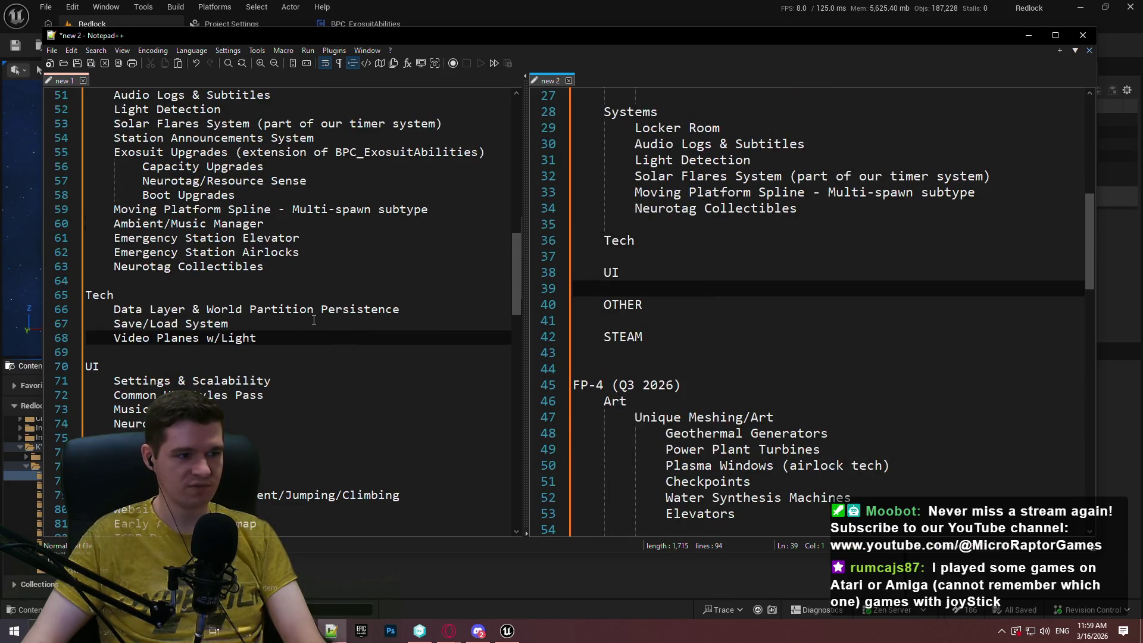
{"action": "scroll", "coordinate": [594, 308], "scroll_direction": "down", "scroll_amount": 1}
{"action": "scroll", "coordinate": [454, 257], "scroll_direction": "down", "scroll_amount": 2}
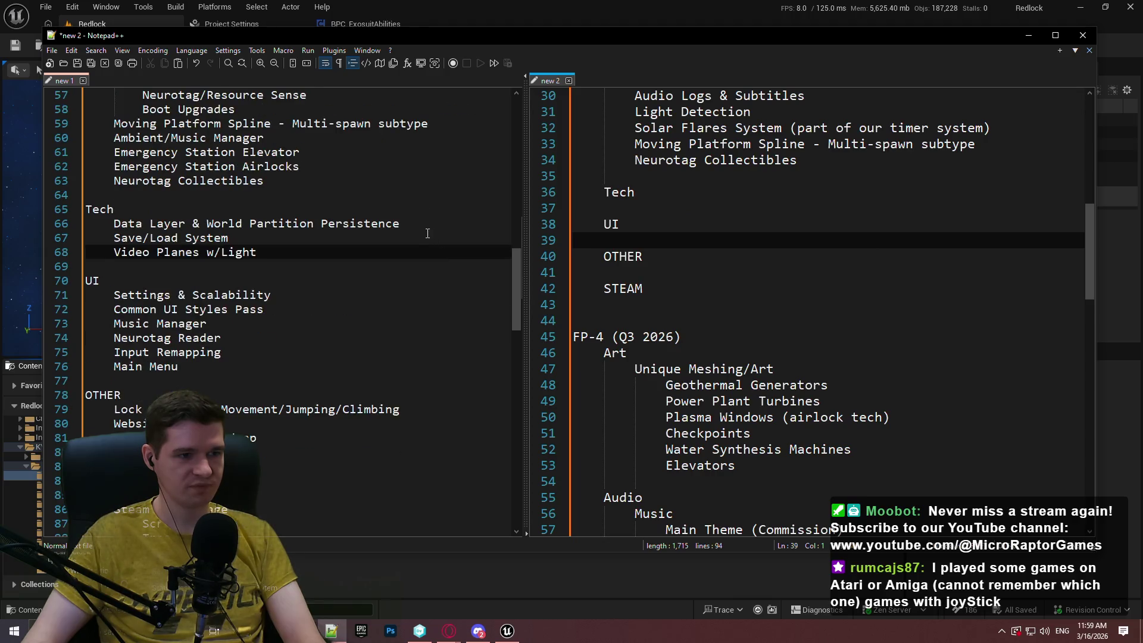
{"action": "left_click", "coordinate": [302, 241]}
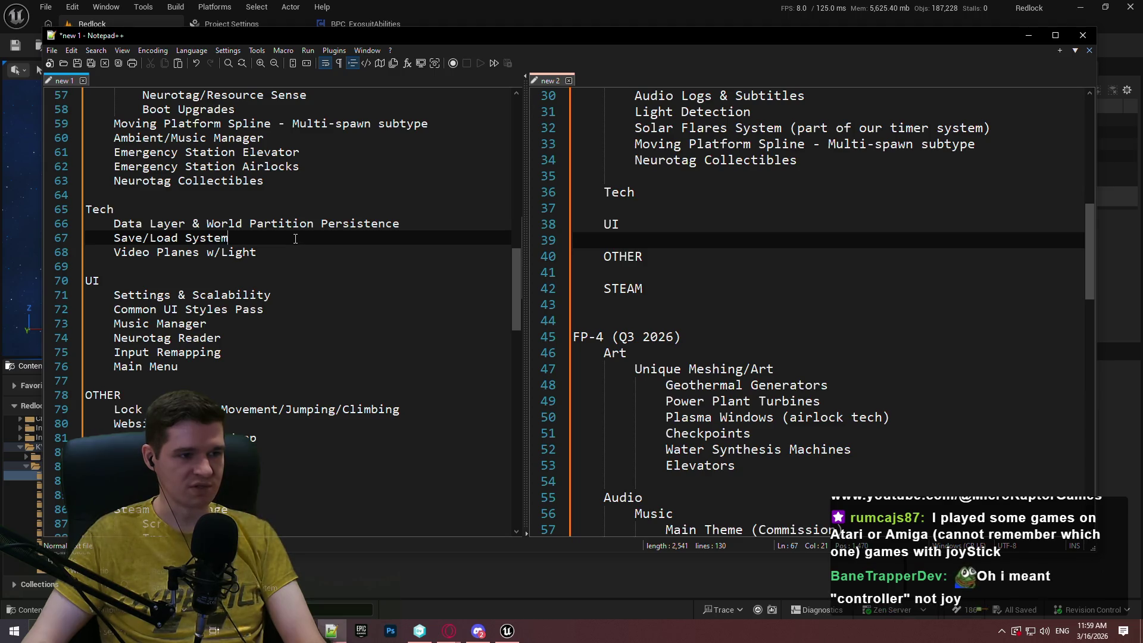
{"action": "mouse_move", "coordinate": [468, 226]}
{"action": "left_mouse_down"}
{"action": "mouse_move", "coordinate": [238, 238]}
{"action": "mouse_move", "coordinate": [115, 229]}
{"action": "left_mouse_up"}
{"action": "key", "text": "ctrl+c"}
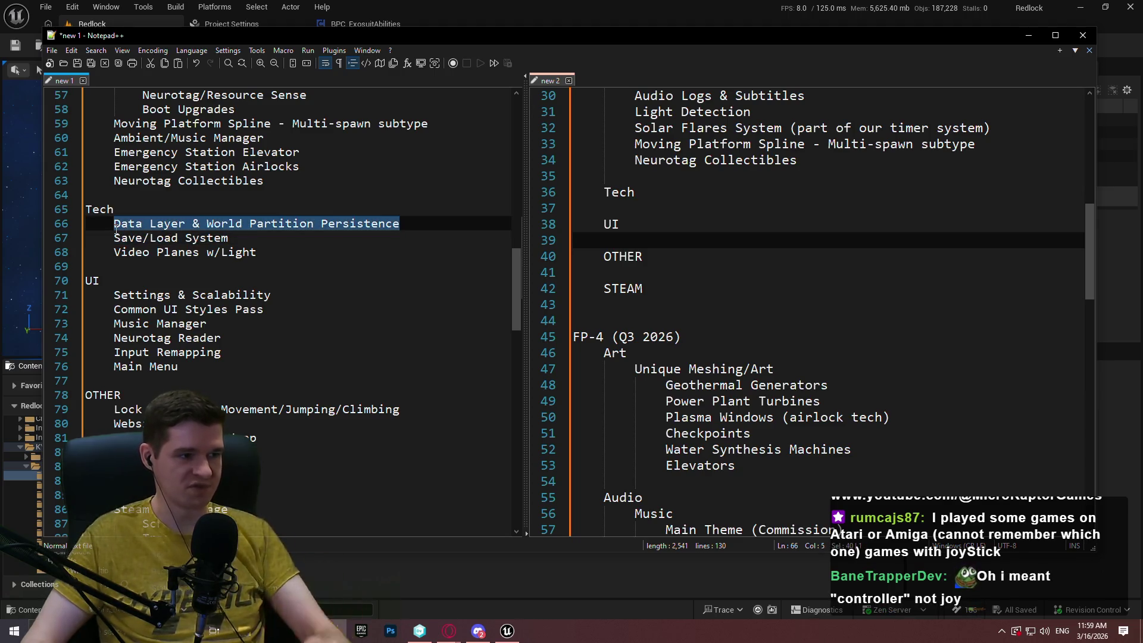
Paste Data Layer & World Partition Persistence on a new line under the FP-3 Tech heading.
{"action": "left_click", "coordinate": [752, 191]}
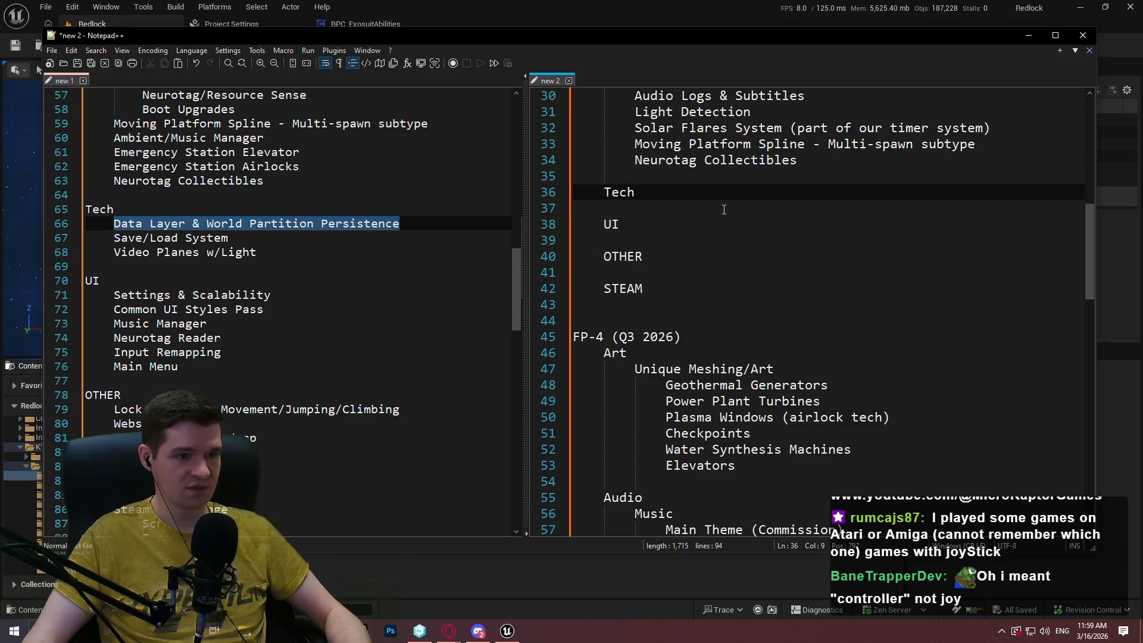
{"action": "key", "text": "Return"}
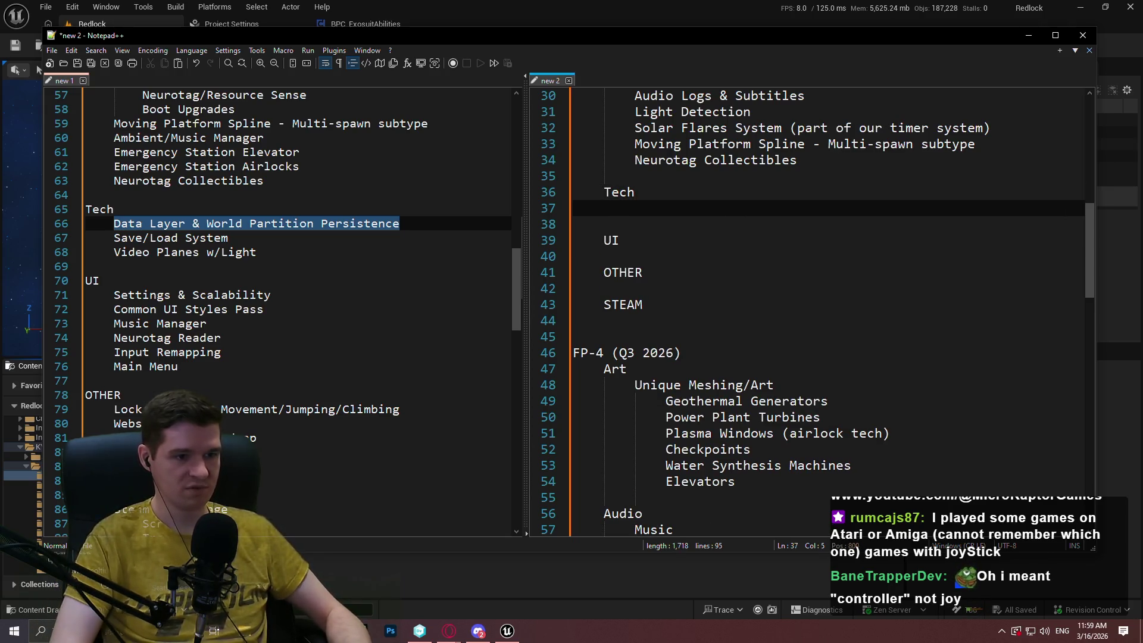
{"action": "key", "text": "ctrl+v"}
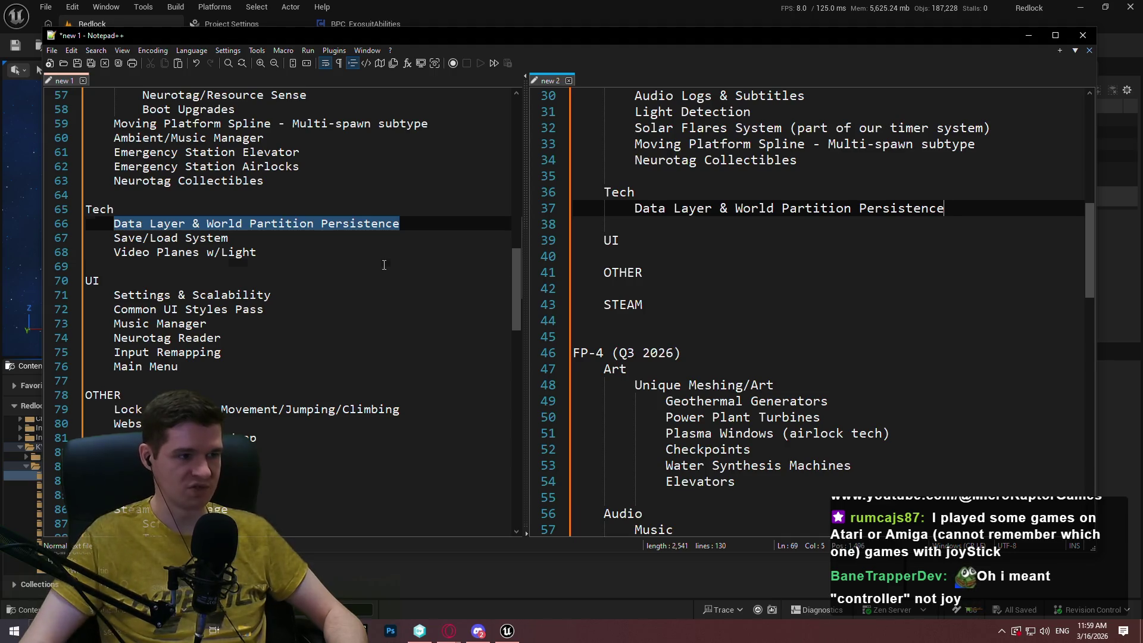
Add Save/Load System indented below it, removing the blank line above.
{"action": "left_click", "coordinate": [408, 266]}
{"action": "left_click_drag", "start_coordinate": [408, 233], "coordinate": [426, 217]}
{"action": "key", "text": "ctrl+c"}
{"action": "left_click", "coordinate": [605, 227]}
{"action": "key", "text": "ctrl+v"}
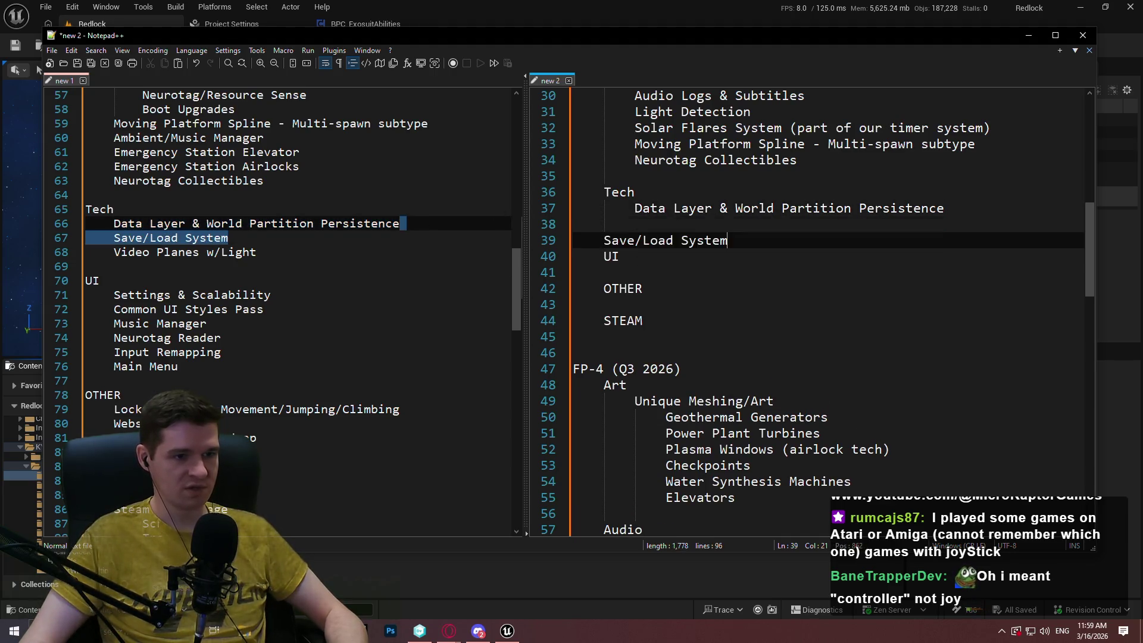
{"action": "left_click", "coordinate": [602, 240]}
{"action": "key", "text": "Tab"}
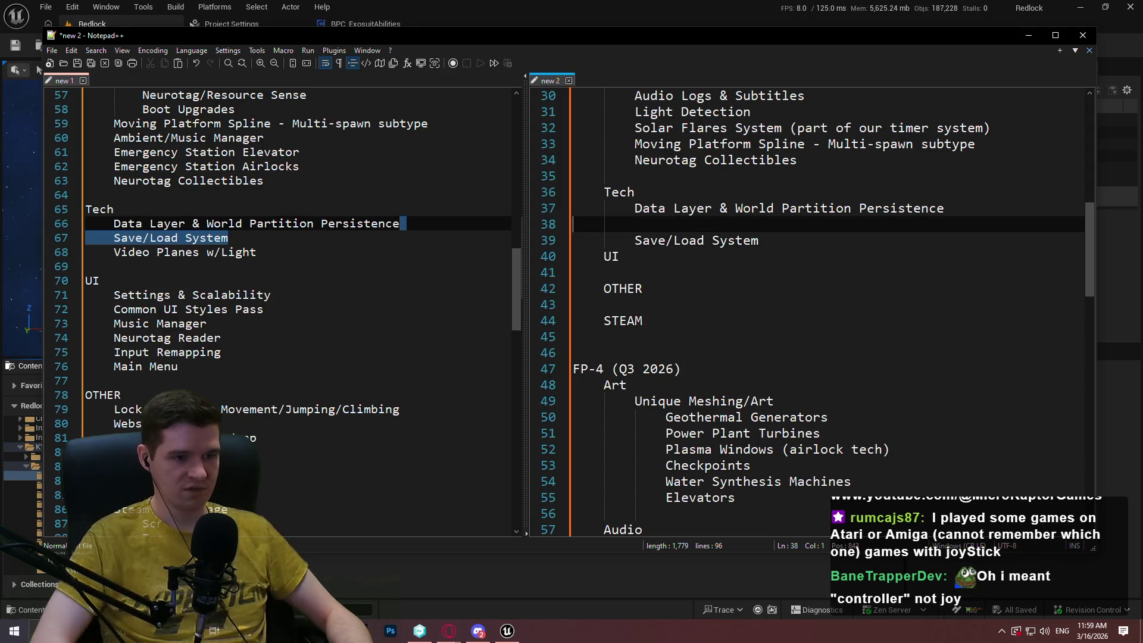
{"action": "key", "text": "Up"}
{"action": "key", "text": "BackSpace"}
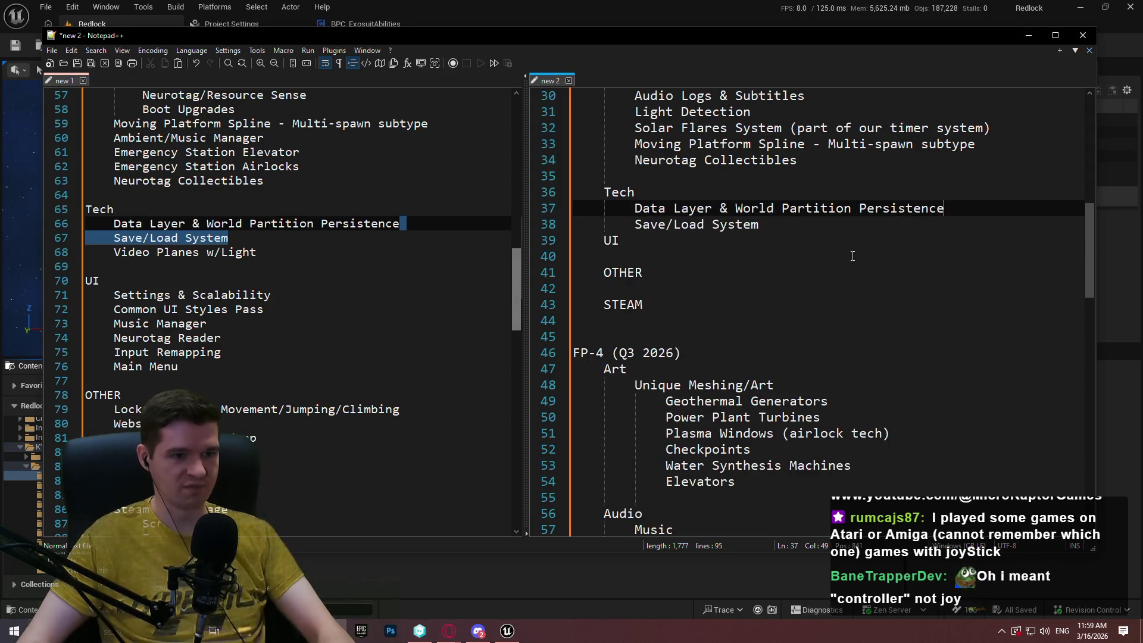
Rejoin the accidentally split Data Layer line and add a blank line after Save/Load System.
{"action": "left_click", "coordinate": [820, 208]}
{"action": "key", "text": "Return"}
{"action": "key", "text": "BackSpace"}
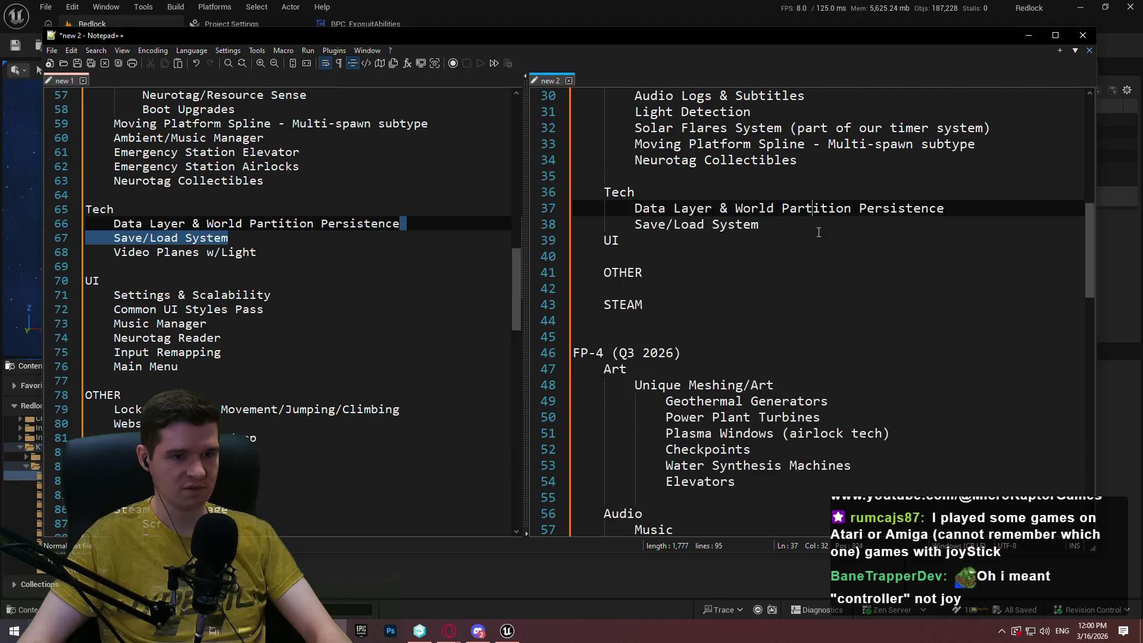
{"action": "left_click", "coordinate": [818, 225]}
{"action": "key", "text": "Return"}
Copy Video Planes w/Light and paste it indented under the FP-4 Tech heading.
{"action": "left_click", "coordinate": [243, 221]}
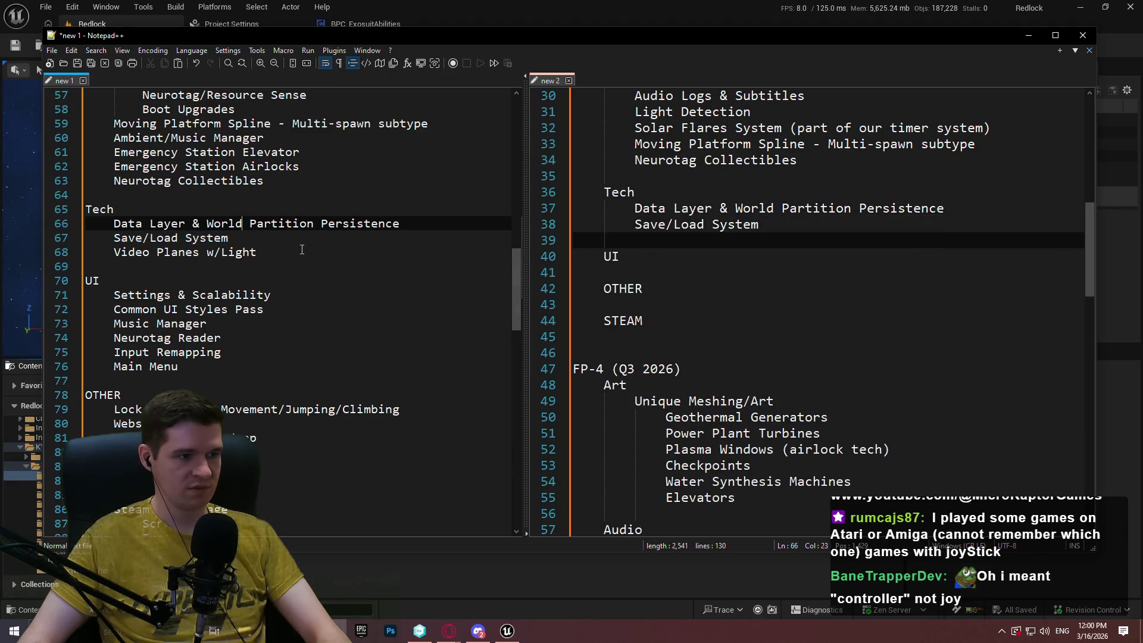
{"action": "left_click_drag", "start_coordinate": [301, 249], "coordinate": [238, 238]}
{"action": "scroll", "coordinate": [762, 351], "scroll_direction": "down", "scroll_amount": 4}
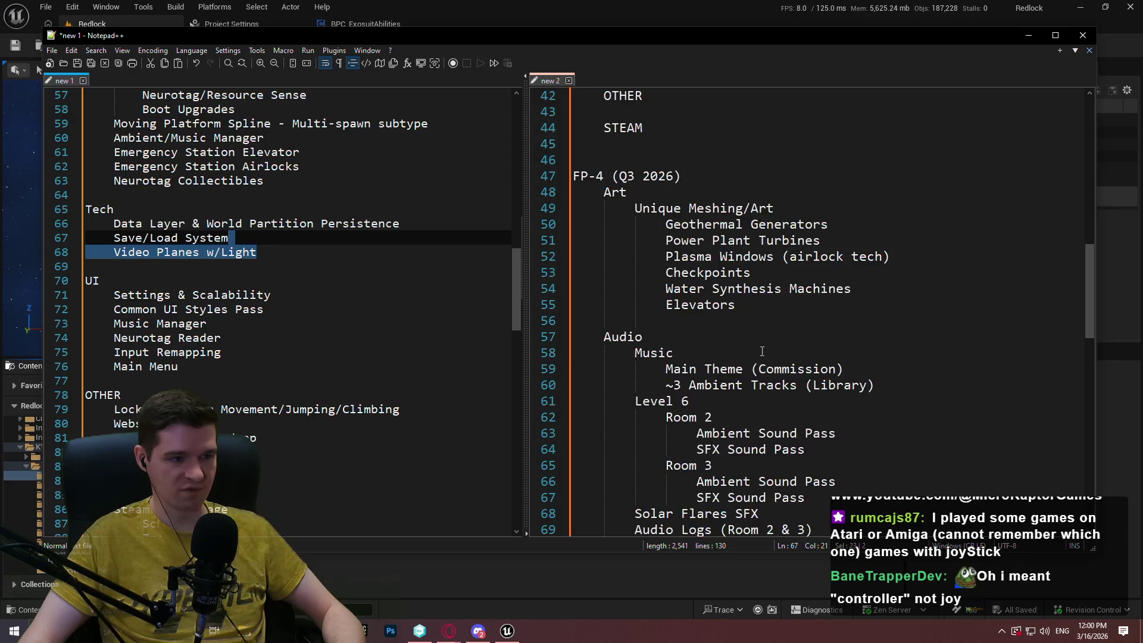
{"action": "key", "text": "ctrl+c"}
{"action": "scroll", "coordinate": [762, 352], "scroll_direction": "down", "scroll_amount": 10}
{"action": "left_click", "coordinate": [654, 372]}
{"action": "key", "text": "ctrl+v"}
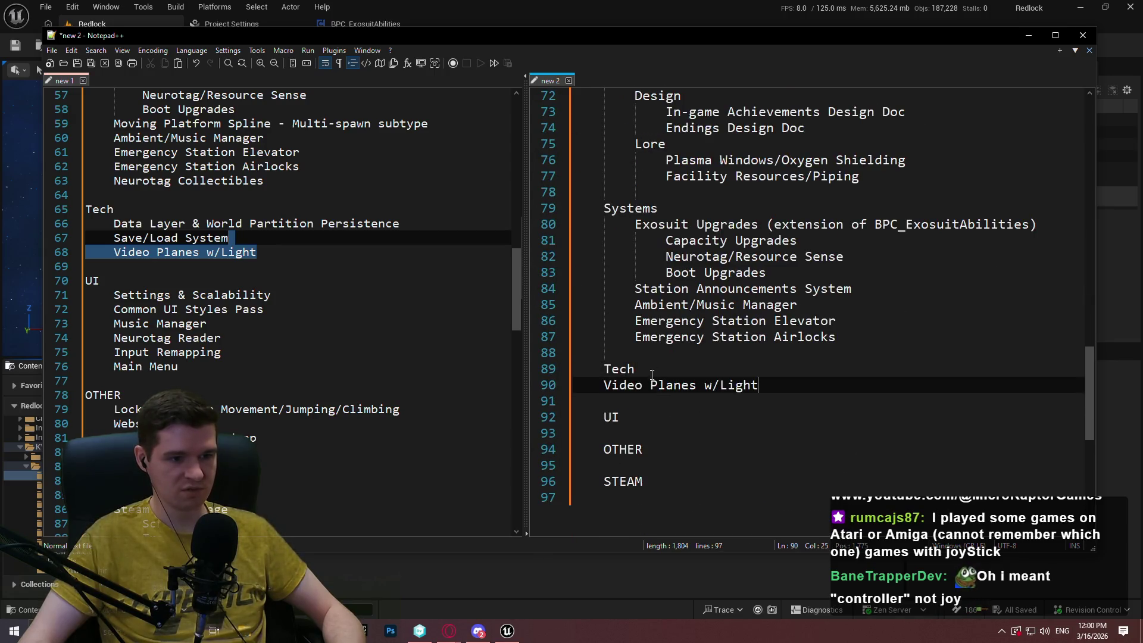
{"action": "key", "text": "Home"}
{"action": "key", "text": "Tab"}
{"action": "key", "text": "Down"}
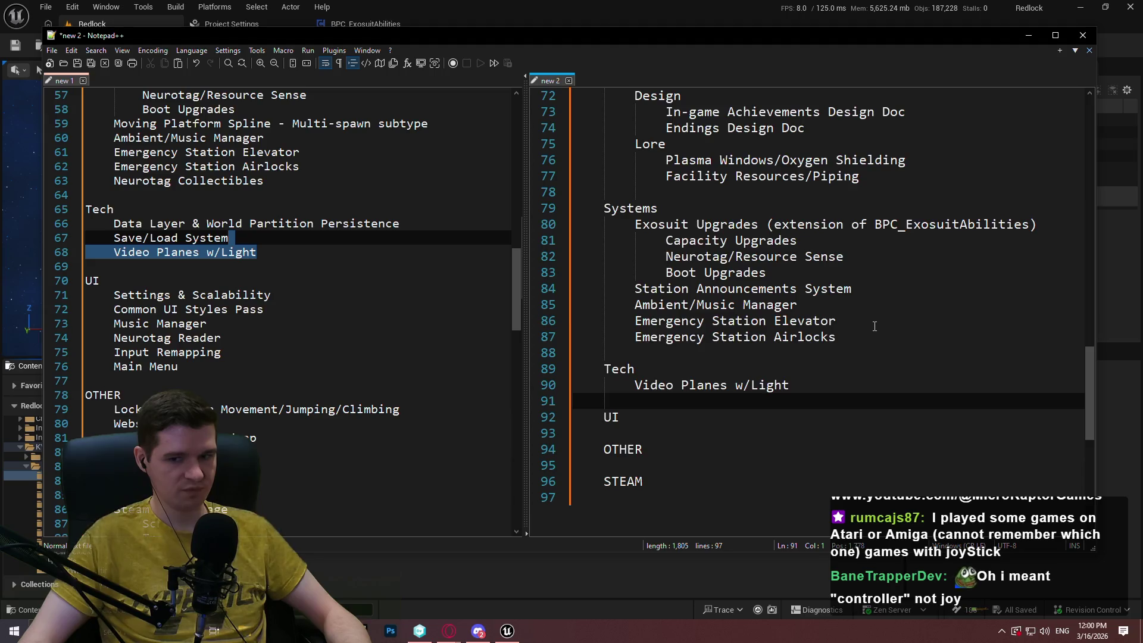
{"action": "scroll", "coordinate": [875, 326], "scroll_direction": "up", "scroll_amount": 5}
{"action": "scroll", "coordinate": [213, 310], "scroll_direction": "down", "scroll_amount": 2}
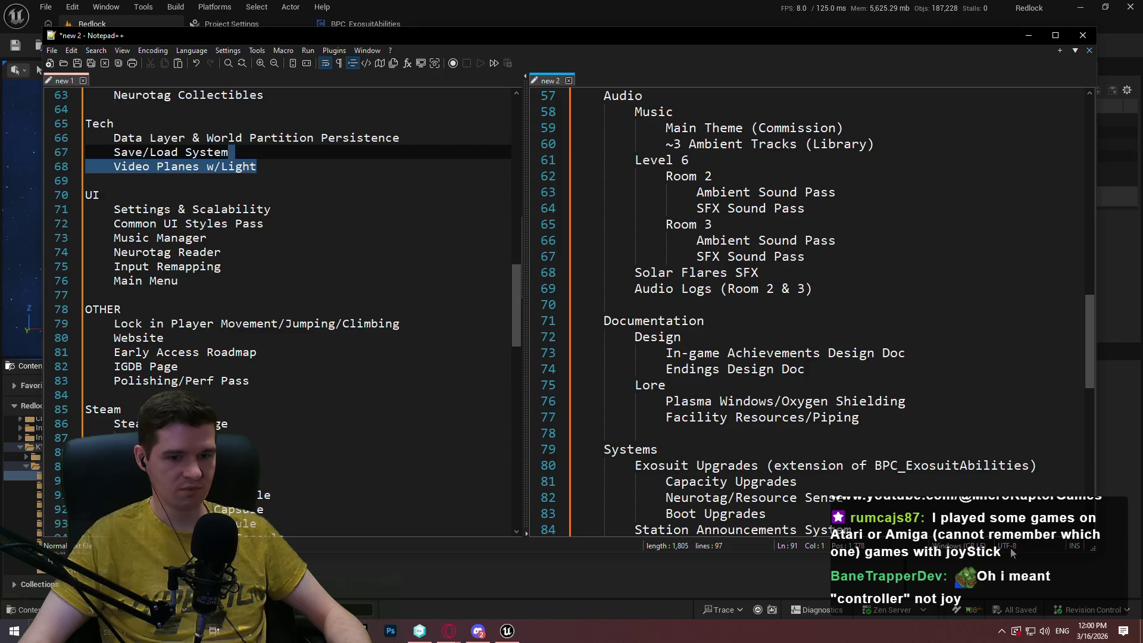
{"action": "left_click_drag", "start_coordinate": [1011, 553], "coordinate": [1011, 592]}
{"action": "mouse_move", "coordinate": [1091, 344]}
{"action": "left_mouse_down"}
{"action": "mouse_move", "coordinate": [1090, 434]}
{"action": "mouse_move", "coordinate": [1070, 255]}
{"action": "mouse_move", "coordinate": [1079, 119]}
{"action": "mouse_move", "coordinate": [1111, 438]}
{"action": "mouse_move", "coordinate": [1091, 119]}
{"action": "mouse_move", "coordinate": [1077, 400]}
{"action": "mouse_move", "coordinate": [1056, 205]}
{"action": "mouse_move", "coordinate": [1074, 123]}
{"action": "mouse_move", "coordinate": [1061, 259]}
{"action": "mouse_move", "coordinate": [1076, 400]}
{"action": "left_mouse_up"}
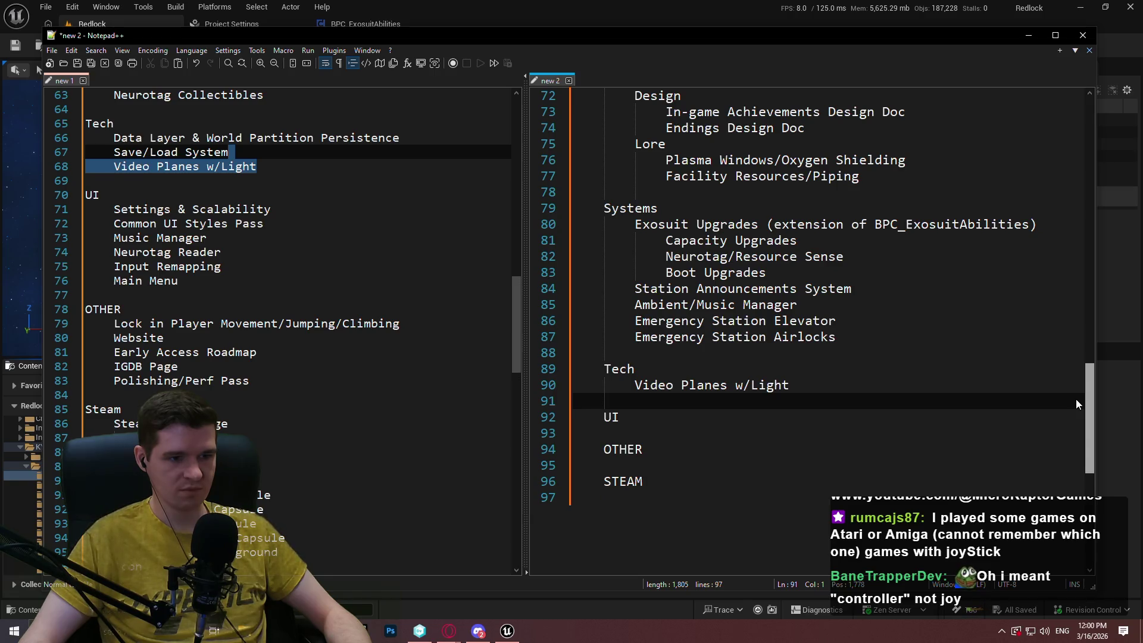
{"action": "scroll", "coordinate": [237, 289], "scroll_direction": "down", "scroll_amount": 8}
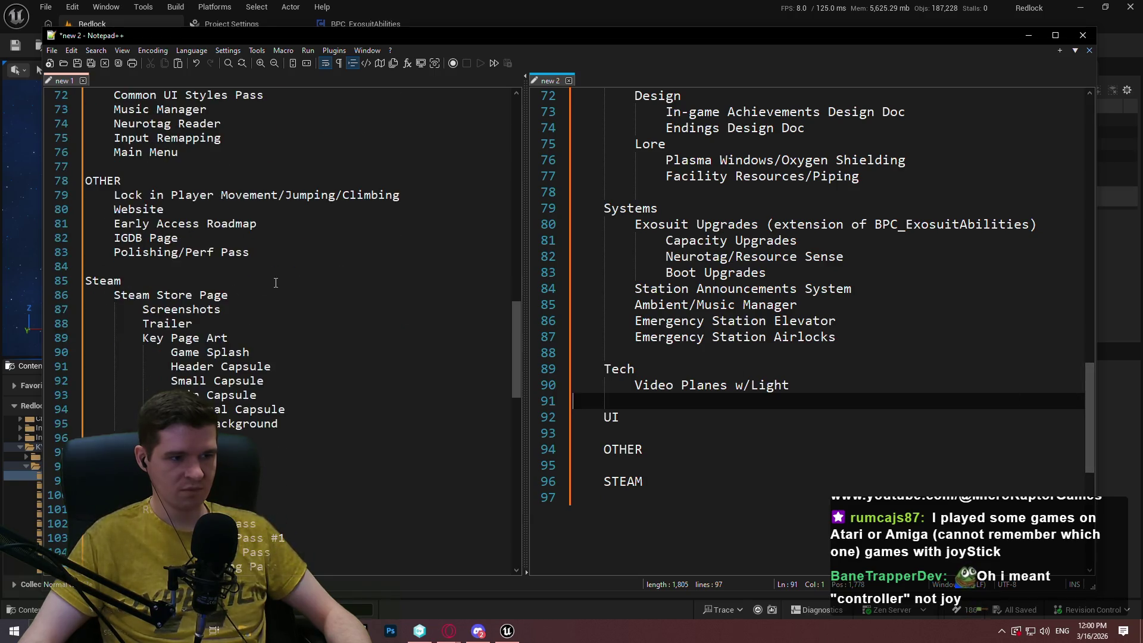
{"action": "scroll", "coordinate": [340, 287], "scroll_direction": "down", "scroll_amount": 2}
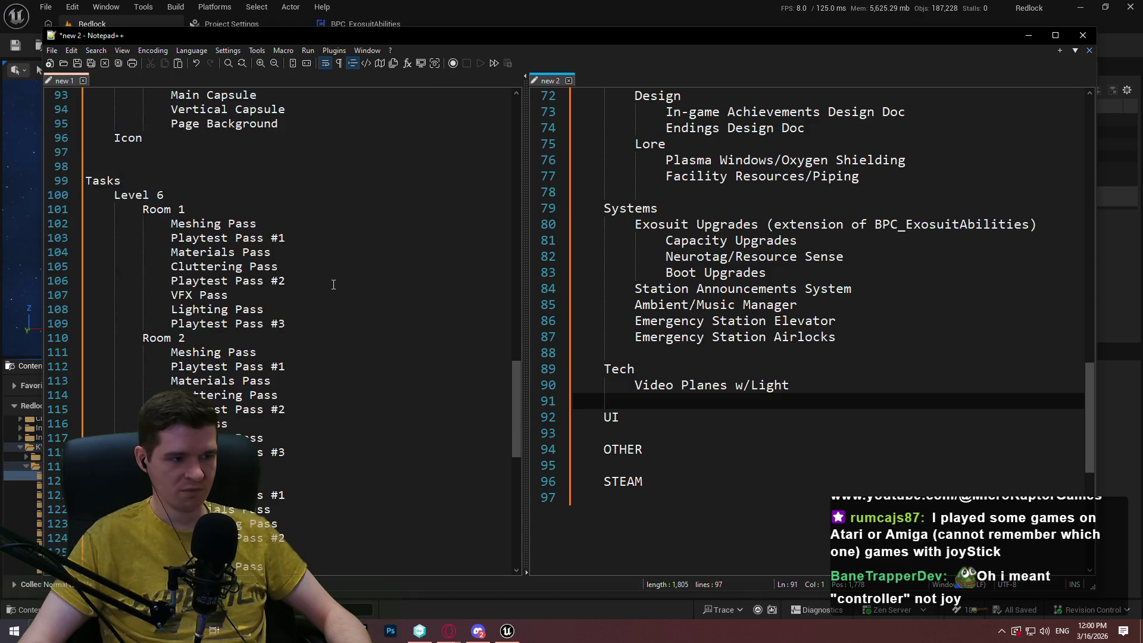
{"action": "mouse_move", "coordinate": [519, 384]}
{"action": "left_mouse_down"}
{"action": "mouse_move", "coordinate": [512, 459]}
{"action": "mouse_move", "coordinate": [512, 249]}
{"action": "mouse_move", "coordinate": [508, 289]}
{"action": "left_mouse_up"}
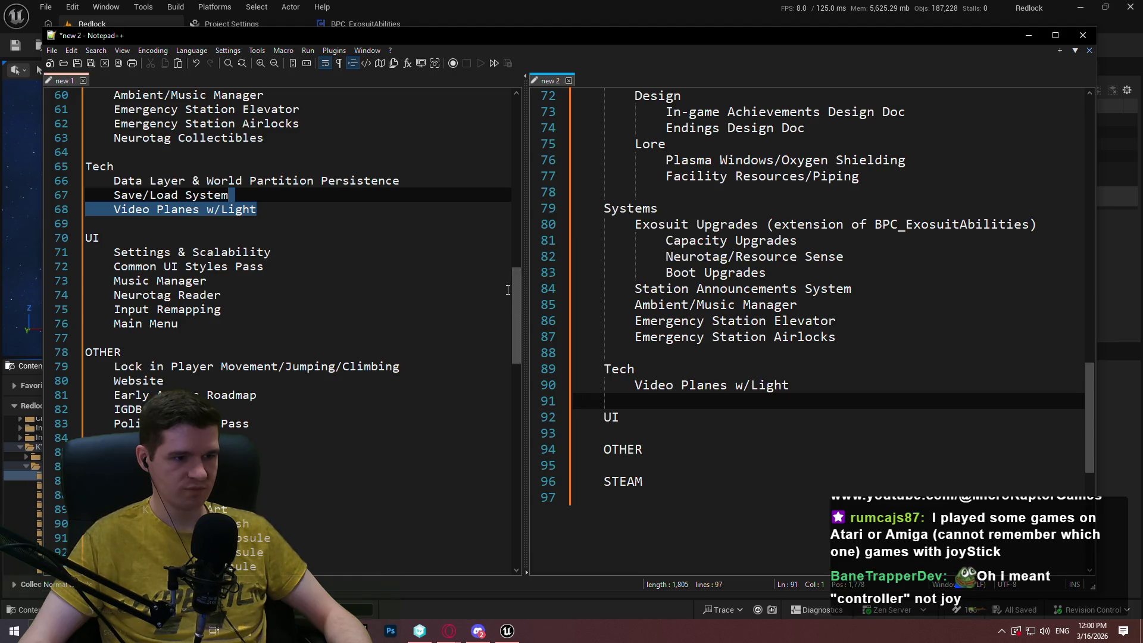
{"action": "left_click_drag", "start_coordinate": [515, 276], "coordinate": [516, 291]}
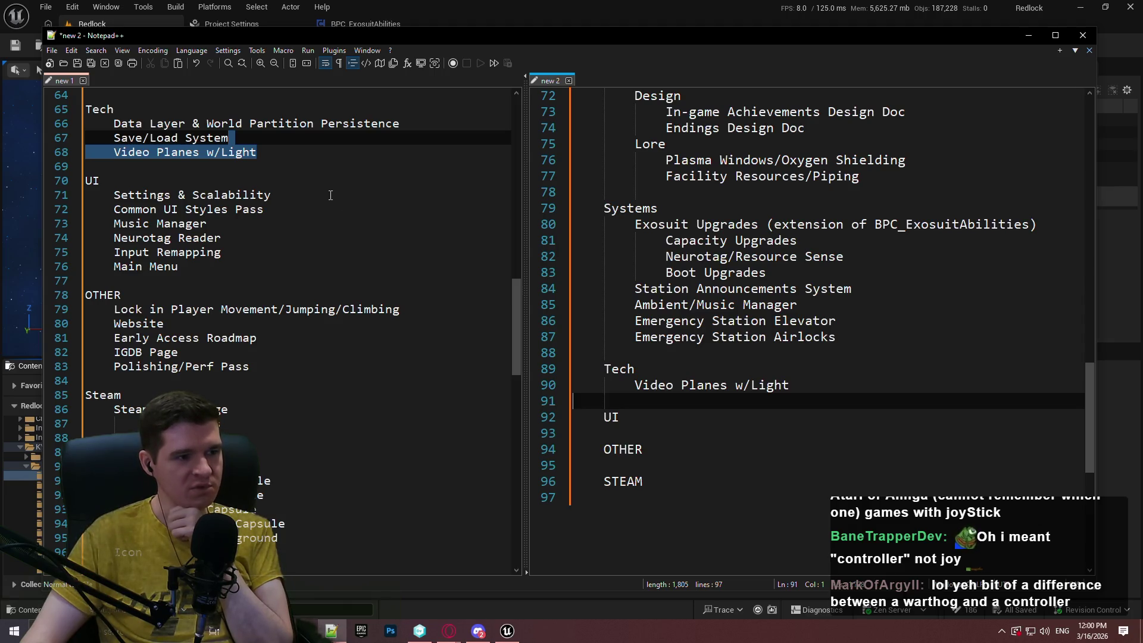
{"action": "left_click_drag", "start_coordinate": [332, 197], "coordinate": [121, 194]}
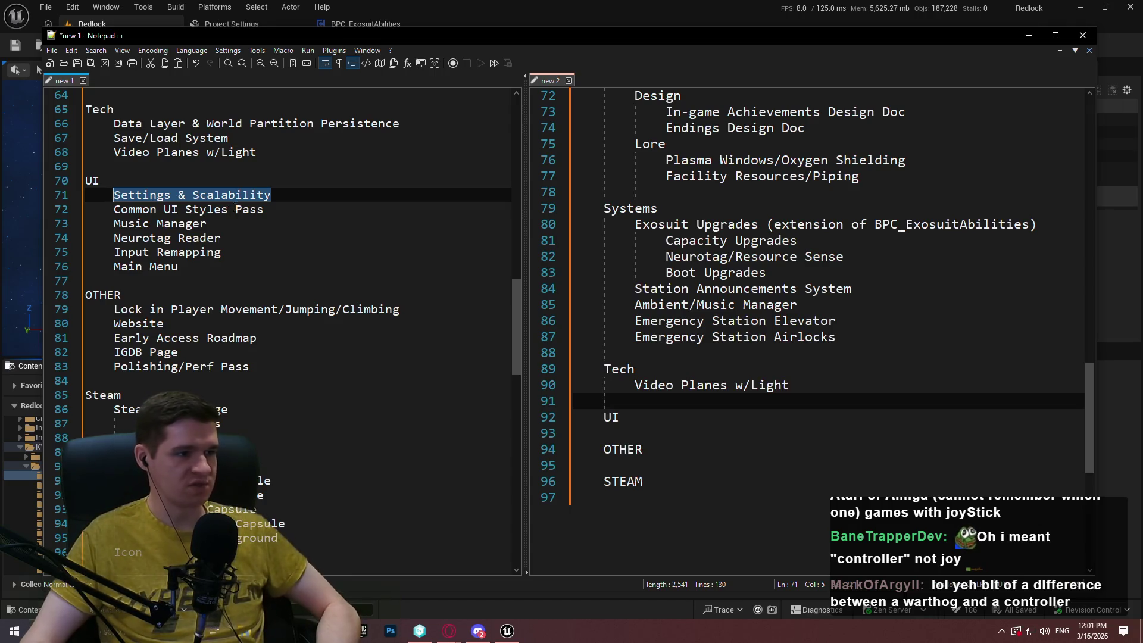
{"action": "left_click_drag", "start_coordinate": [347, 191], "coordinate": [105, 192]}
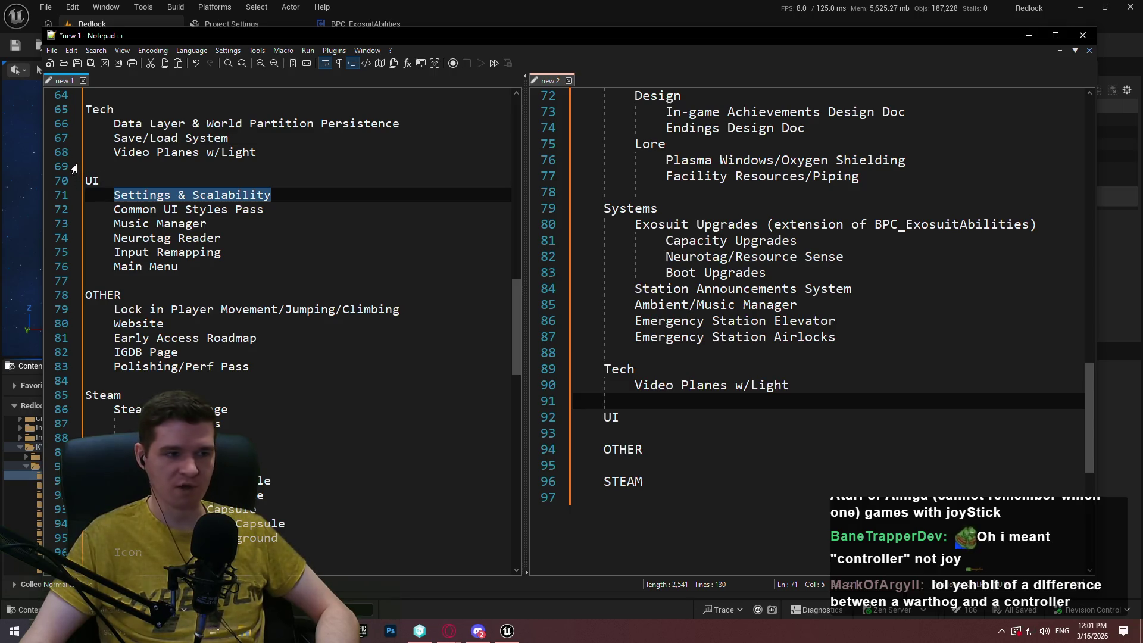
{"action": "left_click_drag", "start_coordinate": [297, 190], "coordinate": [118, 188]}
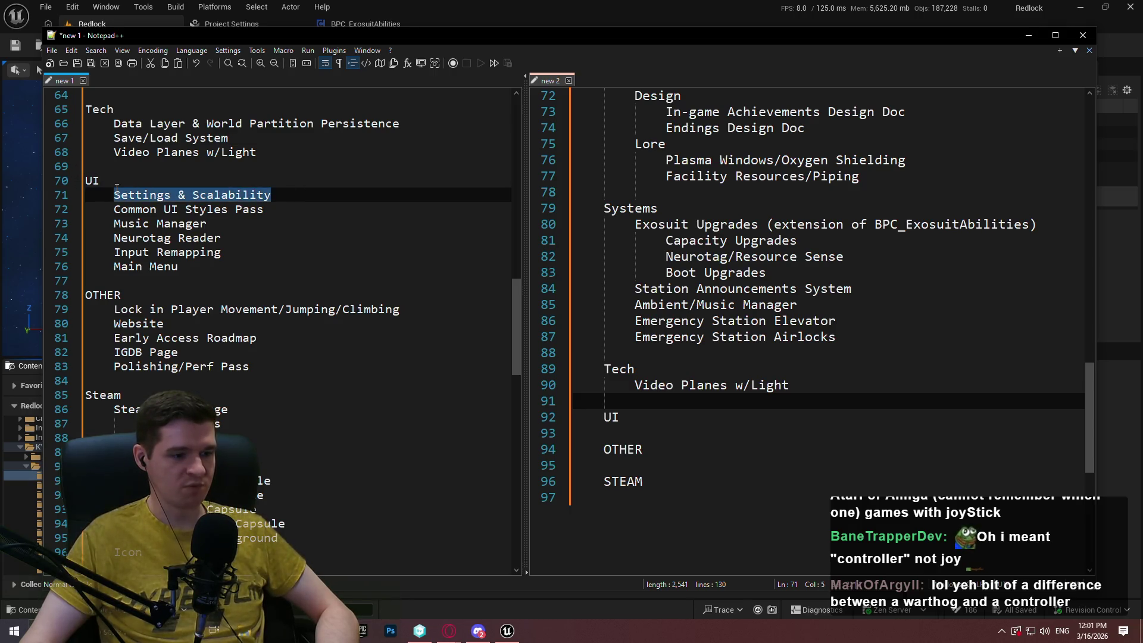
{"action": "left_click", "coordinate": [519, 7]}
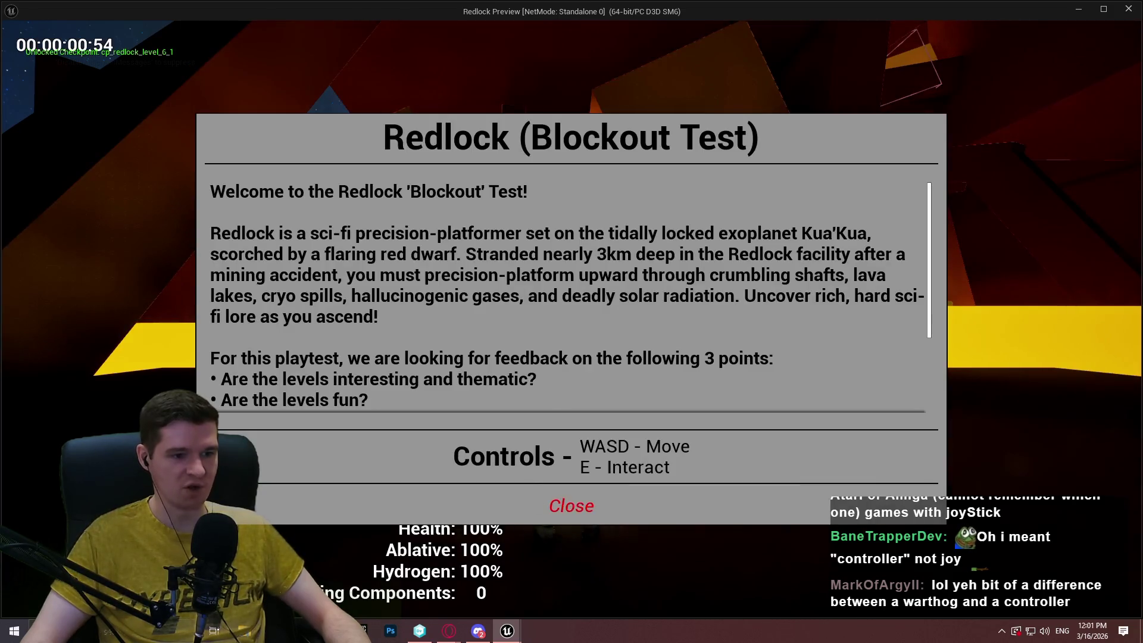
{"action": "left_click", "coordinate": [570, 506]}
{"action": "key", "text": "grave"}
{"action": "type", "text": "s."}
{"action": "key", "text": "Escape"}
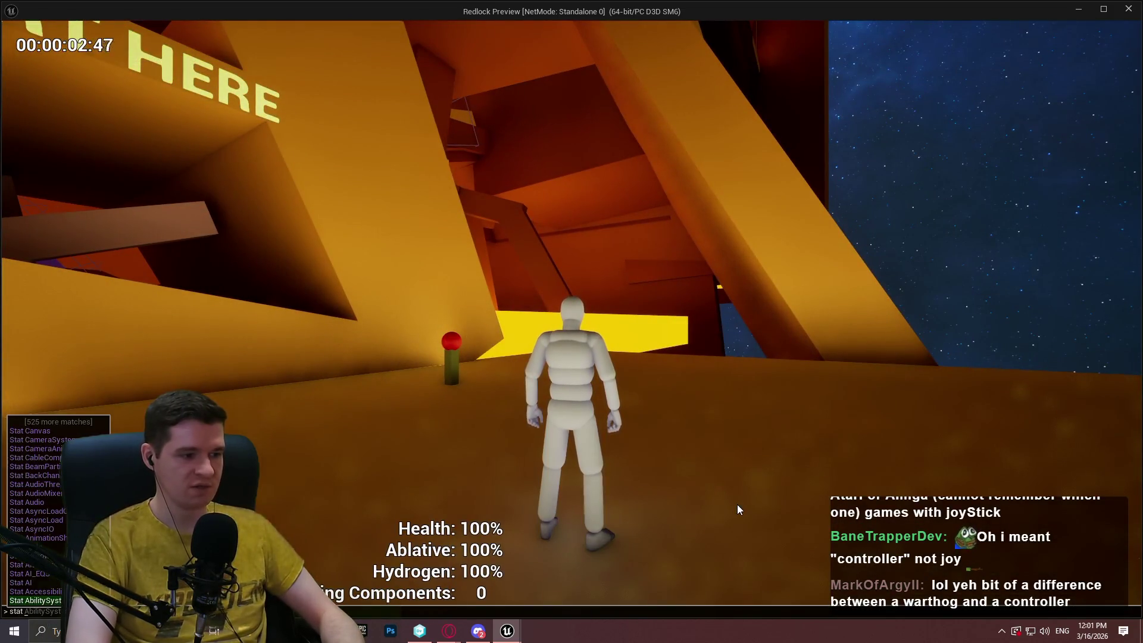
{"action": "key", "text": "grave"}
{"action": "type", "text": "stat gpu"}
{"action": "key", "text": "Return"}
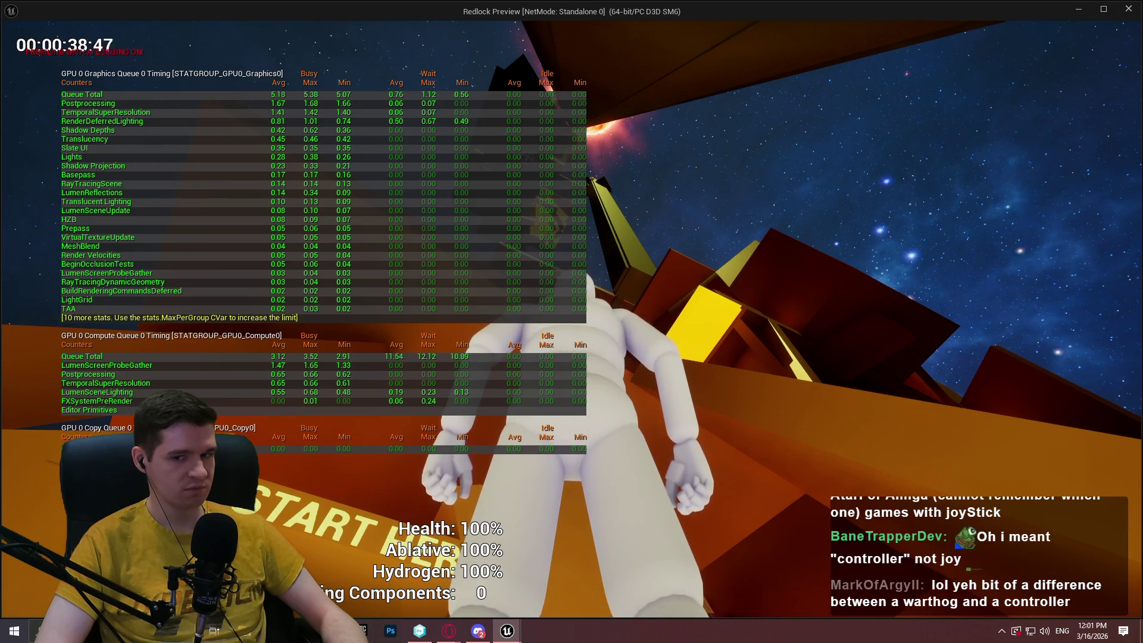
{"action": "key", "text": "grave"}
{"action": "key", "text": "Up"}
{"action": "key", "text": "Return"}
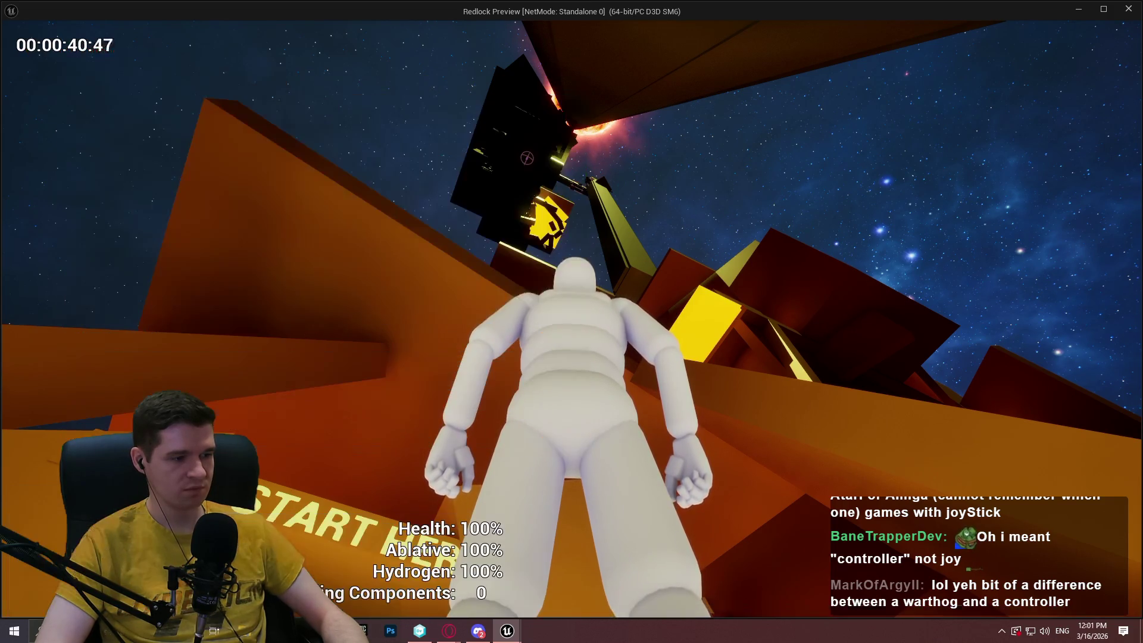
{"action": "key", "text": "Escape"}
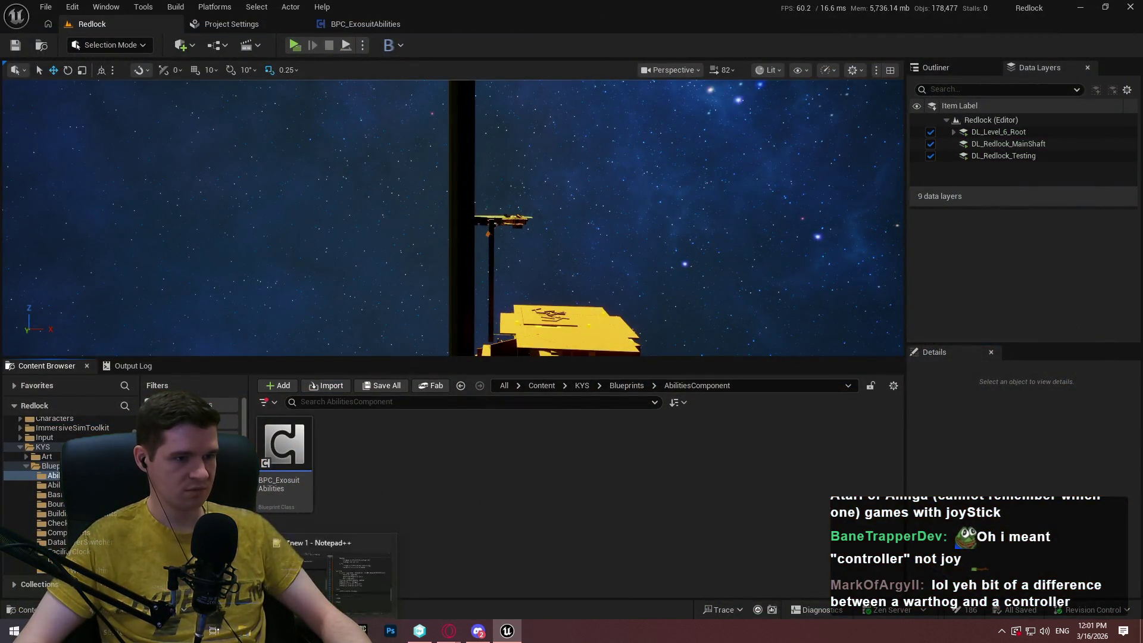
Return to Notepad++ and insert a new line after STEAM in the new roadmap.
{"action": "left_click", "coordinate": [361, 629]}
{"action": "left_click", "coordinate": [713, 396]}
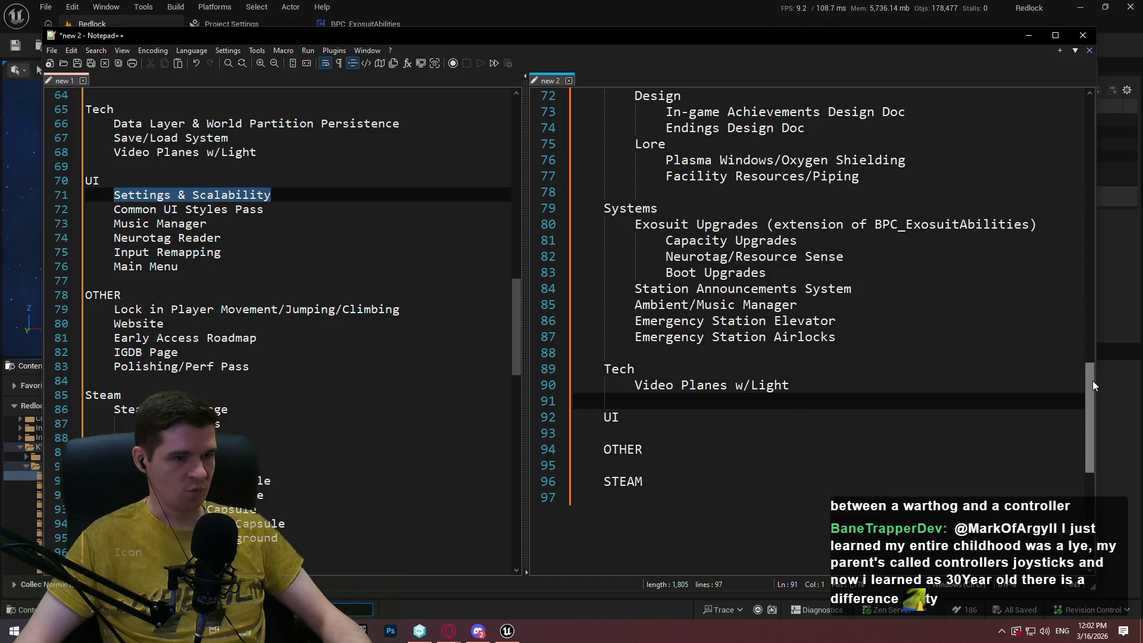
{"action": "left_click", "coordinate": [76, 204]}
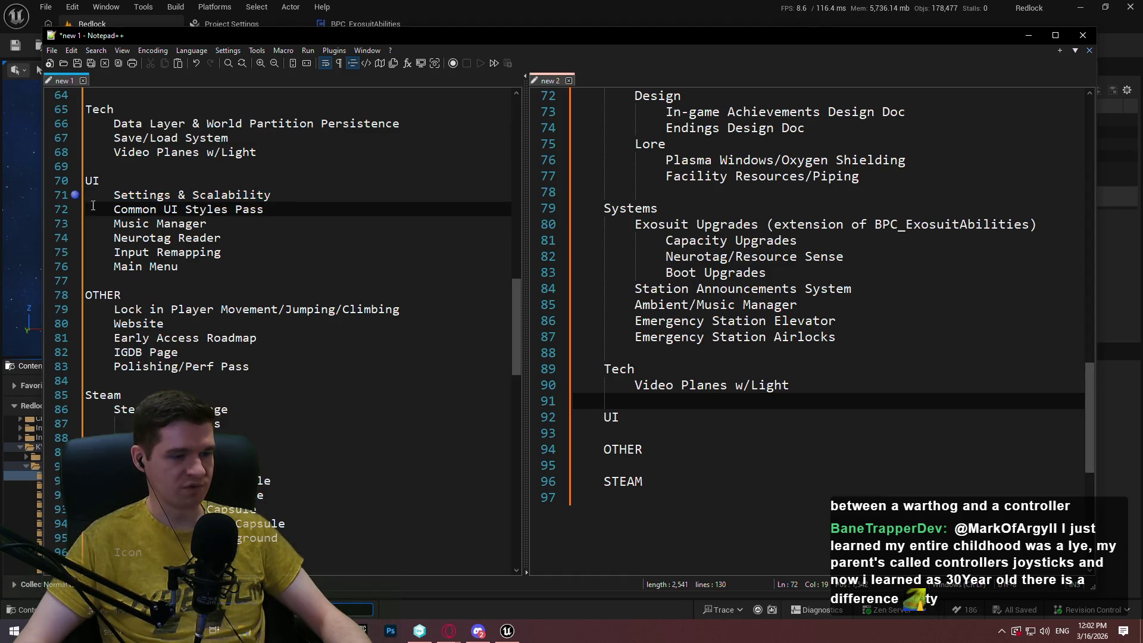
{"action": "left_click", "coordinate": [750, 499]}
{"action": "key", "text": "Return"}
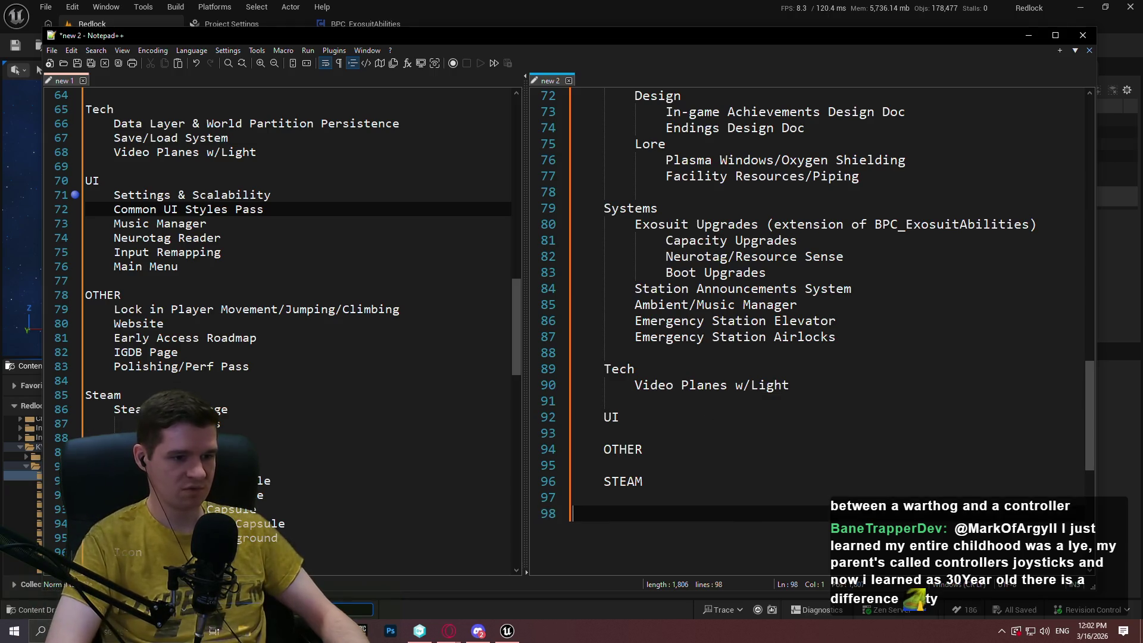
Type the 'Vertical' phase heading and copy the whole FP-4 phase block.
{"action": "key", "text": "Return"}
{"action": "type", "text": "Vertical"}
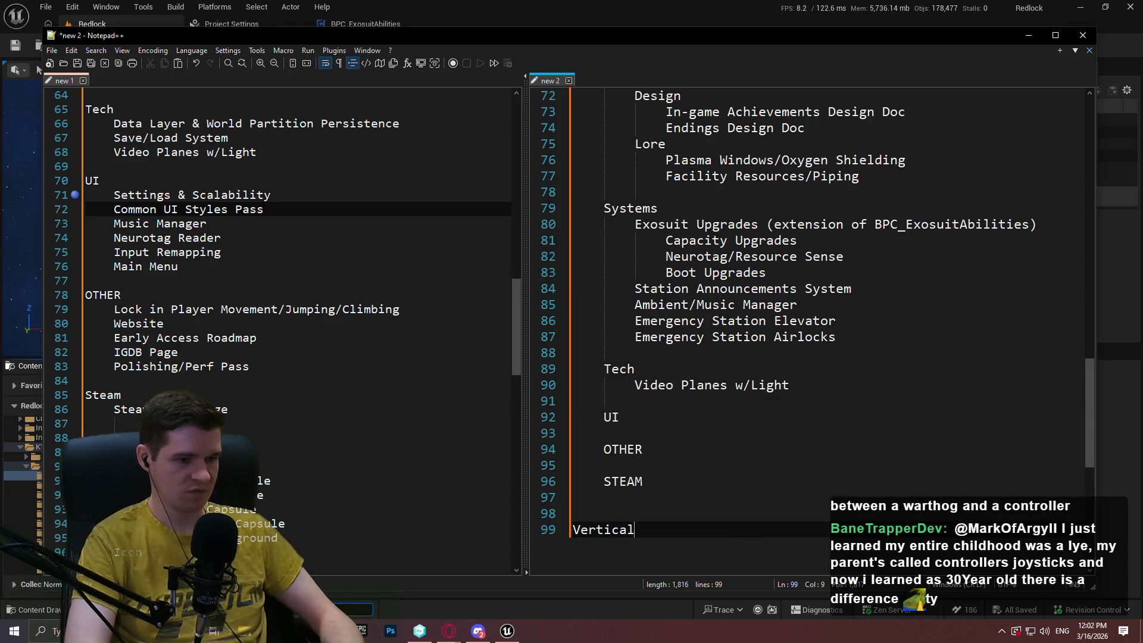
{"action": "left_click", "coordinate": [1080, 398]}
{"action": "mouse_move", "coordinate": [655, 476]}
{"action": "left_mouse_down"}
{"action": "mouse_move", "coordinate": [625, 357]}
{"action": "mouse_move", "coordinate": [595, 101]}
{"action": "mouse_move", "coordinate": [599, 575]}
{"action": "mouse_move", "coordinate": [571, 90]}
{"action": "mouse_move", "coordinate": [562, 113]}
{"action": "mouse_move", "coordinate": [709, 101]}
{"action": "left_mouse_up"}
{"action": "scroll", "coordinate": [790, 296], "scroll_direction": "down", "scroll_amount": 3}
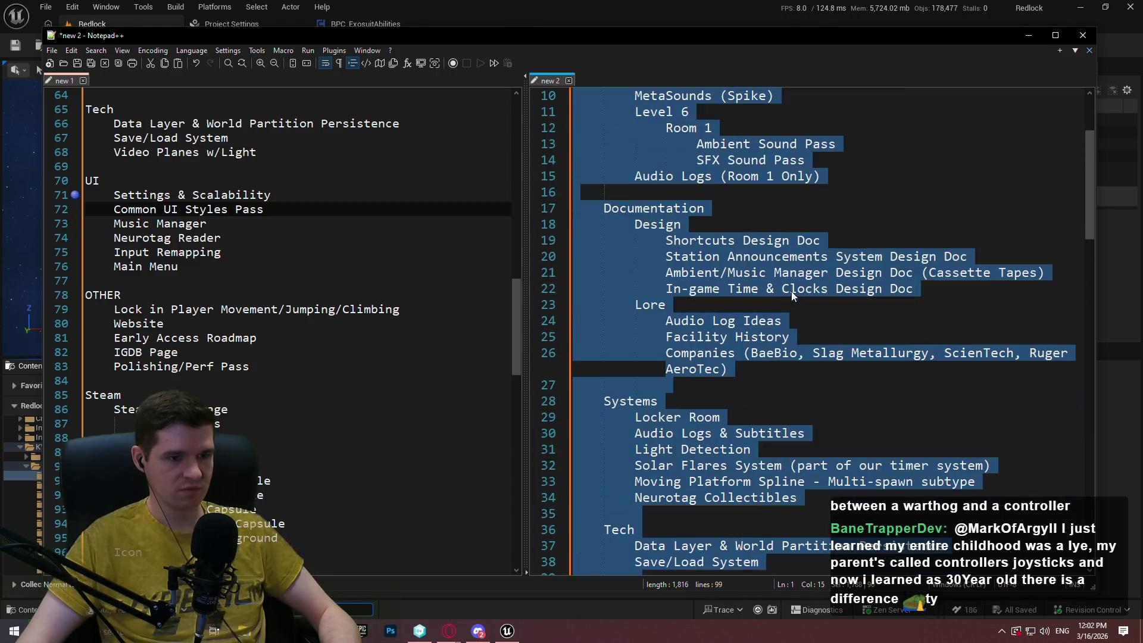
{"action": "scroll", "coordinate": [731, 322], "scroll_direction": "down", "scroll_amount": 17}
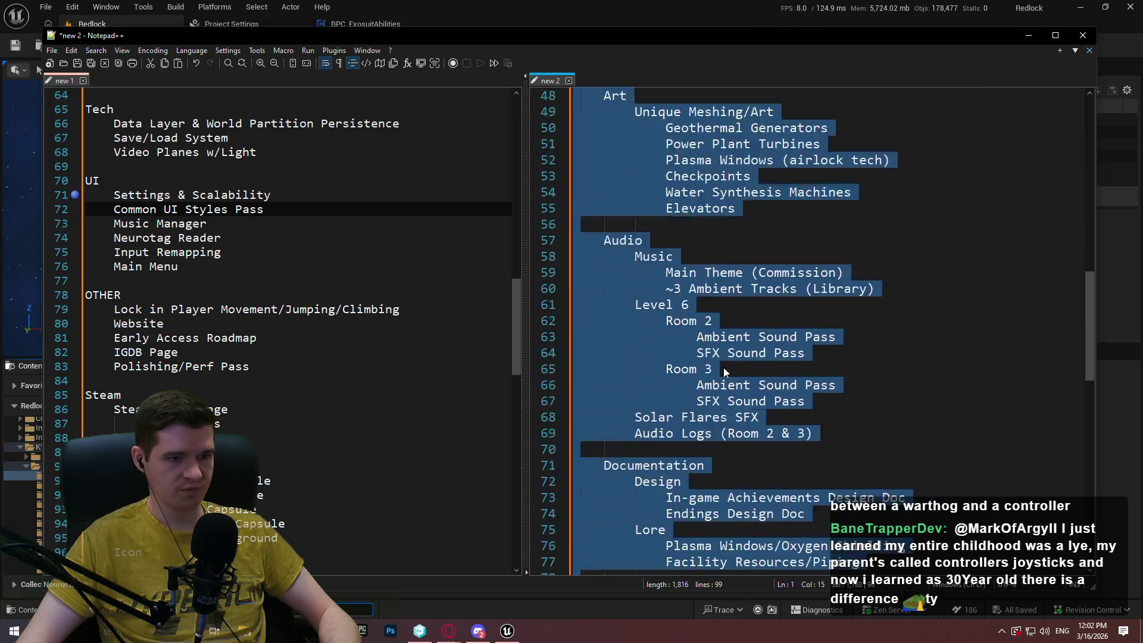
{"action": "scroll", "coordinate": [742, 309], "scroll_direction": "down", "scroll_amount": 3}
{"action": "mouse_move", "coordinate": [684, 528]}
{"action": "left_mouse_down"}
{"action": "mouse_move", "coordinate": [625, 95]}
{"action": "mouse_move", "coordinate": [679, 127]}
{"action": "mouse_move", "coordinate": [693, 560]}
{"action": "mouse_move", "coordinate": [695, 512]}
{"action": "left_mouse_up"}
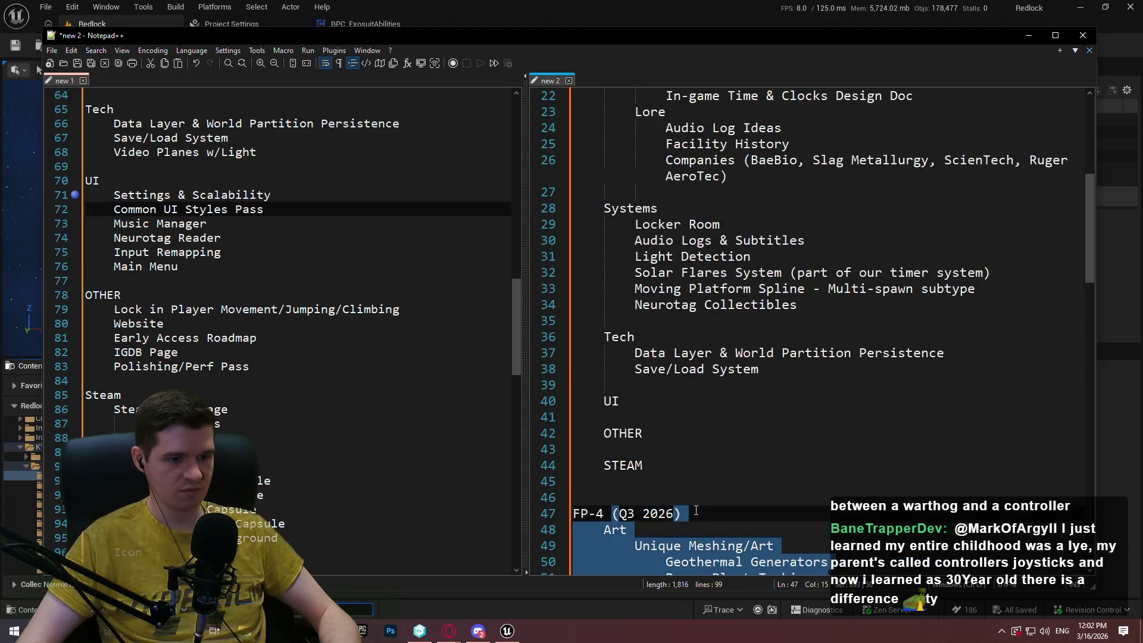
{"action": "key", "text": "ctrl+c"}
Paste the FP-4 block after Vertical and delete its Video Planes w/Light and Systems tasks.
{"action": "left_click_drag", "start_coordinate": [1091, 238], "coordinate": [1085, 459]}
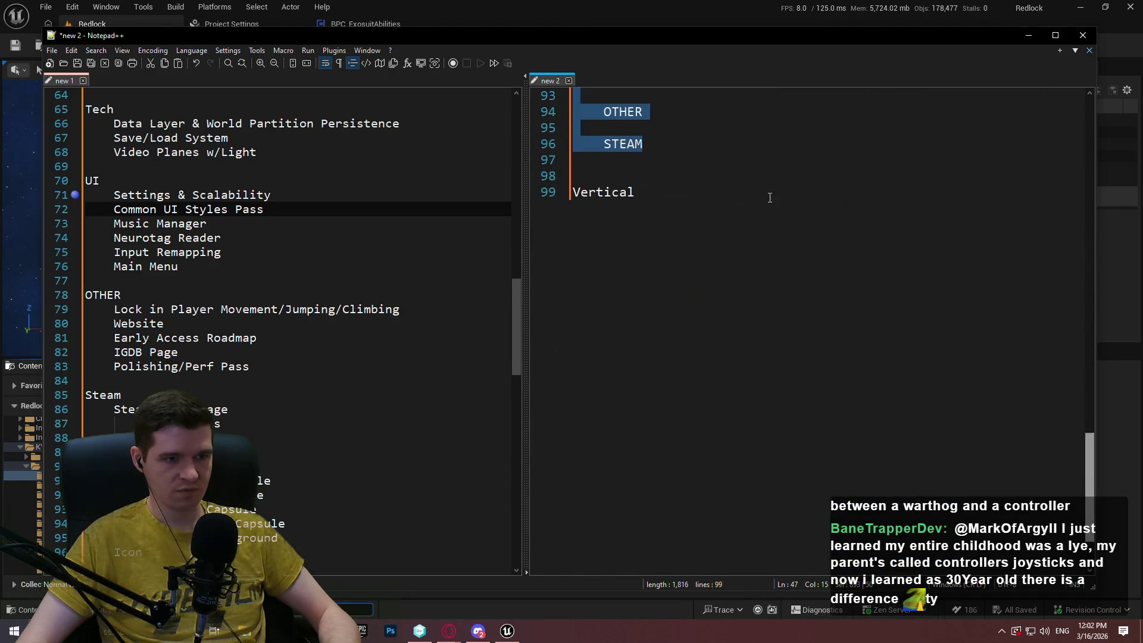
{"action": "left_click", "coordinate": [771, 196]}
{"action": "key", "text": "ctrl+v"}
{"action": "left_click_drag", "start_coordinate": [790, 465], "coordinate": [572, 465]}
{"action": "key", "text": "BackSpace"}
{"action": "left_click_drag", "start_coordinate": [866, 417], "coordinate": [572, 304]}
{"action": "key", "text": "BackSpace"}
Delete the copied Design, Lore, audio and art tasks, keeping the category headings.
{"action": "mouse_move", "coordinate": [859, 257]}
{"action": "left_mouse_down"}
{"action": "mouse_move", "coordinate": [908, 241]}
{"action": "mouse_move", "coordinate": [446, 179]}
{"action": "left_mouse_up"}
{"action": "scroll", "coordinate": [774, 298], "scroll_direction": "up", "scroll_amount": 8}
{"action": "mouse_move", "coordinate": [821, 513]}
{"action": "left_mouse_down"}
{"action": "mouse_move", "coordinate": [427, 352]}
{"action": "mouse_move", "coordinate": [426, 337]}
{"action": "left_mouse_up"}
{"action": "key", "text": "BackSpace"}
{"action": "mouse_move", "coordinate": [752, 288]}
{"action": "left_mouse_down"}
{"action": "mouse_move", "coordinate": [418, 178]}
{"action": "mouse_move", "coordinate": [412, 193]}
{"action": "left_mouse_up"}
{"action": "key", "text": "BackSpace"}
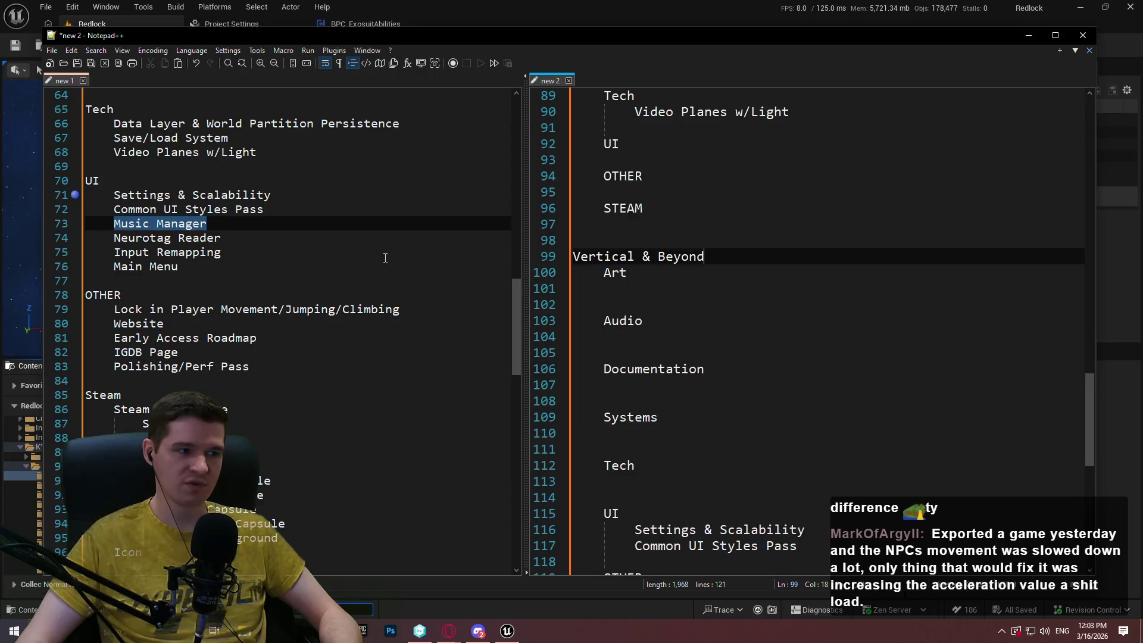
Add a Music Player task below Neurotag Collectibles in the old Systems list.
{"action": "mouse_move", "coordinate": [512, 298]}
{"action": "left_mouse_down"}
{"action": "mouse_move", "coordinate": [510, 251]}
{"action": "mouse_move", "coordinate": [537, 184]}
{"action": "mouse_move", "coordinate": [551, 344]}
{"action": "mouse_move", "coordinate": [544, 118]}
{"action": "mouse_move", "coordinate": [515, 127]}
{"action": "mouse_move", "coordinate": [504, 245]}
{"action": "left_mouse_up"}
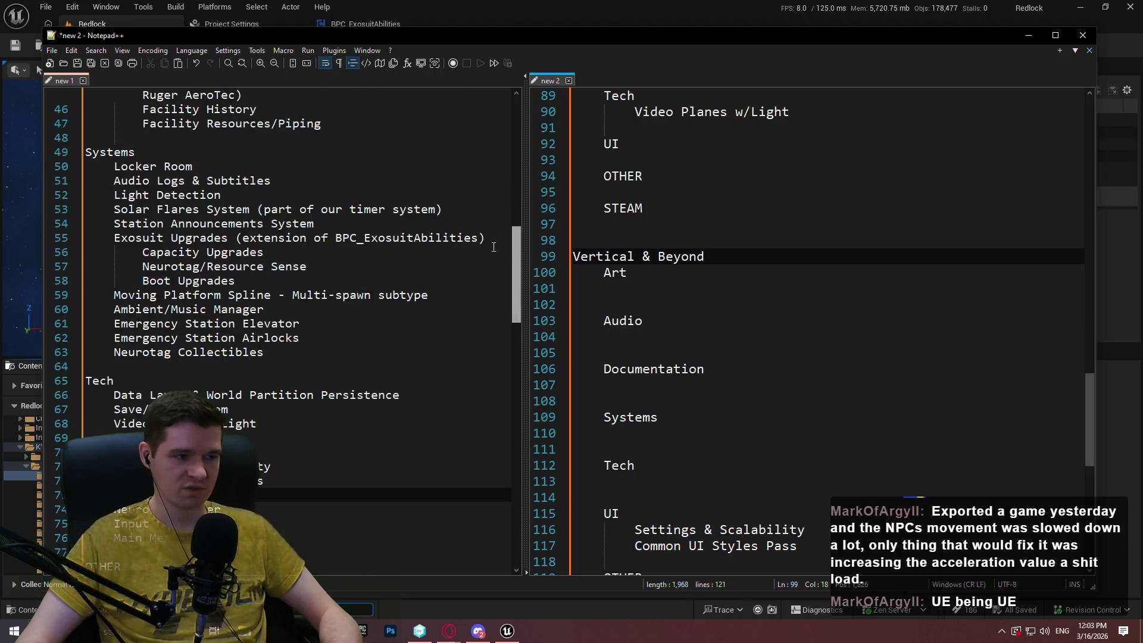
{"action": "left_click", "coordinate": [173, 181]}
{"action": "left_click", "coordinate": [280, 181]}
{"action": "left_click", "coordinate": [311, 340]}
{"action": "left_click", "coordinate": [315, 353]}
{"action": "left_click", "coordinate": [326, 296]}
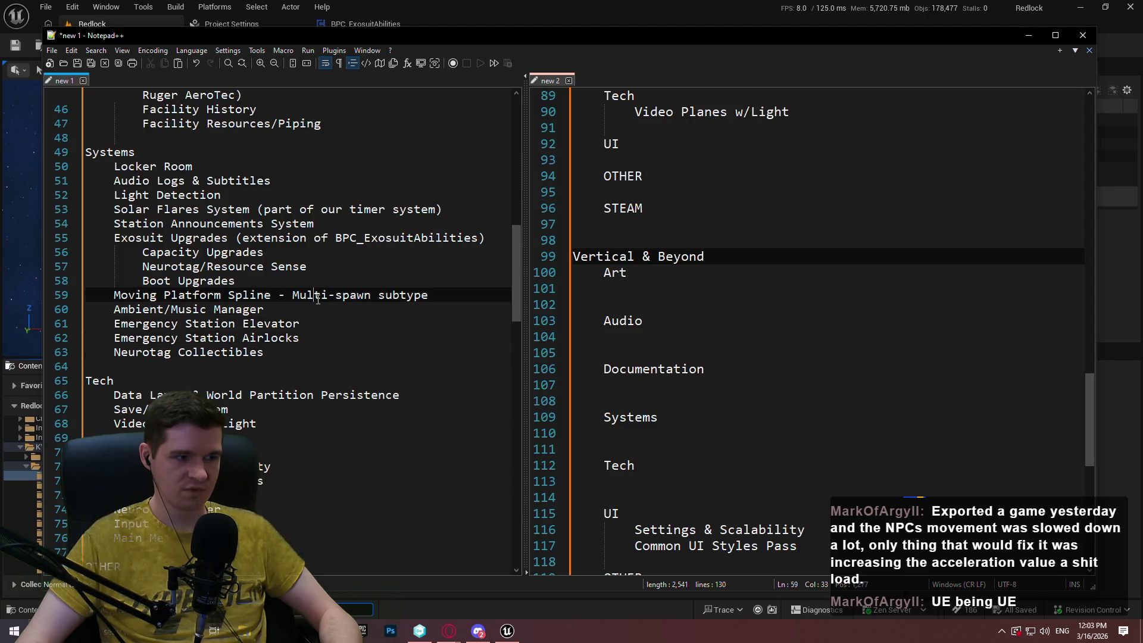
{"action": "left_click", "coordinate": [336, 307]}
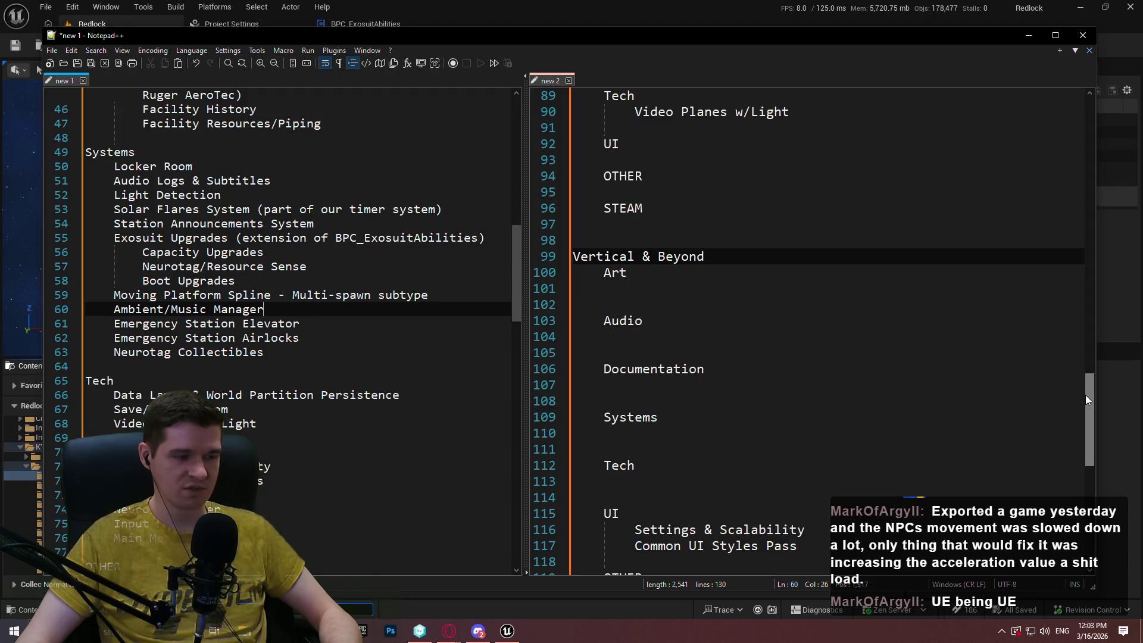
{"action": "key", "text": "Down"}
{"action": "key", "text": "Down"}
{"action": "key", "text": "Down"}
{"action": "key", "text": "Return"}
{"action": "type", "text": "Music Player"}
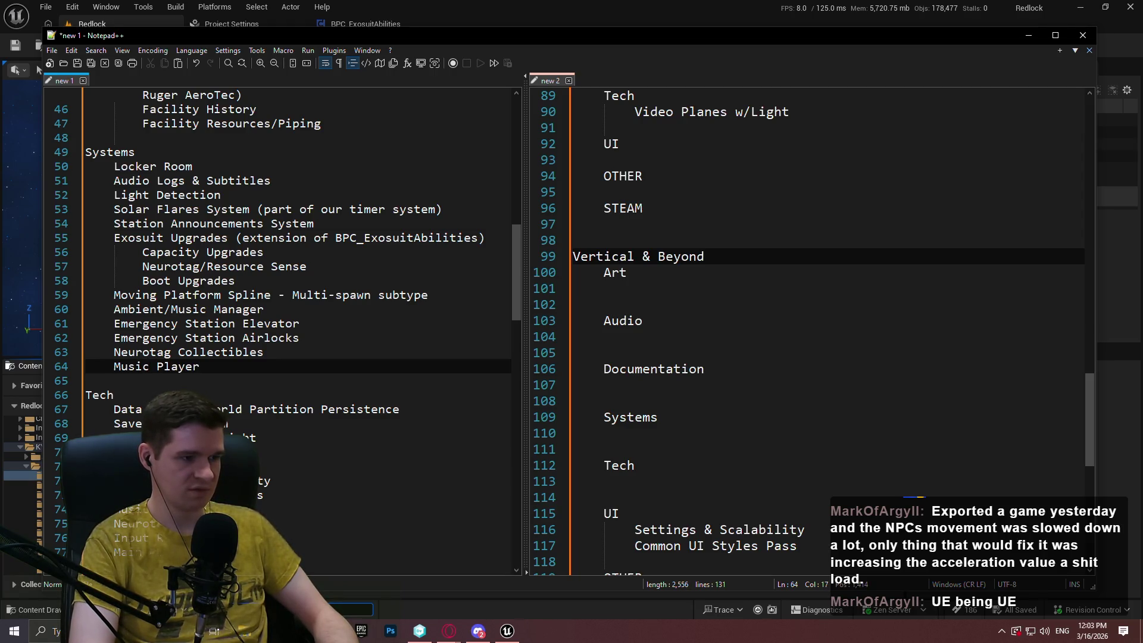
Insert a new line above Music Player for Cassette Collectibles.
{"action": "left_click", "coordinate": [184, 366]}
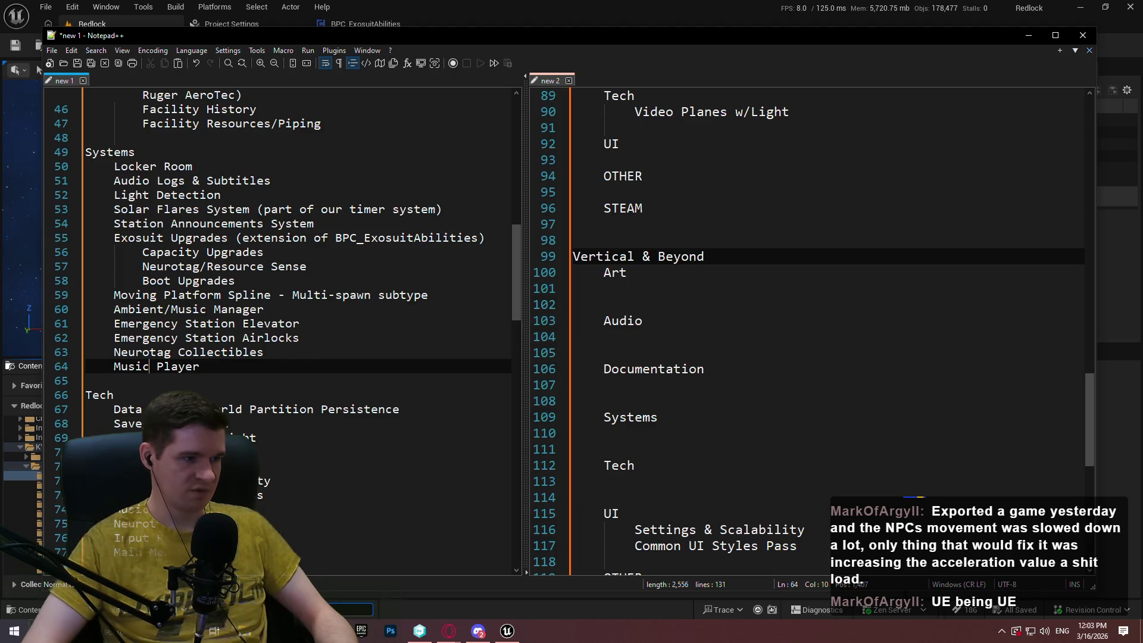
{"action": "key", "text": "Left"}
{"action": "scroll", "coordinate": [339, 297], "scroll_direction": "up", "scroll_amount": 3}
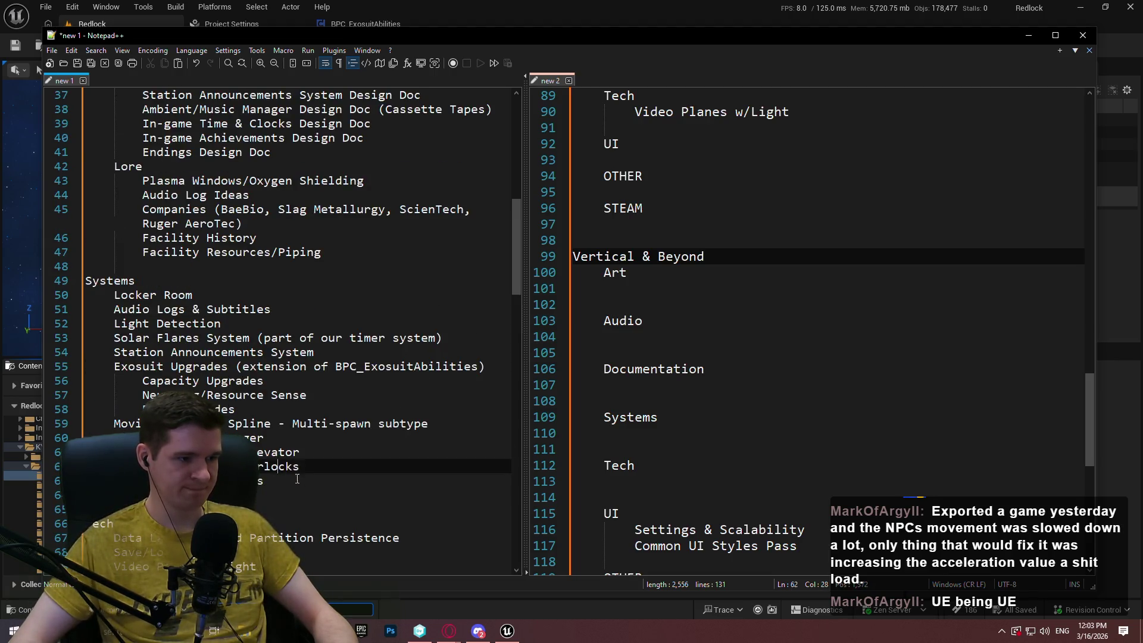
{"action": "key", "text": "Return"}
{"action": "key", "text": "Up"}
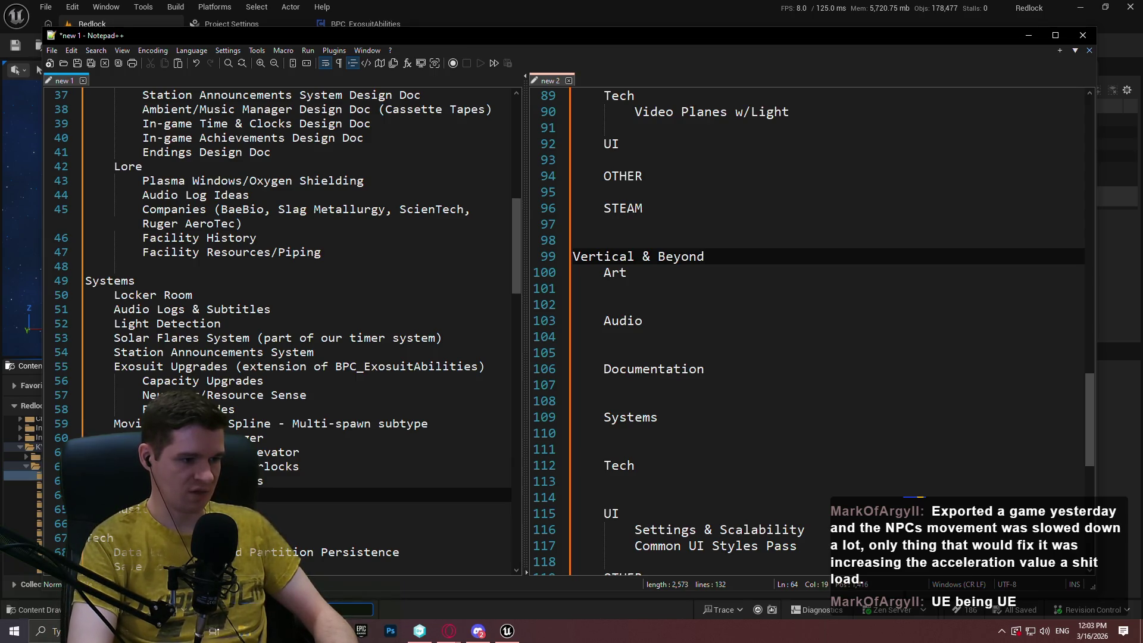
Copy Cassette Collectibles and Music Player under Vertical & Beyond's Systems and indent both one level.
{"action": "scroll", "coordinate": [294, 468], "scroll_direction": "down", "scroll_amount": 1}
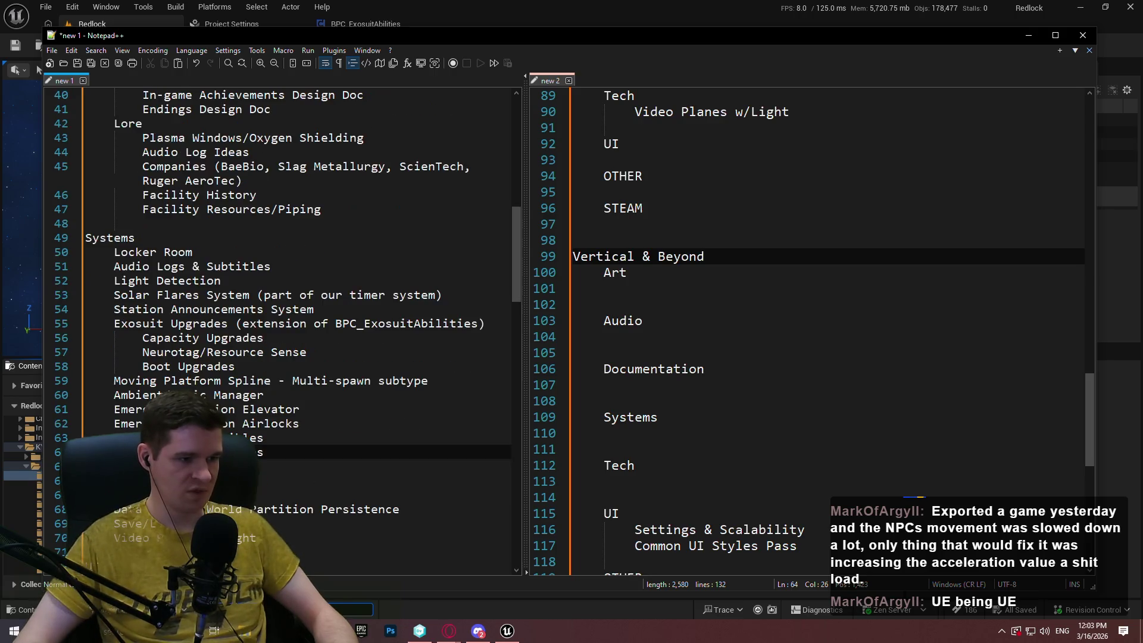
{"action": "left_click", "coordinate": [295, 466]}
{"action": "left_click_drag", "start_coordinate": [294, 467], "coordinate": [302, 442]}
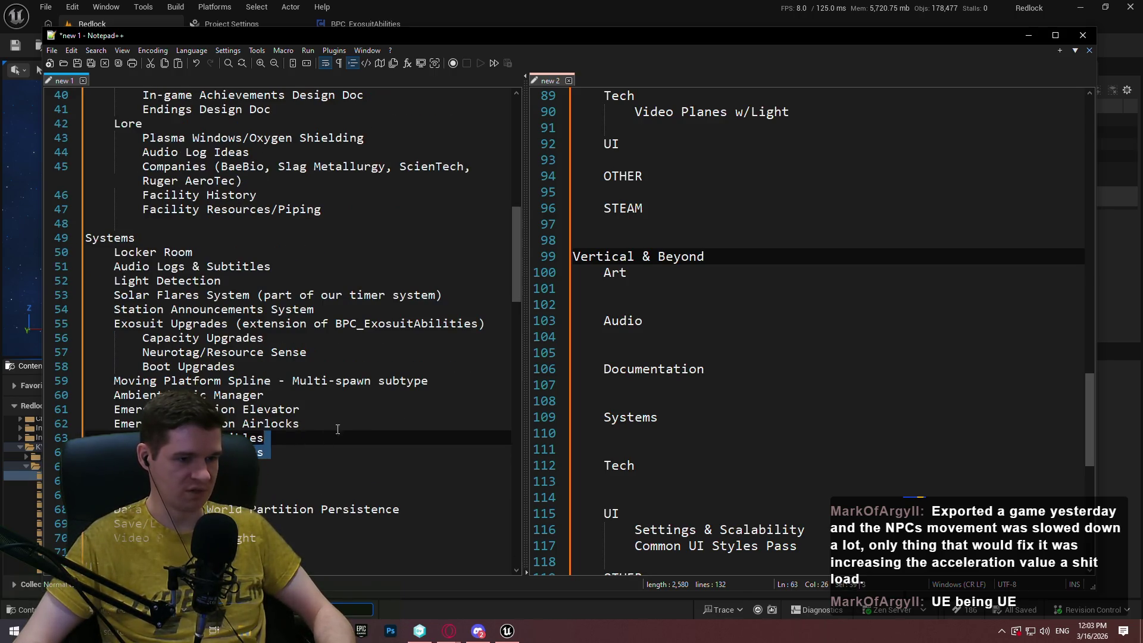
{"action": "key", "text": "ctrl+c"}
{"action": "left_click", "coordinate": [726, 417]}
{"action": "key", "text": "ctrl+v"}
{"action": "left_click", "coordinate": [603, 432]}
{"action": "key", "text": "Tab"}
{"action": "left_click", "coordinate": [602, 451]}
{"action": "key", "text": "Tab"}
{"action": "scroll", "coordinate": [323, 290], "scroll_direction": "down", "scroll_amount": 9}
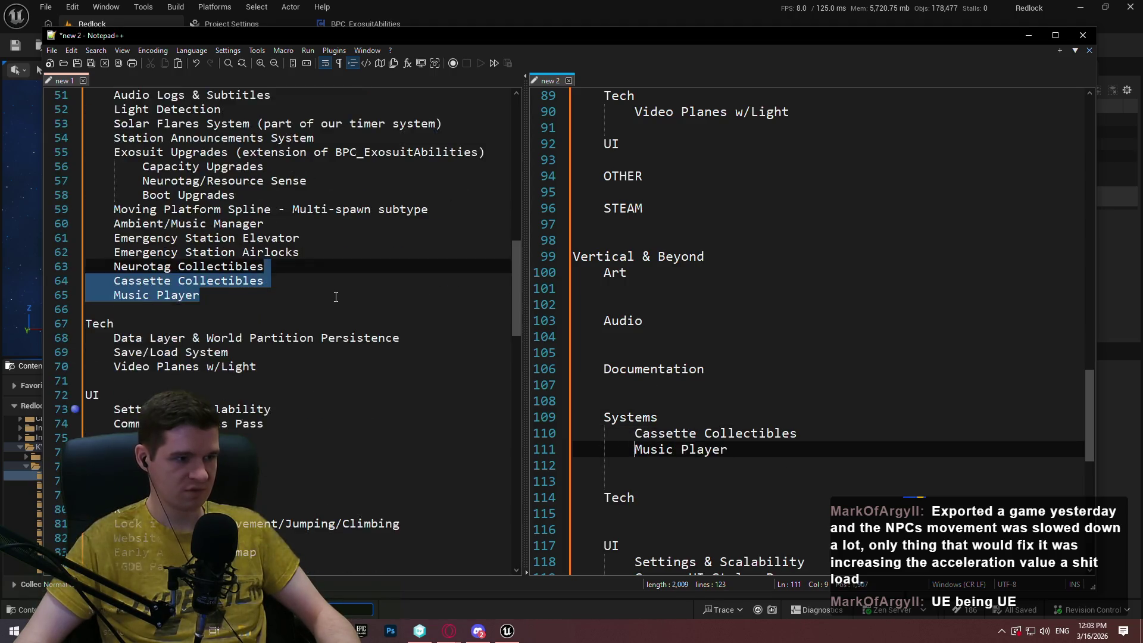
{"action": "left_click", "coordinate": [185, 195]}
Copy the Music Manager task into the roadmap below Common UI Styles Pass.
{"action": "left_click", "coordinate": [265, 209]}
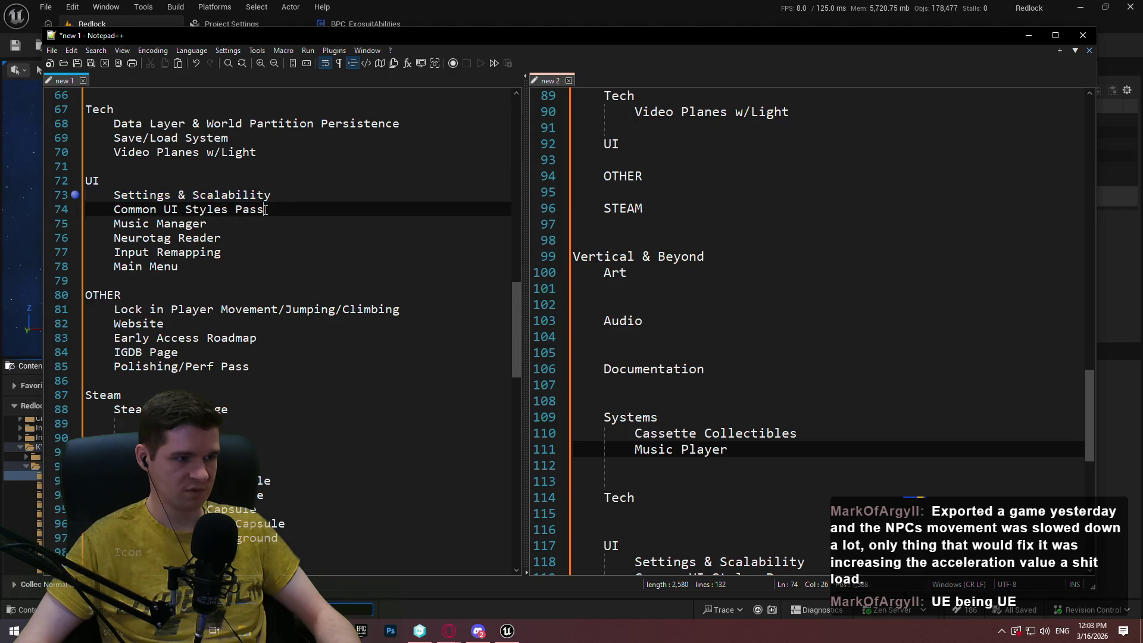
{"action": "left_click_drag", "start_coordinate": [205, 223], "coordinate": [137, 224]}
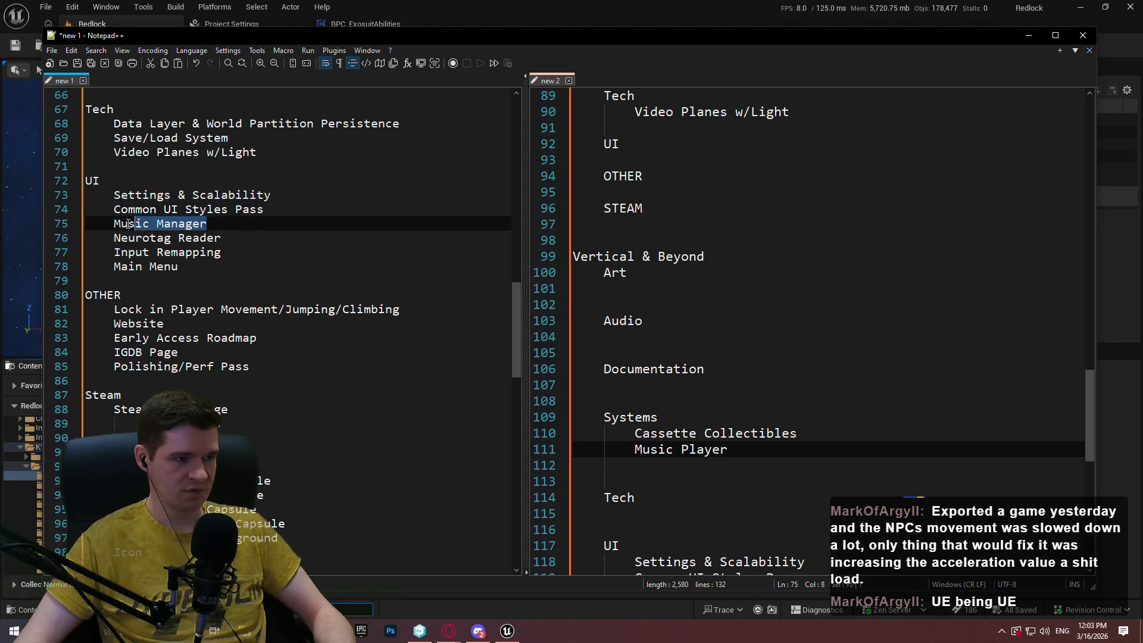
{"action": "key", "text": "ctrl+c"}
{"action": "scroll", "coordinate": [774, 357], "scroll_direction": "down", "scroll_amount": 2}
{"action": "left_click", "coordinate": [738, 497]}
{"action": "key", "text": "ctrl+v"}
Paste Neurotag Reader under Music Manager, then delete that misplaced line.
{"action": "left_click", "coordinate": [114, 238]}
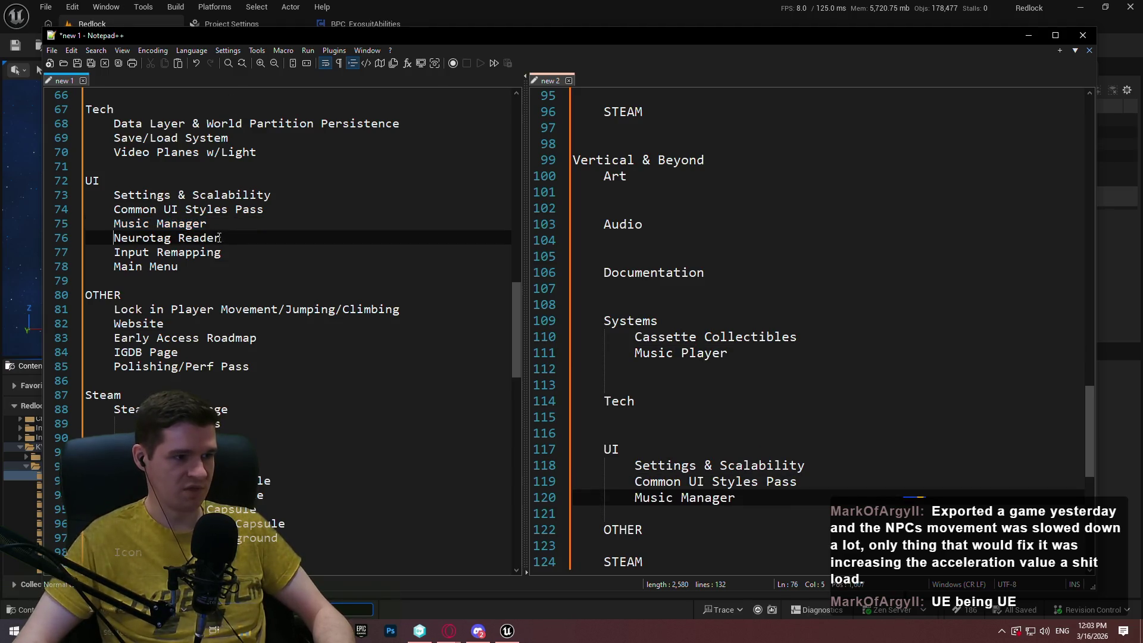
{"action": "left_click_drag", "start_coordinate": [230, 235], "coordinate": [106, 237]}
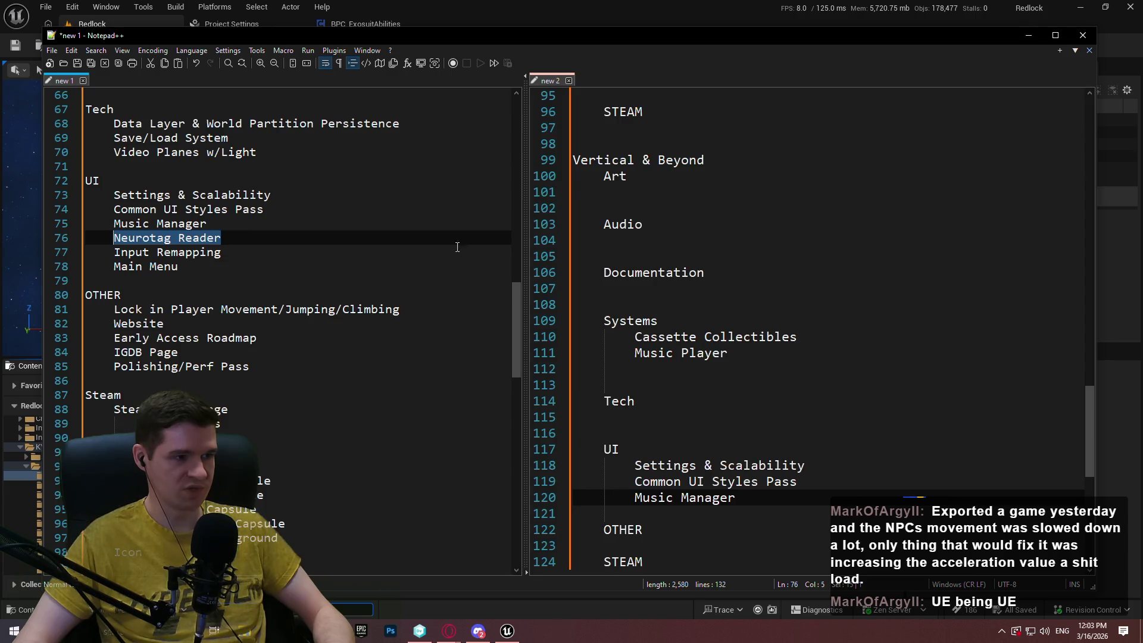
{"action": "left_click_drag", "start_coordinate": [1088, 410], "coordinate": [1080, 294]}
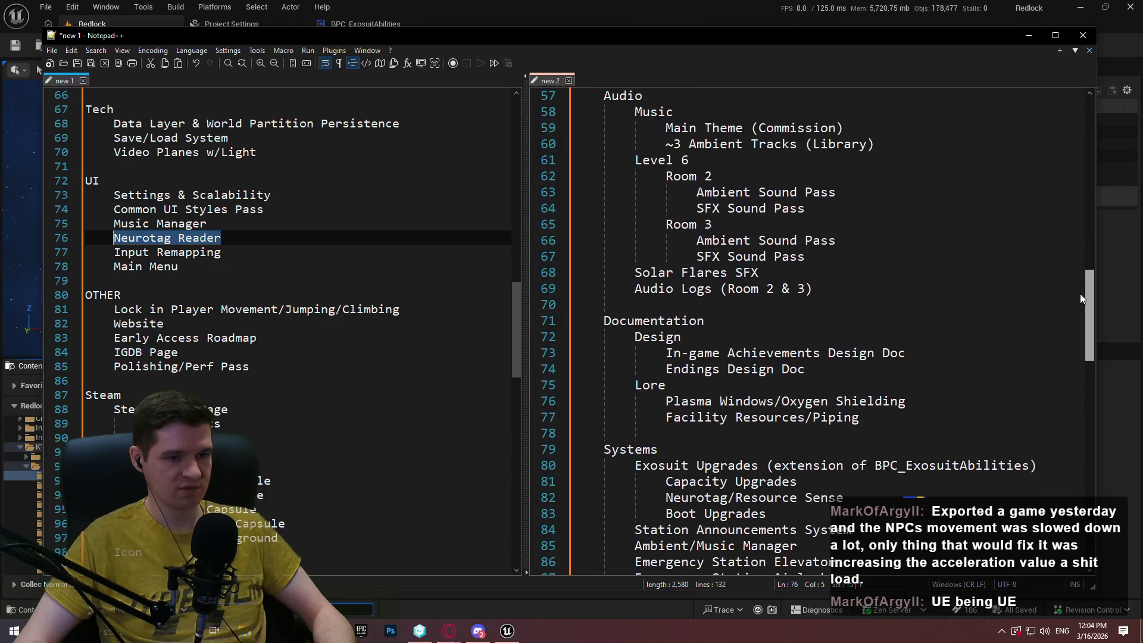
{"action": "mouse_move", "coordinate": [1080, 294]}
{"action": "left_mouse_down"}
{"action": "mouse_move", "coordinate": [1077, 284]}
{"action": "mouse_move", "coordinate": [1052, 439]}
{"action": "left_mouse_up"}
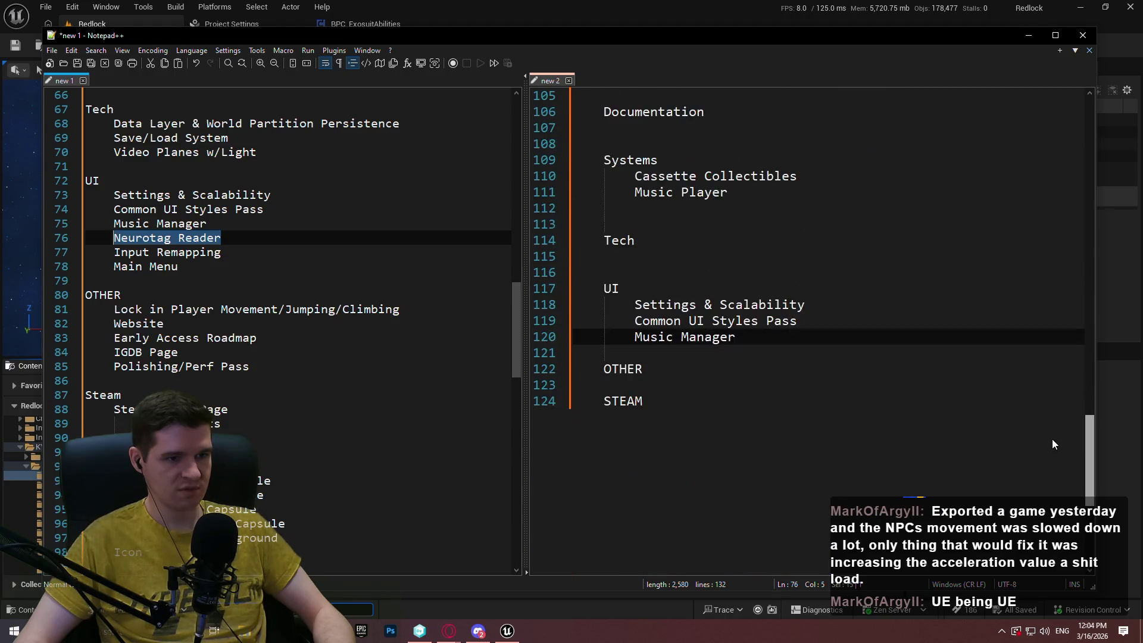
{"action": "left_click", "coordinate": [770, 356]}
{"action": "left_click", "coordinate": [738, 337]}
{"action": "key", "text": "Return"}
{"action": "key", "text": "ctrl+v"}
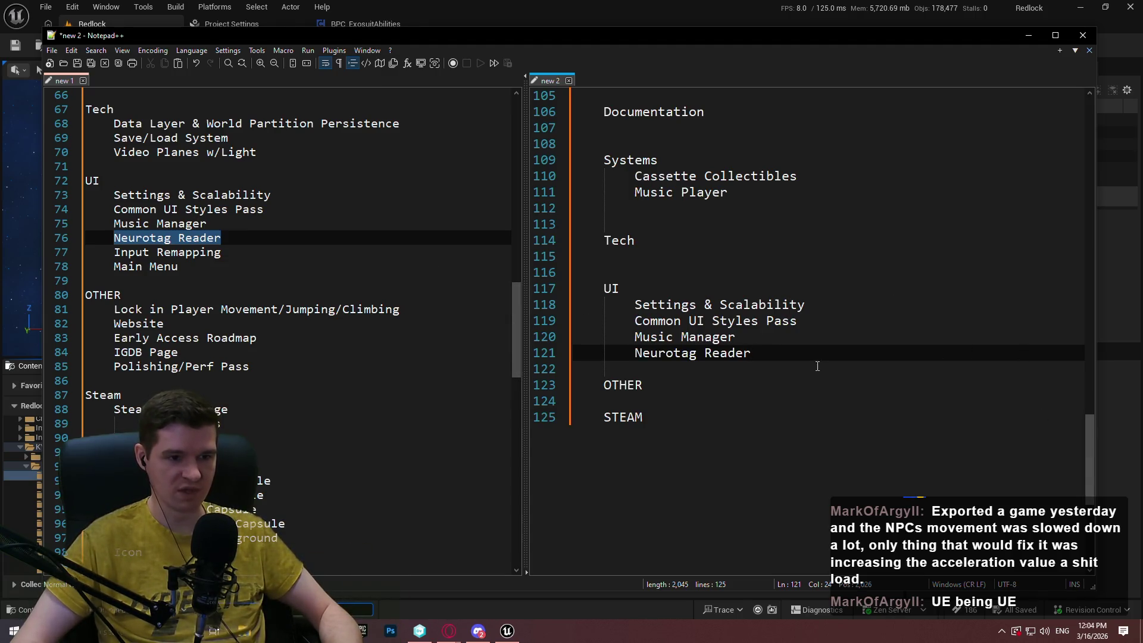
{"action": "mouse_move", "coordinate": [792, 355]}
{"action": "left_mouse_down"}
{"action": "mouse_move", "coordinate": [634, 355]}
{"action": "mouse_move", "coordinate": [738, 331]}
{"action": "left_mouse_up"}
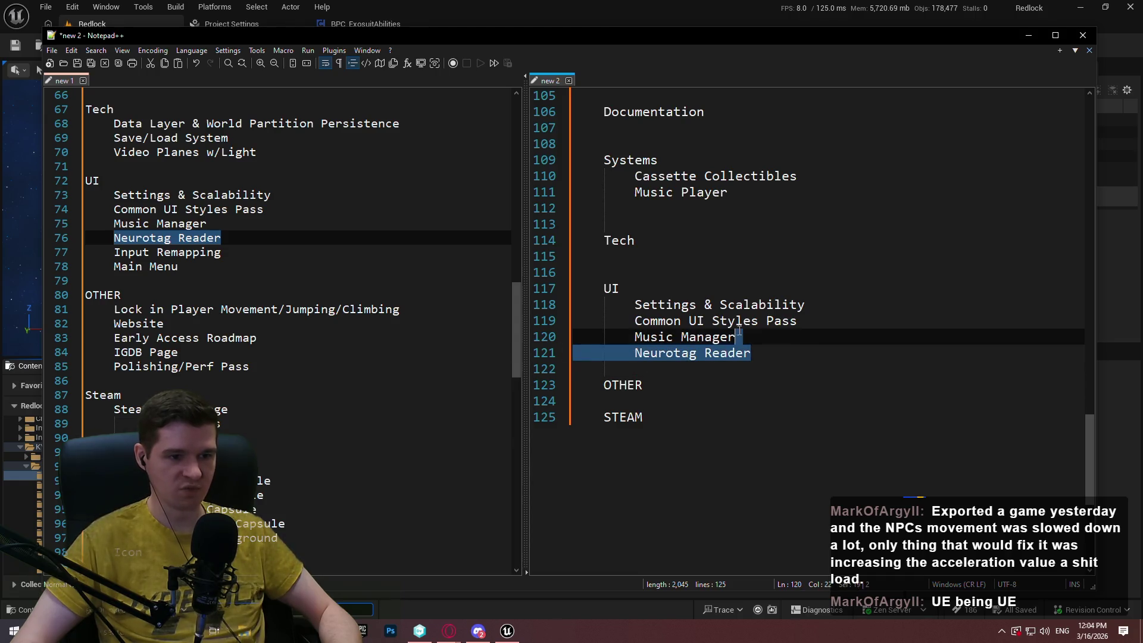
{"action": "key", "text": "Delete"}
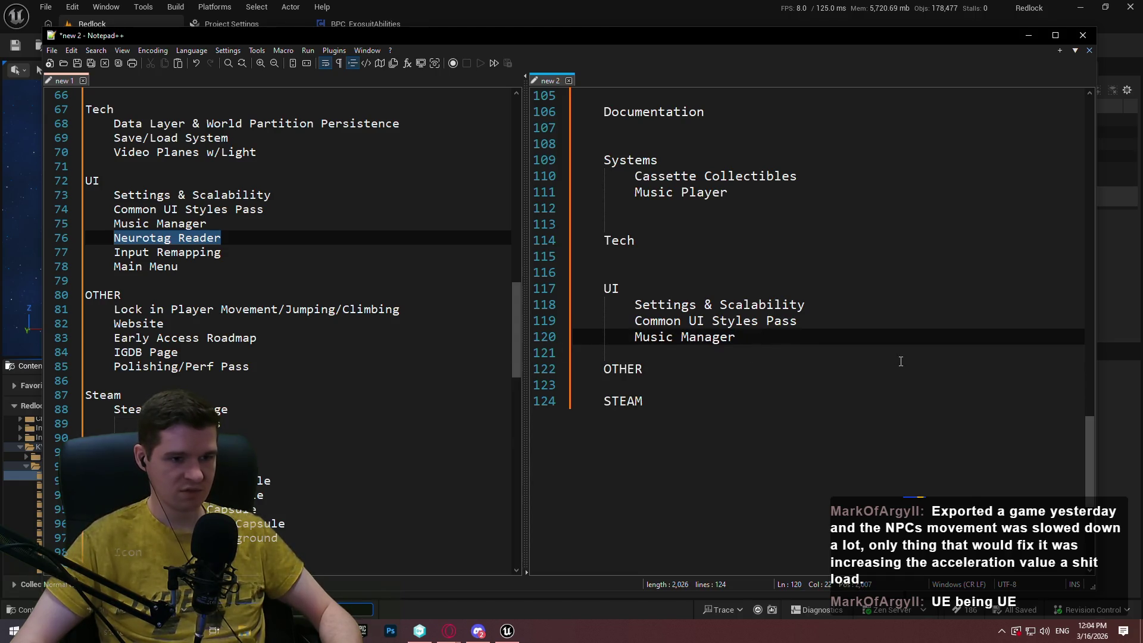
Paste Neurotag Reader indented under the earlier FP-4 UI heading.
{"action": "mouse_move", "coordinate": [1085, 452]}
{"action": "left_mouse_down"}
{"action": "mouse_move", "coordinate": [1081, 239]}
{"action": "mouse_move", "coordinate": [1088, 337]}
{"action": "left_mouse_up"}
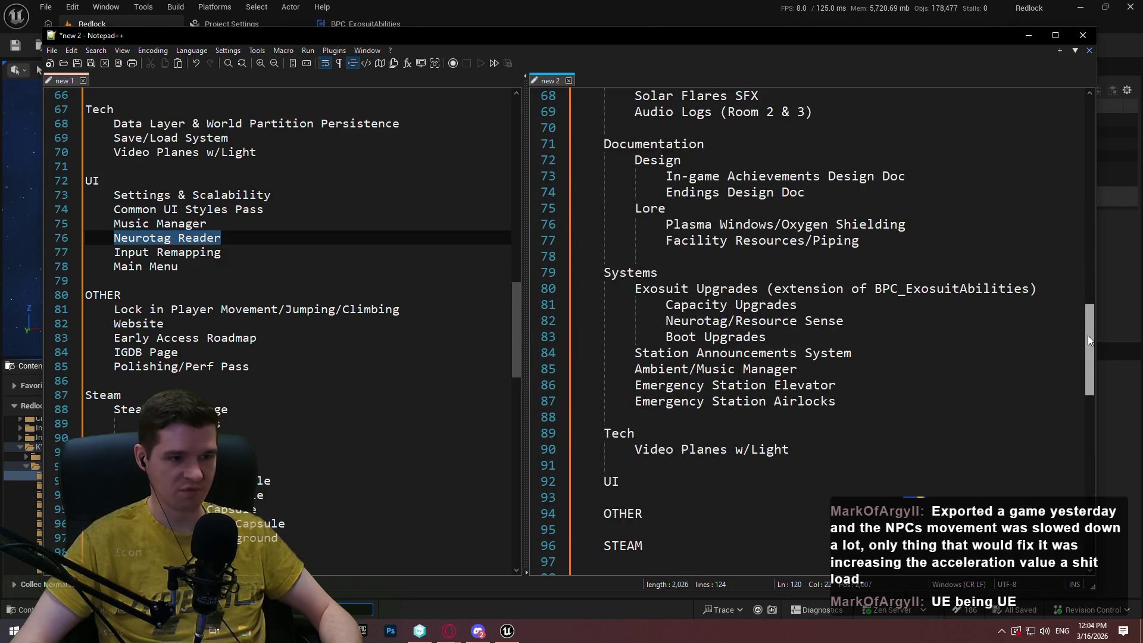
{"action": "scroll", "coordinate": [667, 381], "scroll_direction": "down", "scroll_amount": 2}
{"action": "left_click", "coordinate": [665, 384]}
{"action": "key", "text": "Return"}
{"action": "key", "text": "Tab"}
{"action": "key", "text": "ctrl+v"}
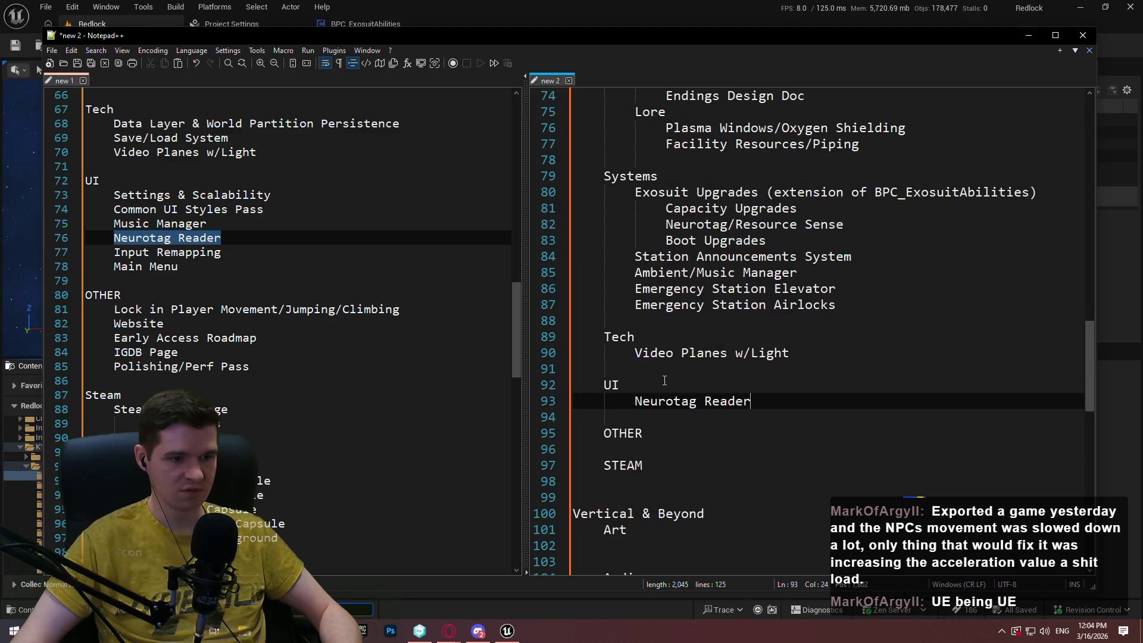
Add Input Remapping and Main Menu below Music Manager in Vertical & Beyond's UI list.
{"action": "left_click_drag", "start_coordinate": [248, 257], "coordinate": [141, 252]}
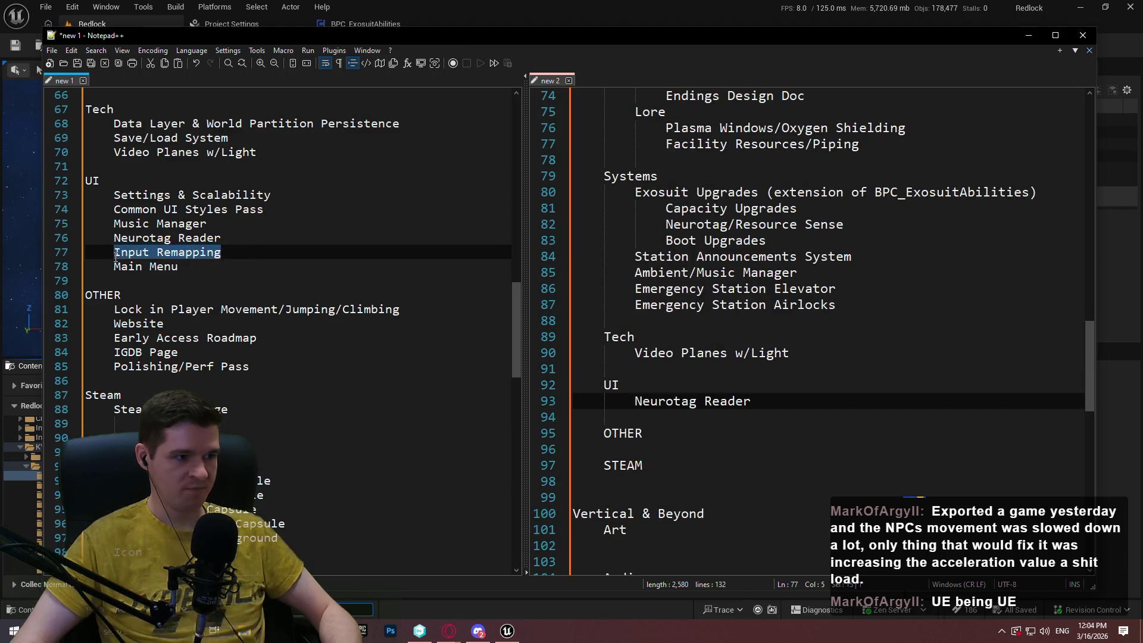
{"action": "scroll", "coordinate": [1009, 423], "scroll_direction": "down", "scroll_amount": 7}
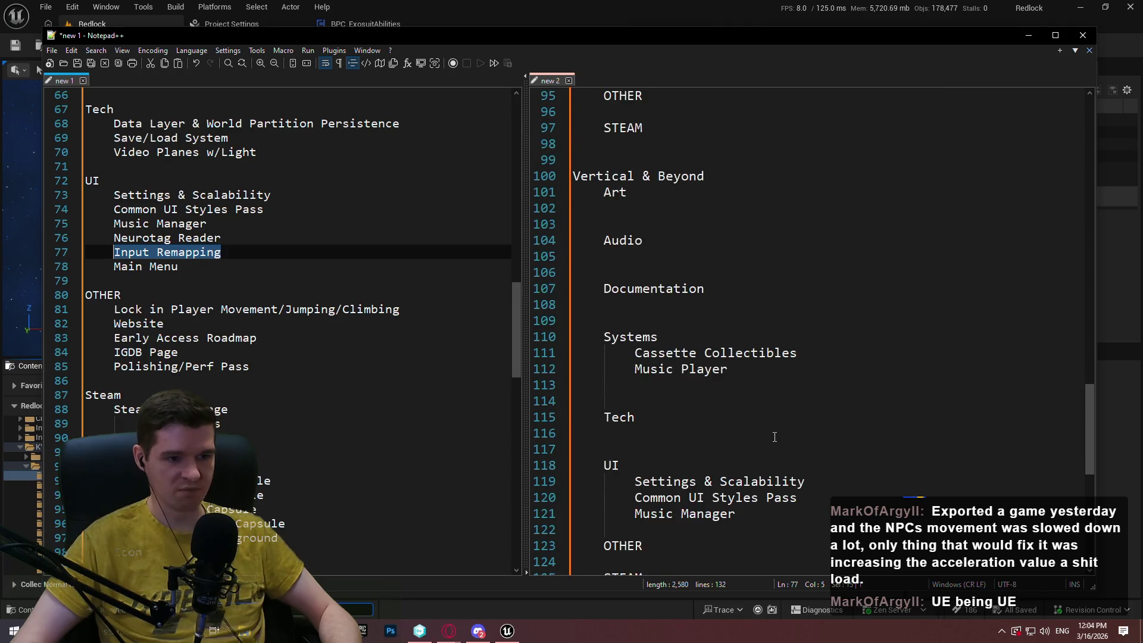
{"action": "scroll", "coordinate": [774, 437], "scroll_direction": "down", "scroll_amount": 2}
{"action": "left_click", "coordinate": [781, 417]}
{"action": "key", "text": "Return"}
{"action": "key", "text": "ctrl+v"}
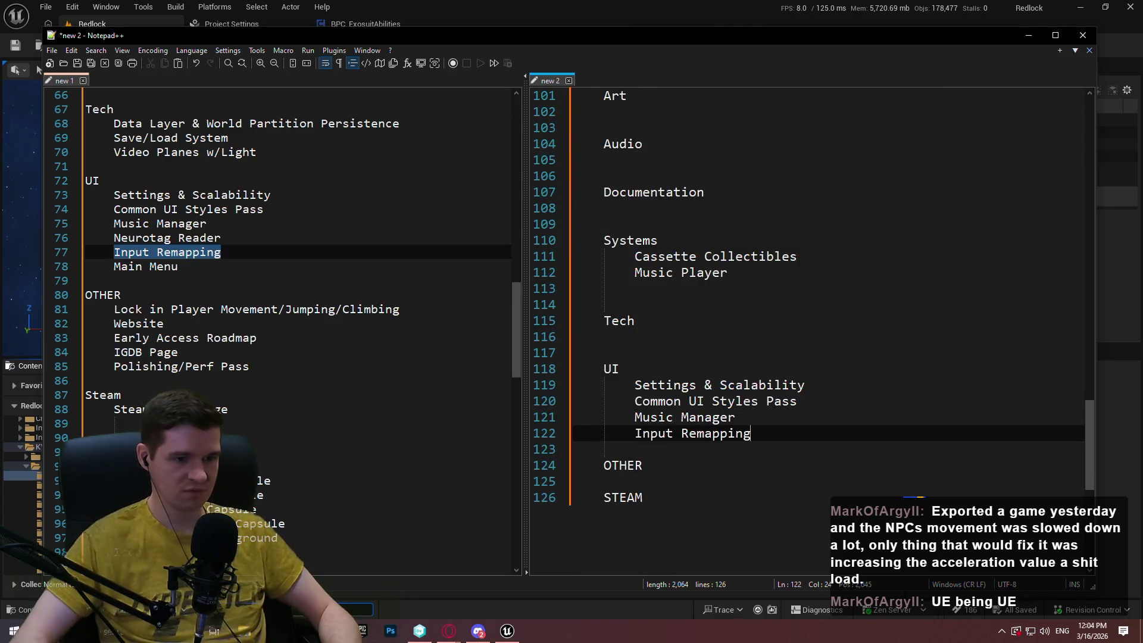
{"action": "left_click", "coordinate": [265, 195]}
{"action": "left_click_drag", "start_coordinate": [265, 266], "coordinate": [104, 264]}
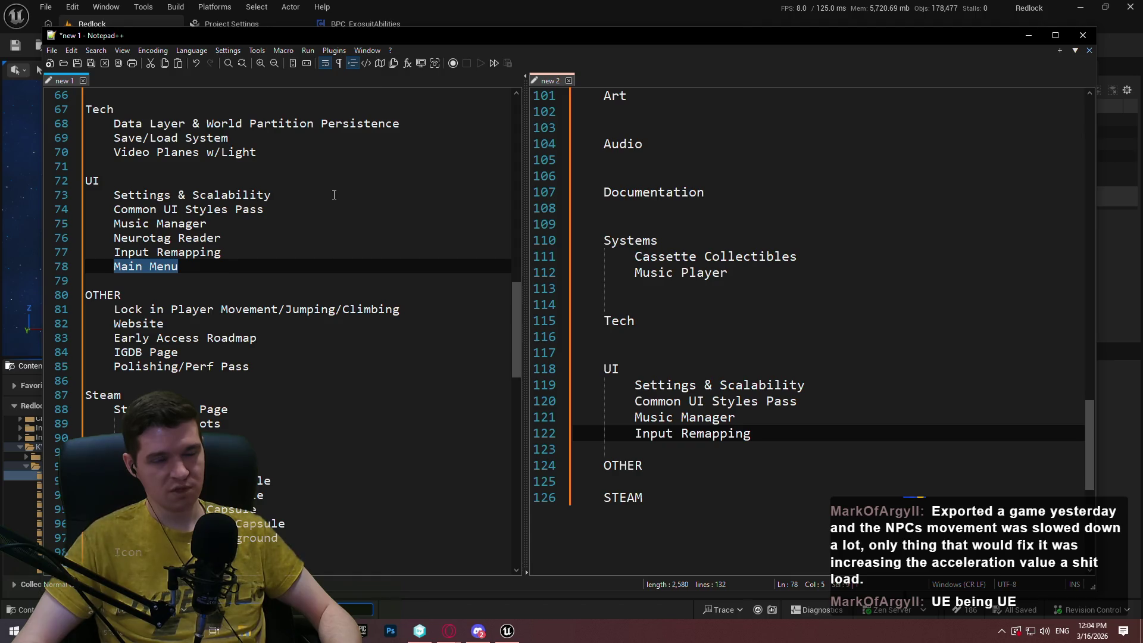
{"action": "key", "text": "ctrl+c"}
{"action": "left_click", "coordinate": [779, 432]}
{"action": "key", "text": "Return"}
{"action": "key", "text": "ctrl+v"}
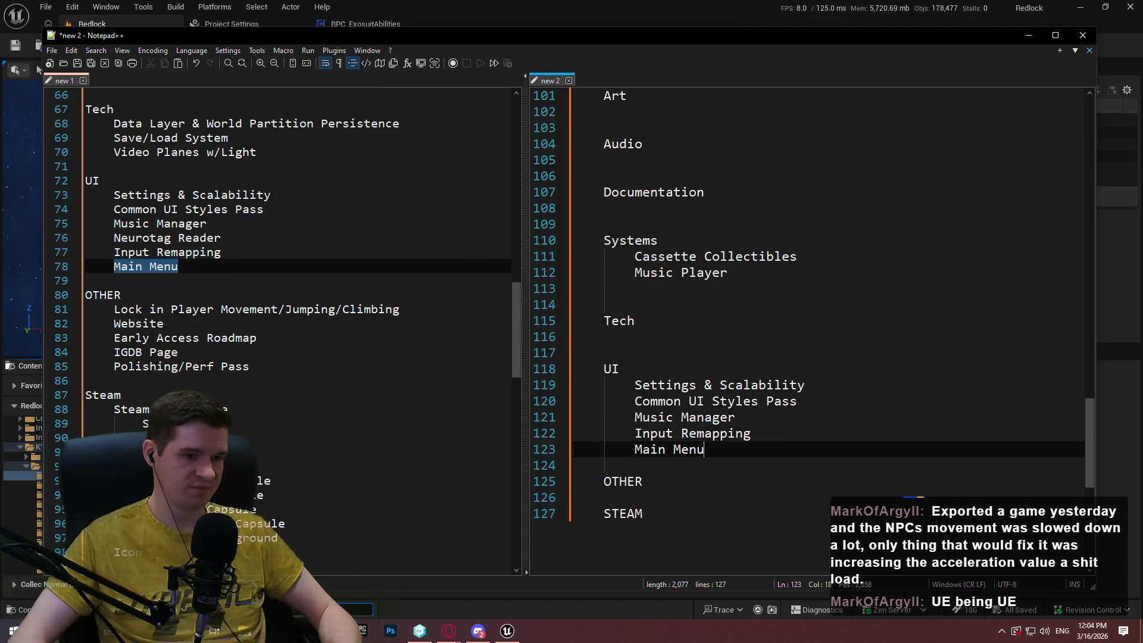
{"action": "left_click", "coordinate": [425, 309]}
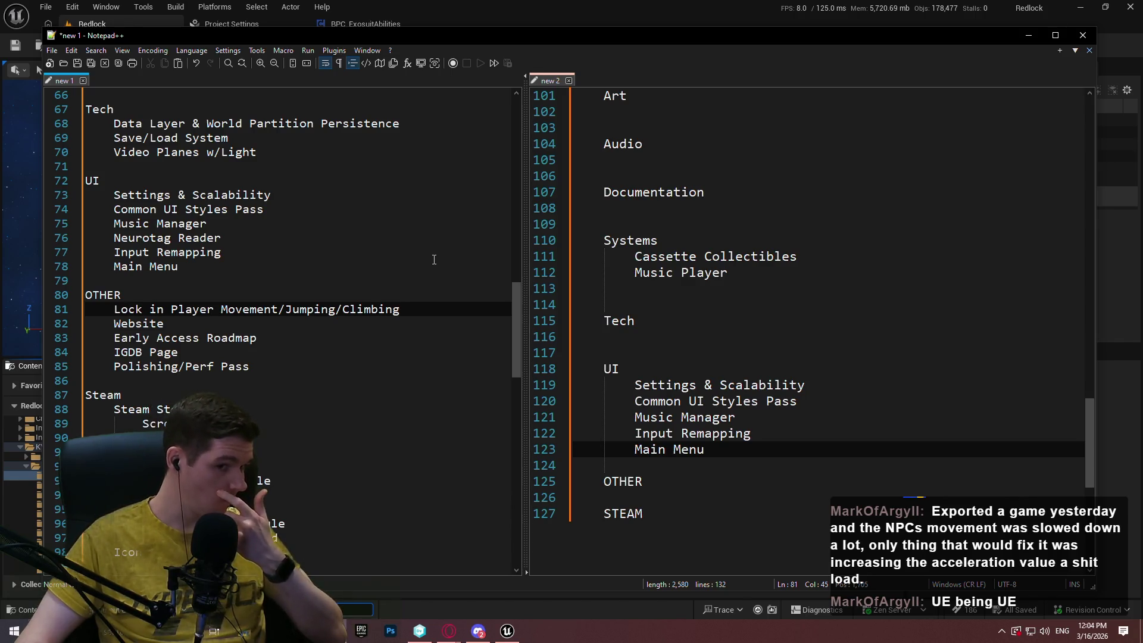
Paste Lock in Player Movement/Jumping/Climbing under the earlier OTHER heading.
{"action": "left_click_drag", "start_coordinate": [729, 273], "coordinate": [622, 249]}
{"action": "left_click", "coordinate": [728, 273]}
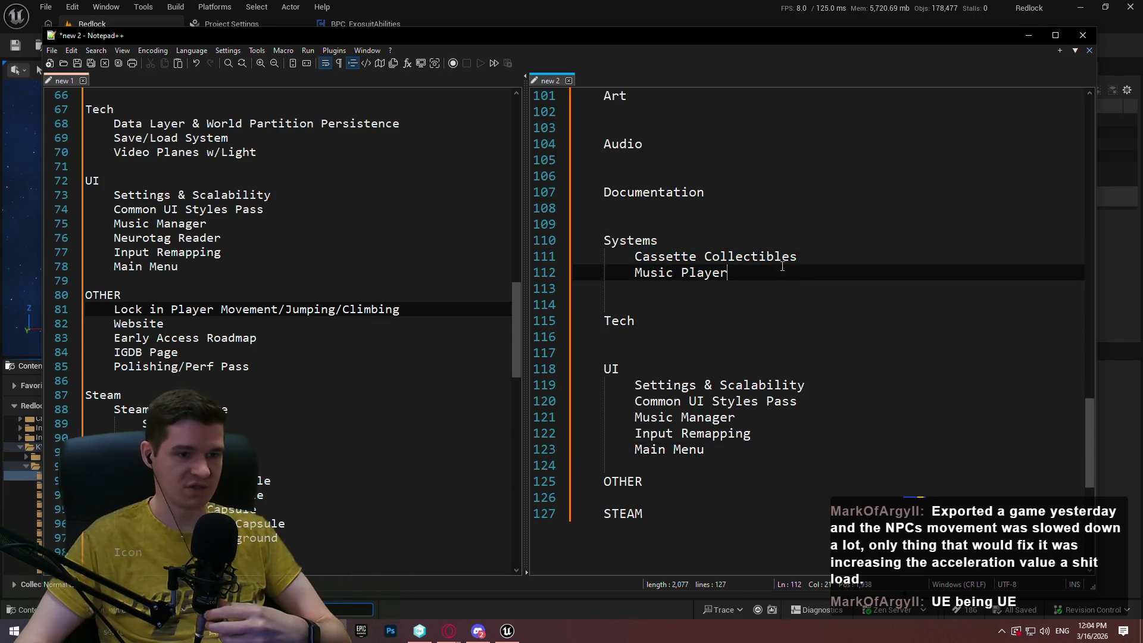
{"action": "left_click_drag", "start_coordinate": [728, 273], "coordinate": [631, 259]}
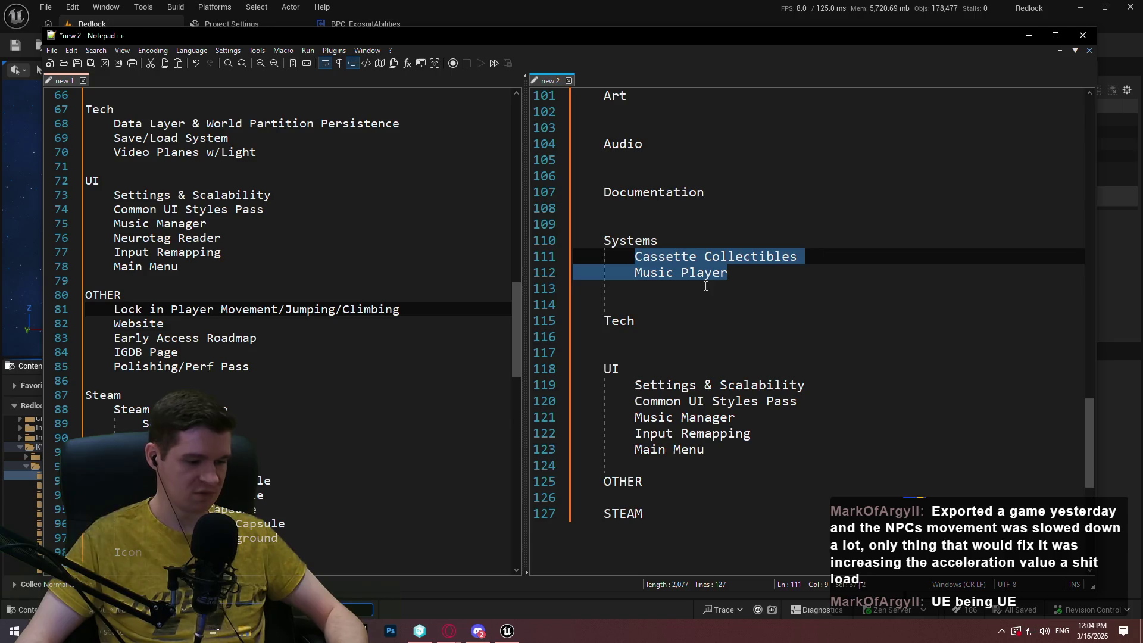
{"action": "left_click", "coordinate": [743, 276]}
{"action": "left_click", "coordinate": [453, 338]}
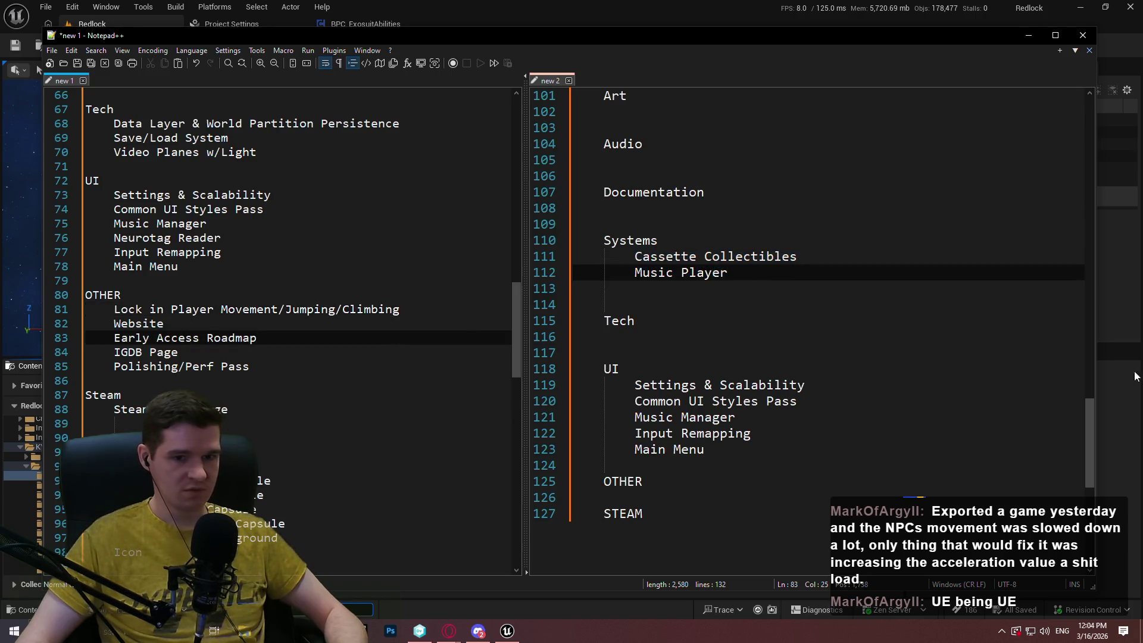
{"action": "left_click_drag", "start_coordinate": [1088, 423], "coordinate": [1088, 413]}
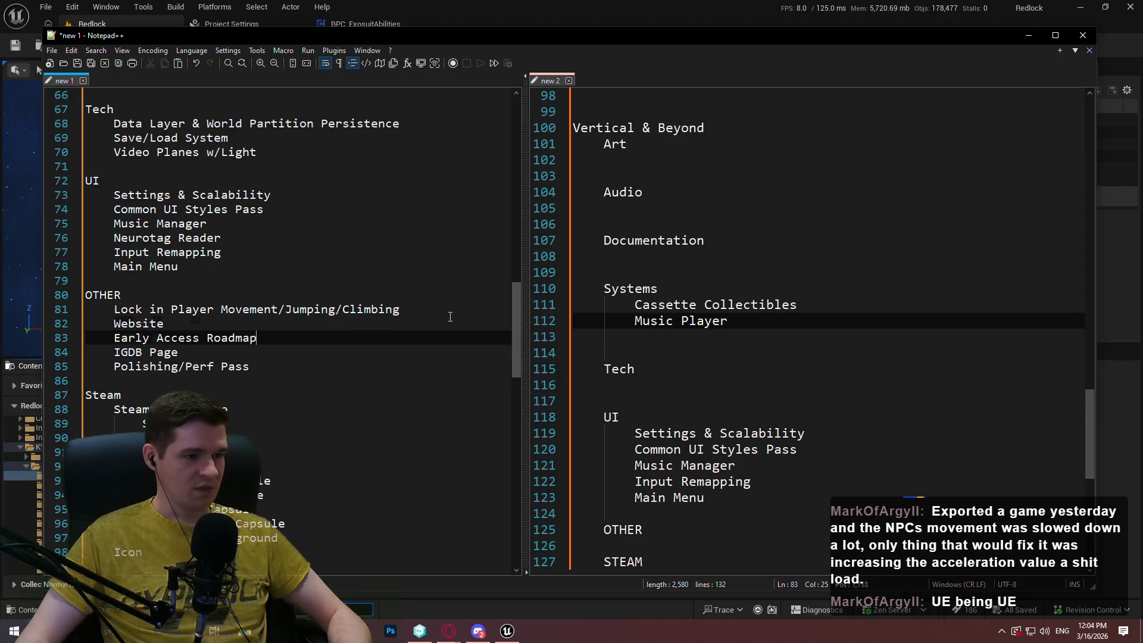
{"action": "left_click_drag", "start_coordinate": [454, 304], "coordinate": [230, 313]}
{"action": "left_click_drag", "start_coordinate": [454, 298], "coordinate": [177, 312]}
{"action": "left_click_drag", "start_coordinate": [421, 309], "coordinate": [119, 313]}
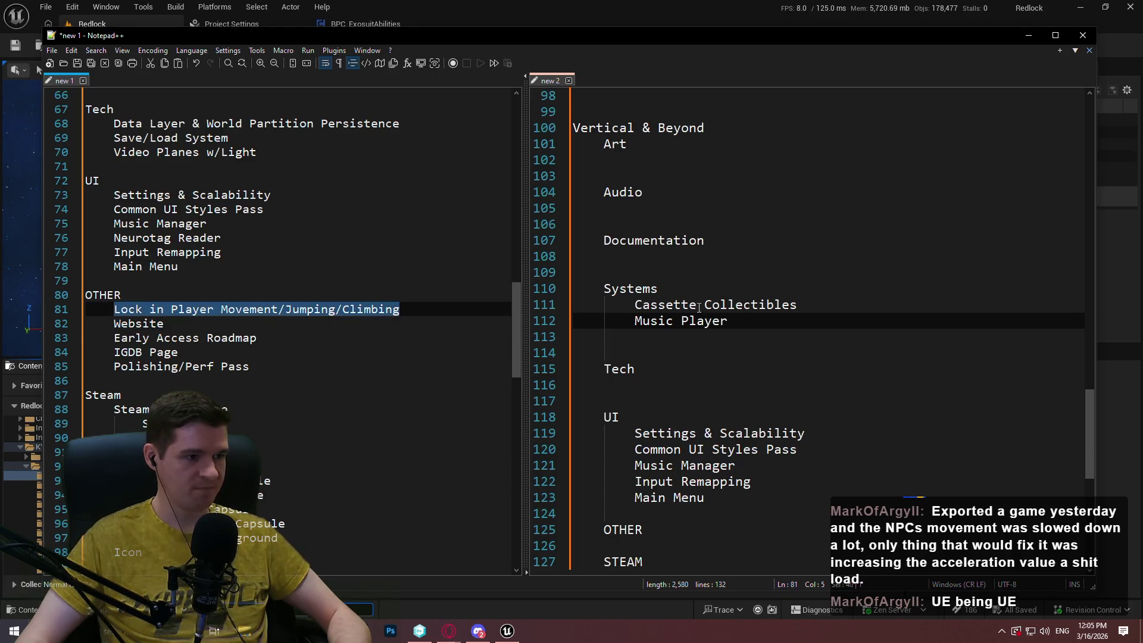
{"action": "scroll", "coordinate": [698, 308], "scroll_direction": "up", "scroll_amount": 7}
{"action": "scroll", "coordinate": [741, 283], "scroll_direction": "up", "scroll_amount": 4}
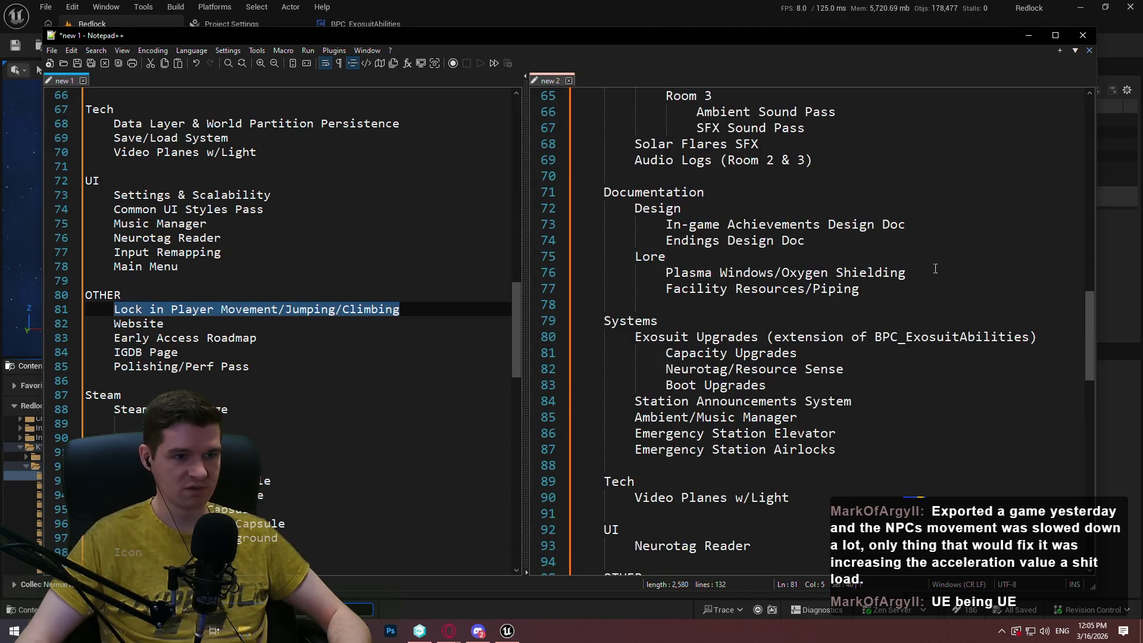
{"action": "scroll", "coordinate": [935, 268], "scroll_direction": "up", "scroll_amount": 1}
{"action": "scroll", "coordinate": [935, 269], "scroll_direction": "down", "scroll_amount": 4}
{"action": "left_click", "coordinate": [726, 434]}
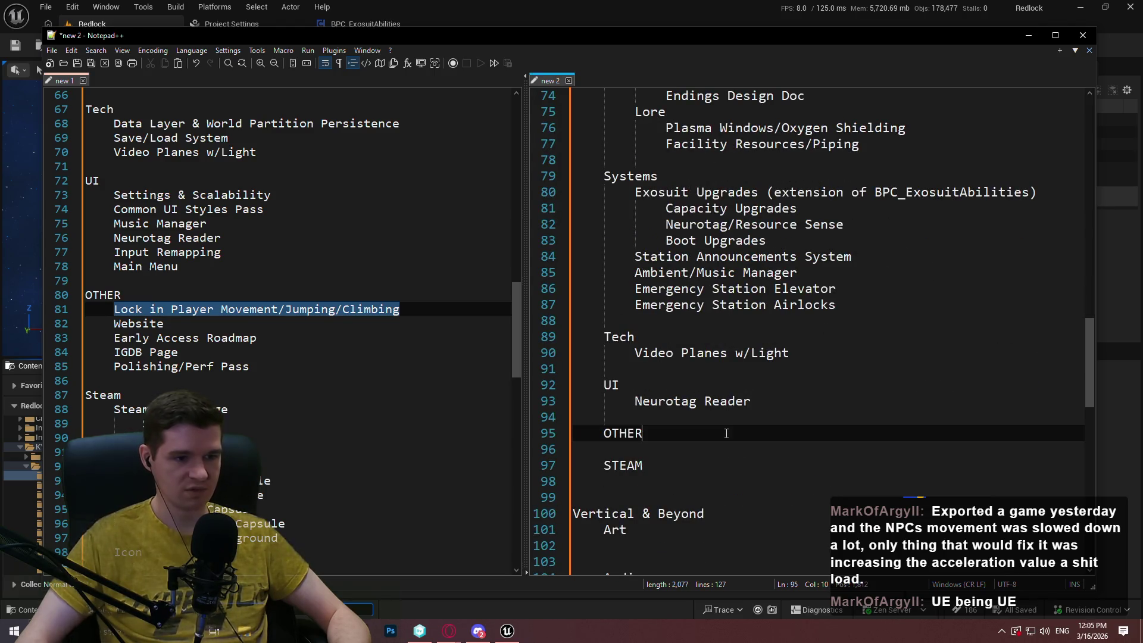
{"action": "key", "text": "Return"}
{"action": "key", "text": "ctrl+v"}
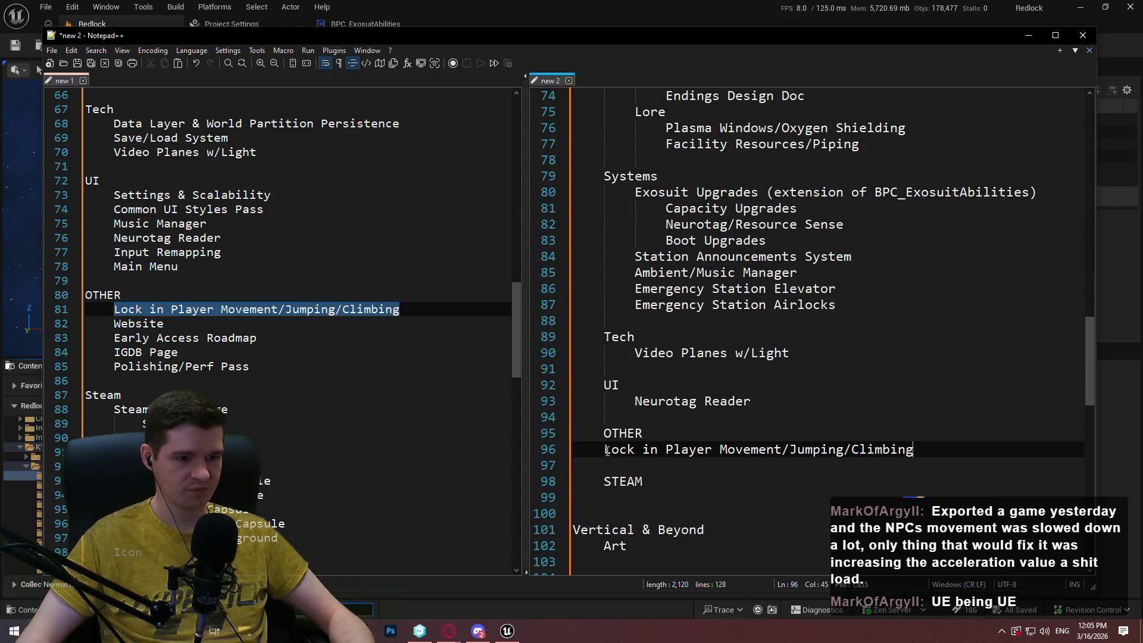
Copy the Website task indented under OTHER in Vertical & Beyond.
{"action": "left_click", "coordinate": [218, 295]}
{"action": "key", "text": "Down"}
{"action": "key", "text": "Down"}
{"action": "key", "text": "Home"}
{"action": "key", "text": "shift+End"}
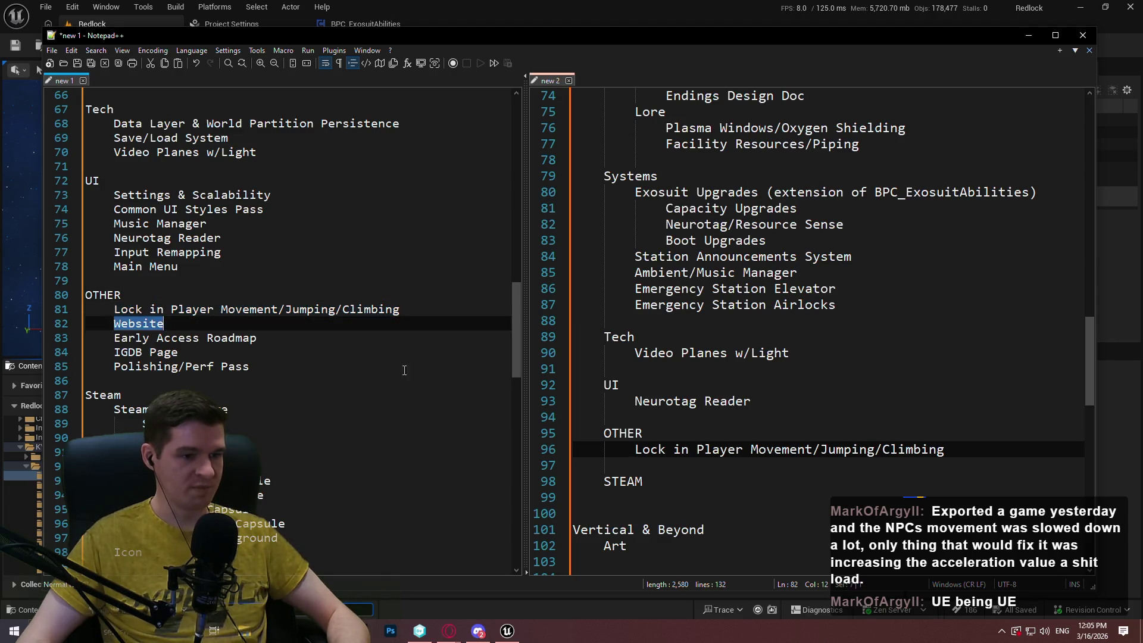
{"action": "left_click", "coordinate": [958, 452]}
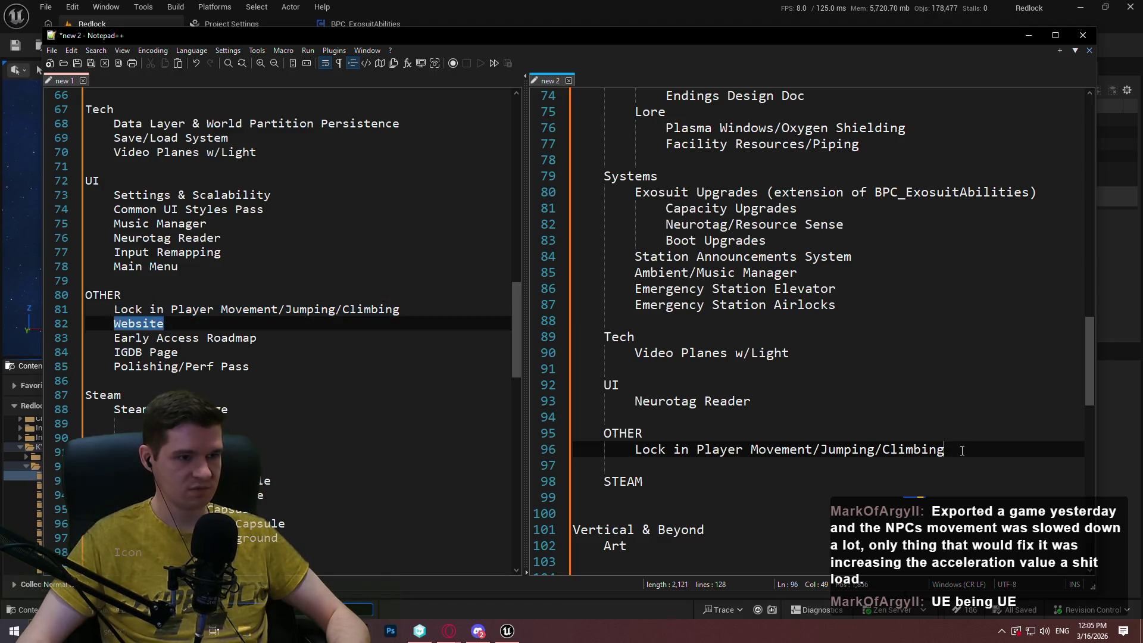
{"action": "scroll", "coordinate": [965, 449], "scroll_direction": "down", "scroll_amount": 8}
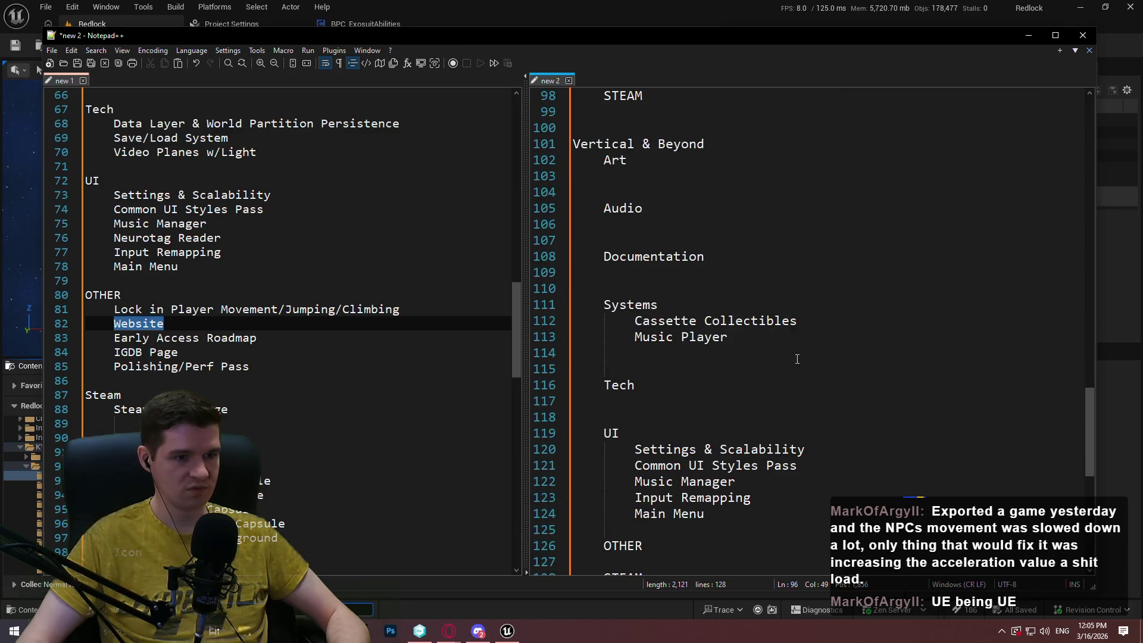
{"action": "scroll", "coordinate": [798, 353], "scroll_direction": "down", "scroll_amount": 3}
{"action": "left_click", "coordinate": [694, 401]}
{"action": "key", "text": "Return"}
{"action": "key", "text": "Tab"}
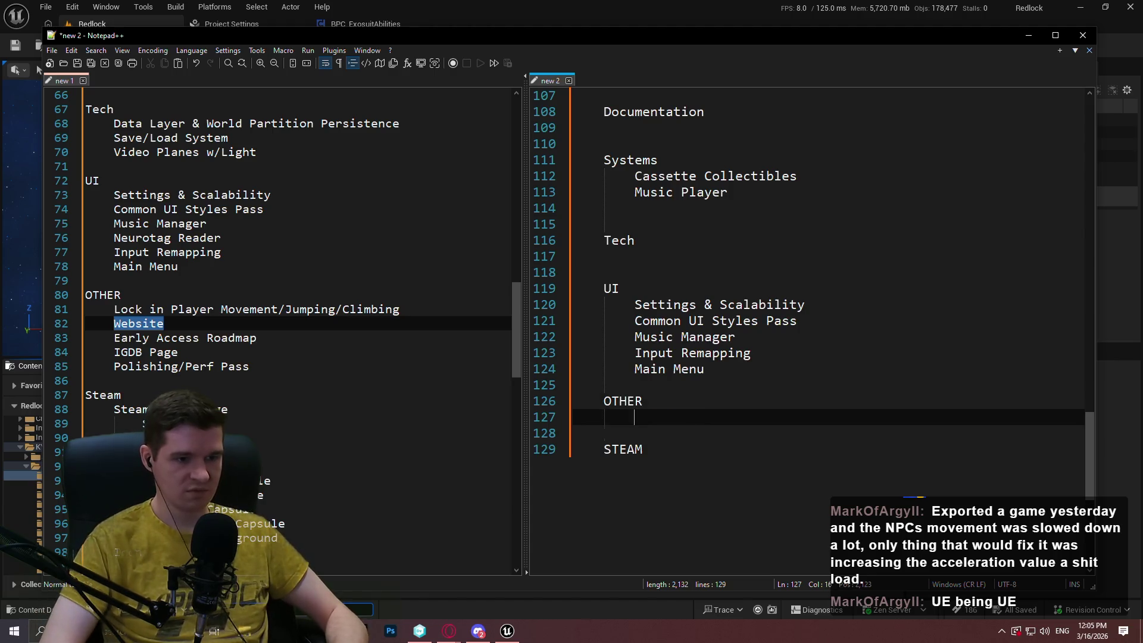
{"action": "key", "text": "ctrl+v"}
Add Early Access Roadmap and IGDB Page below Website under OTHER.
{"action": "left_click_drag", "start_coordinate": [297, 342], "coordinate": [113, 338]}
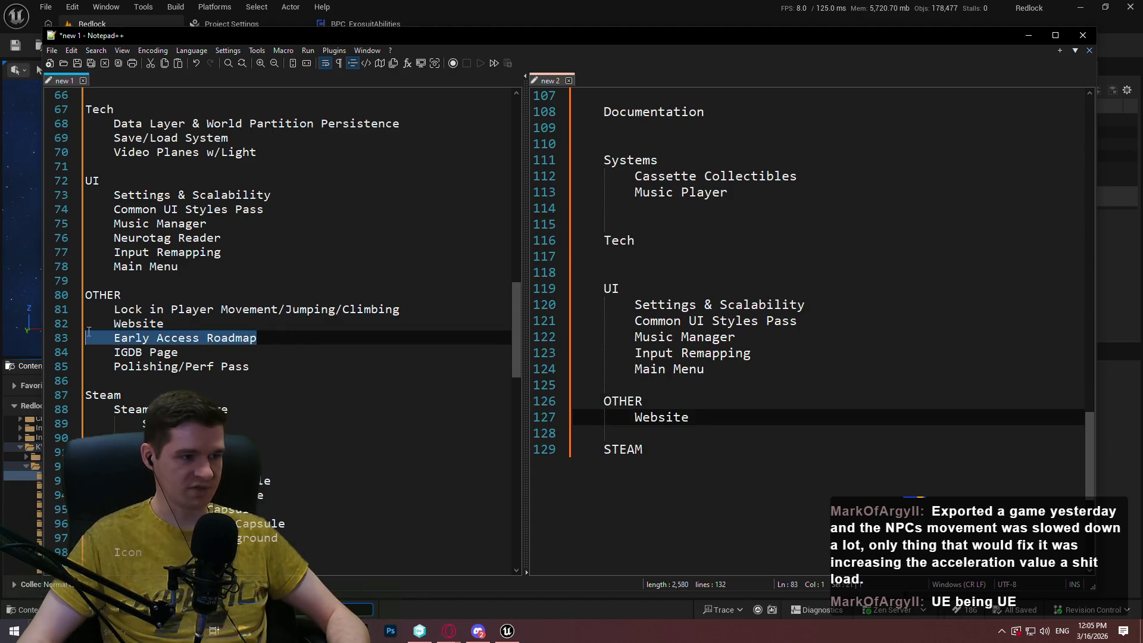
{"action": "key", "text": "ctrl+c"}
{"action": "left_click", "coordinate": [744, 418]}
{"action": "key", "text": "Return"}
{"action": "key", "text": "ctrl+v"}
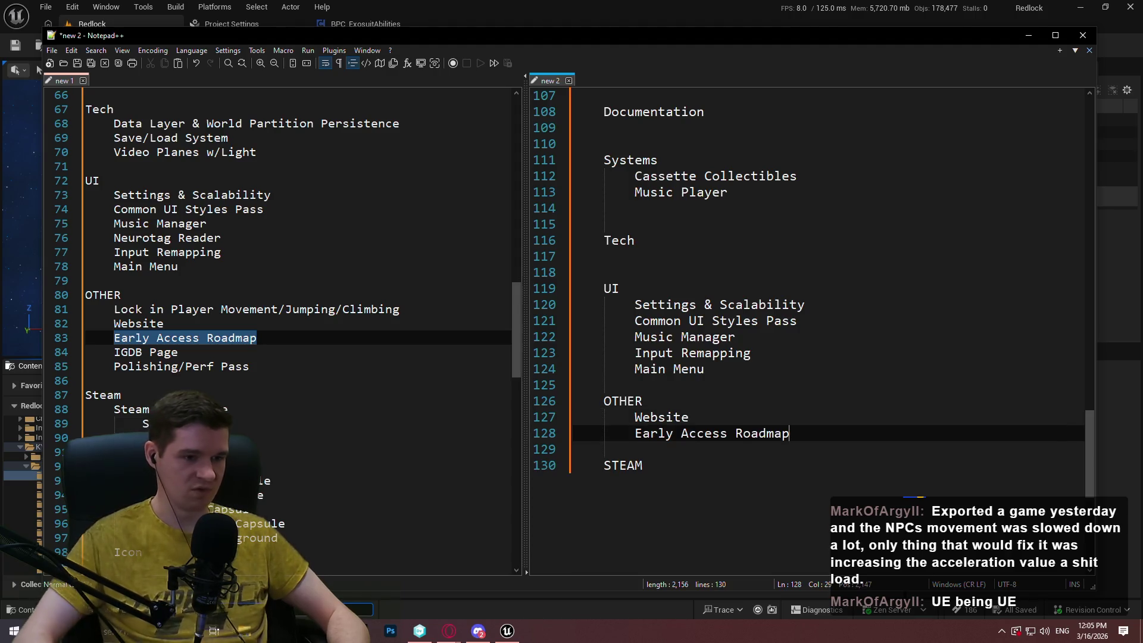
{"action": "left_click", "coordinate": [250, 381]}
{"action": "left_click_drag", "start_coordinate": [180, 353], "coordinate": [113, 356]}
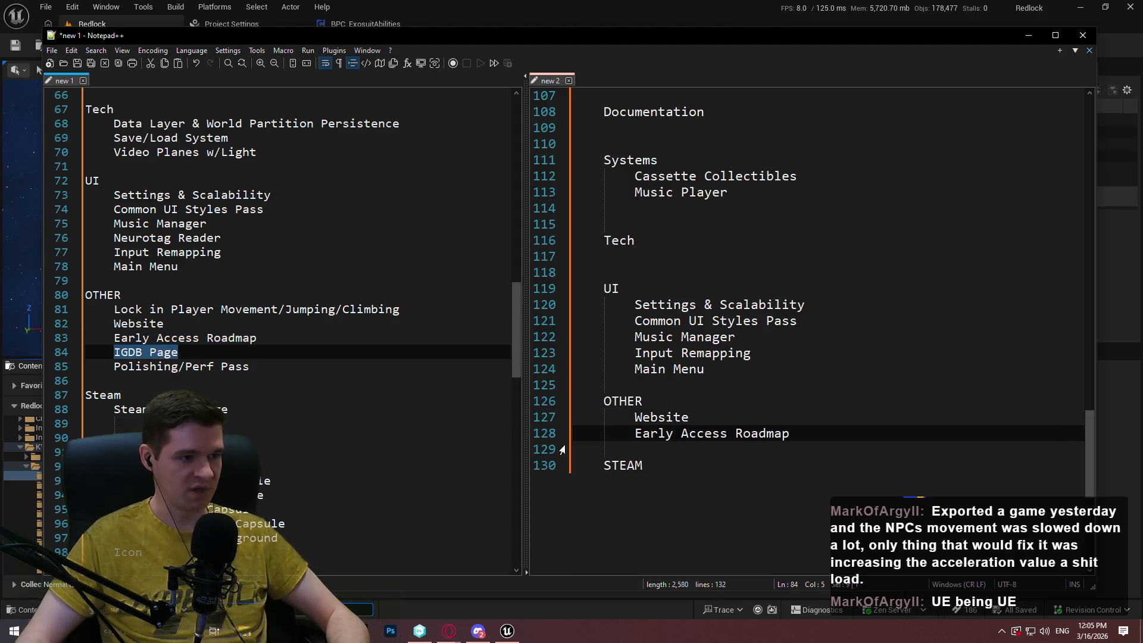
{"action": "key", "text": "ctrl+c"}
{"action": "left_click", "coordinate": [857, 431]}
{"action": "key", "text": "Return"}
{"action": "key", "text": "ctrl+v"}
Add Polishing/Perf Pass below IGDB Page under OTHER.
{"action": "left_click", "coordinate": [277, 324]}
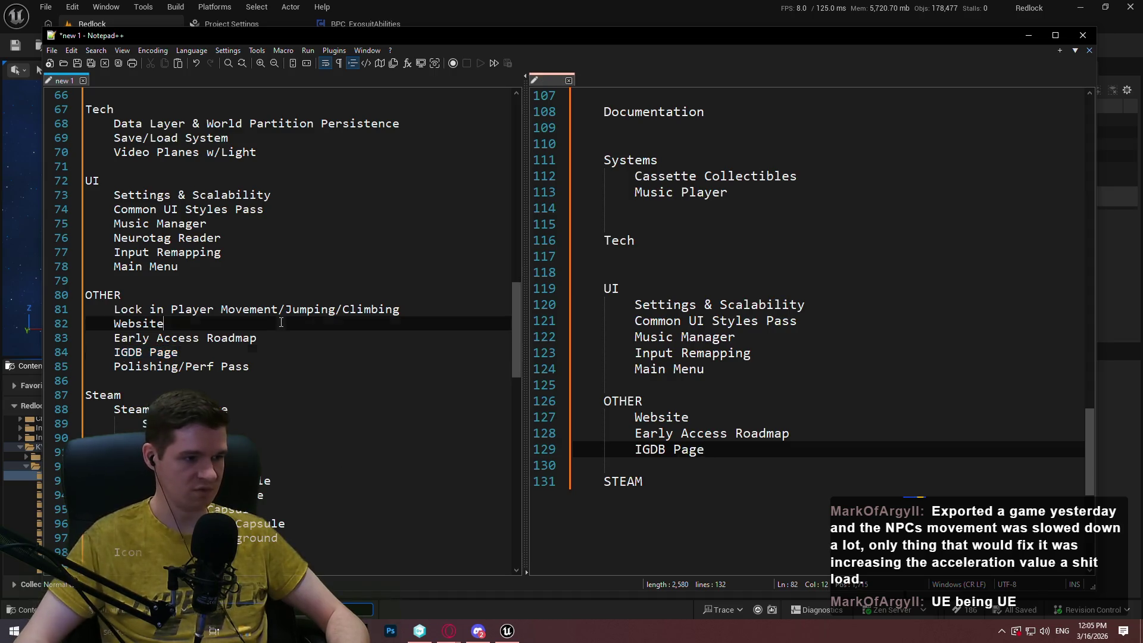
{"action": "left_click_drag", "start_coordinate": [278, 368], "coordinate": [98, 362]}
{"action": "left_click", "coordinate": [827, 458]}
{"action": "key", "text": "Return"}
{"action": "key", "text": "ctrl+v"}
Move to the Steam tasks in the source list at Small Capsule.
{"action": "left_click", "coordinate": [296, 422]}
{"action": "scroll", "coordinate": [296, 392], "scroll_direction": "down", "scroll_amount": 1}
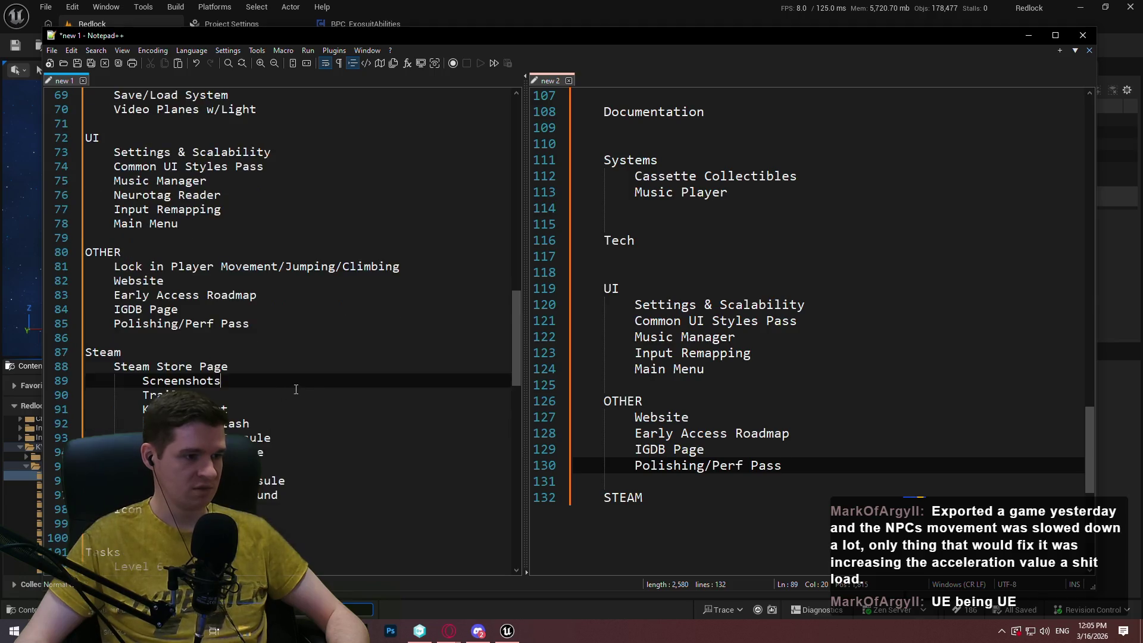
{"action": "scroll", "coordinate": [295, 392], "scroll_direction": "down", "scroll_amount": 3}
{"action": "left_click", "coordinate": [380, 324]}
{"action": "double_click", "coordinate": [380, 324]}
{"action": "left_click", "coordinate": [380, 324]}
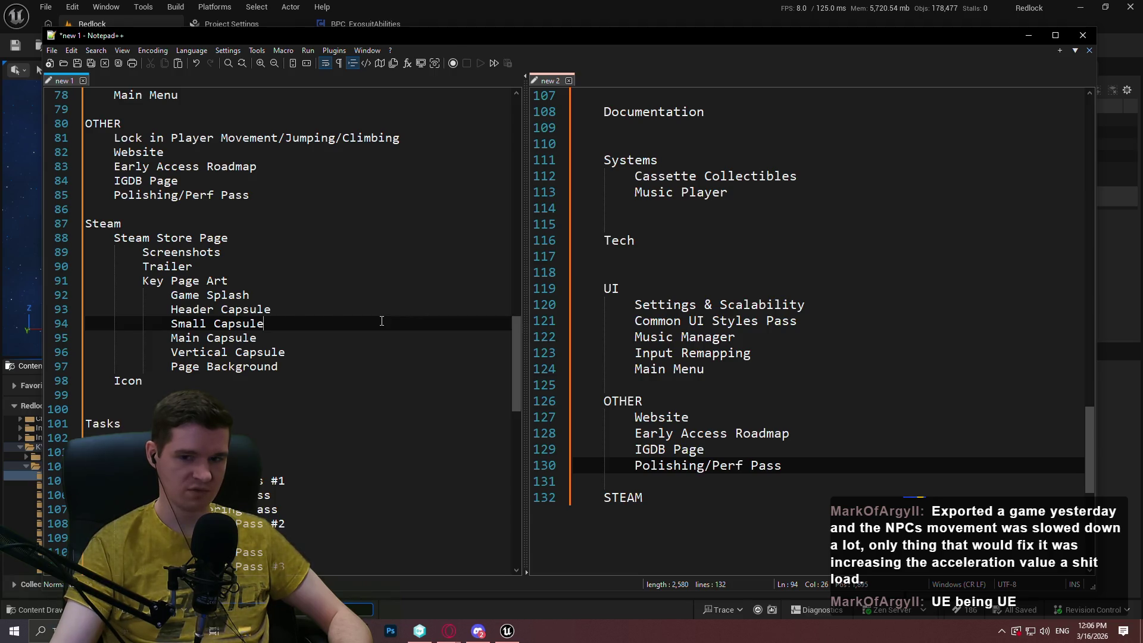
Select the Steam block, lines 87–97 from Steam through Page Background, in new 1.
{"action": "left_click", "coordinate": [323, 363]}
{"action": "key", "text": "shift+Up"}
{"action": "key", "text": "shift+Up"}
{"action": "key", "text": "shift+Up"}
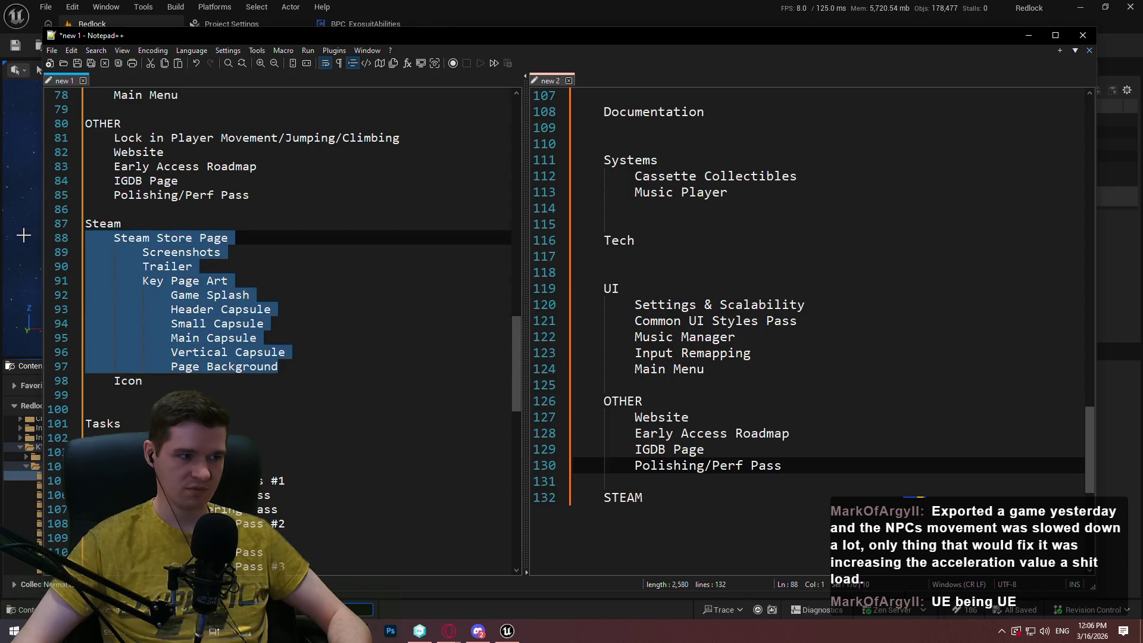
{"action": "key", "text": "Down"}
{"action": "key", "text": "Down"}
{"action": "key", "text": "Down"}
{"action": "left_click_drag", "start_coordinate": [316, 366], "coordinate": [291, 222]}
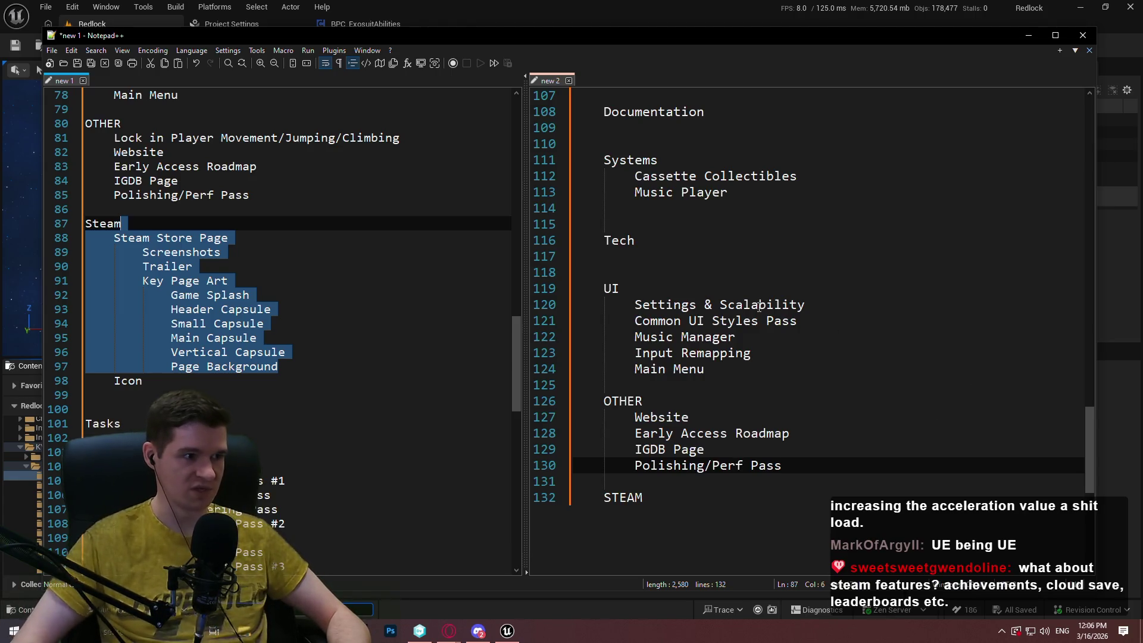
{"action": "left_click_drag", "start_coordinate": [300, 366], "coordinate": [121, 223]}
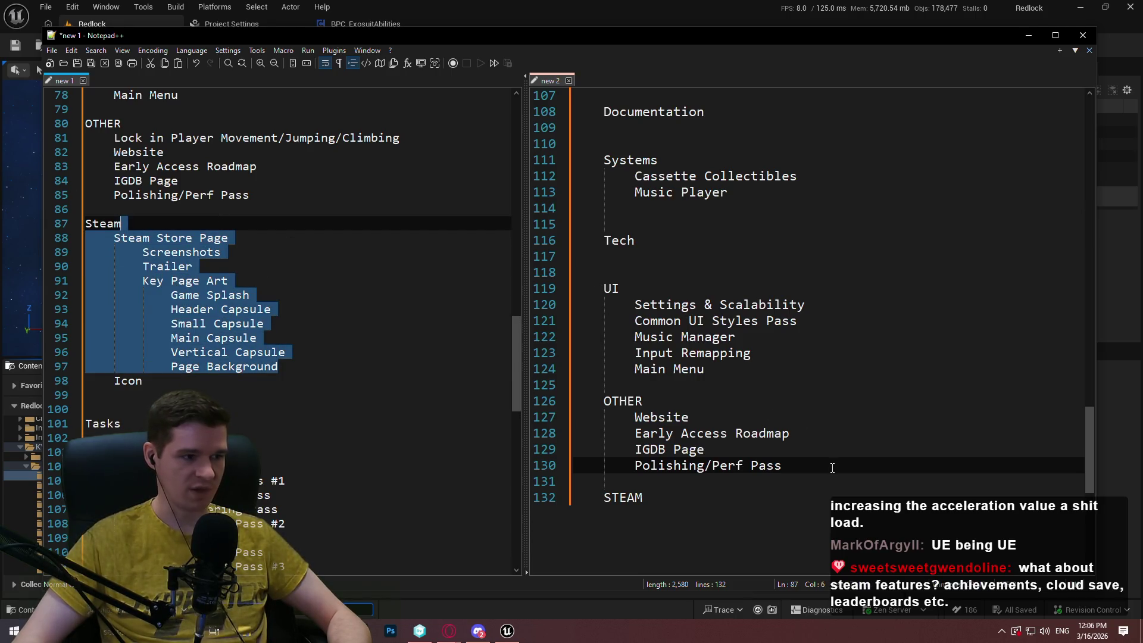
{"action": "mouse_move", "coordinate": [512, 344]}
{"action": "left_mouse_down"}
{"action": "mouse_move", "coordinate": [519, 416]}
{"action": "mouse_move", "coordinate": [532, 241]}
{"action": "mouse_move", "coordinate": [548, 338]}
{"action": "left_mouse_up"}
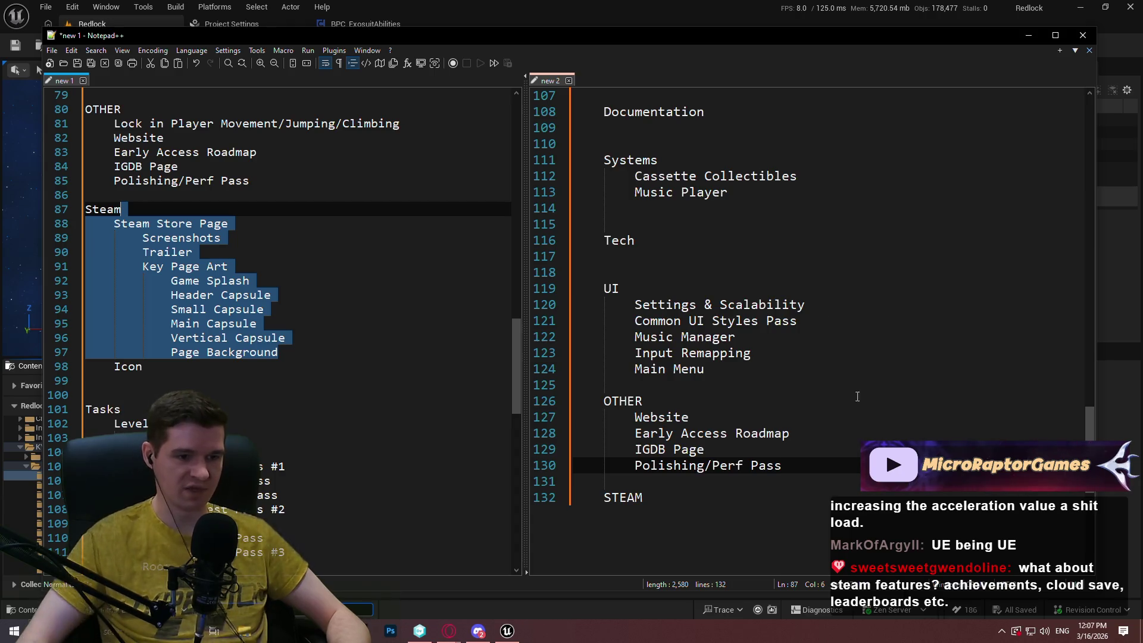
{"action": "scroll", "coordinate": [820, 429], "scroll_direction": "down", "scroll_amount": 3}
{"action": "left_click", "coordinate": [821, 316]}
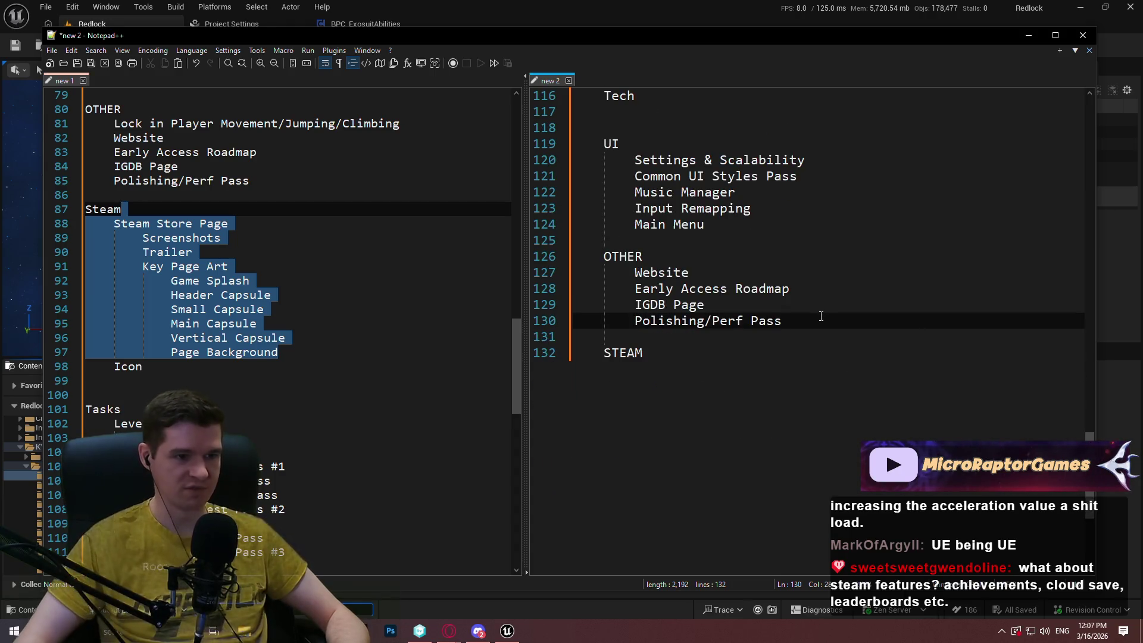
Paste the Steam Store Page block under STEAM and indent it one level.
{"action": "left_click", "coordinate": [656, 358]}
{"action": "key", "text": "ctrl+v"}
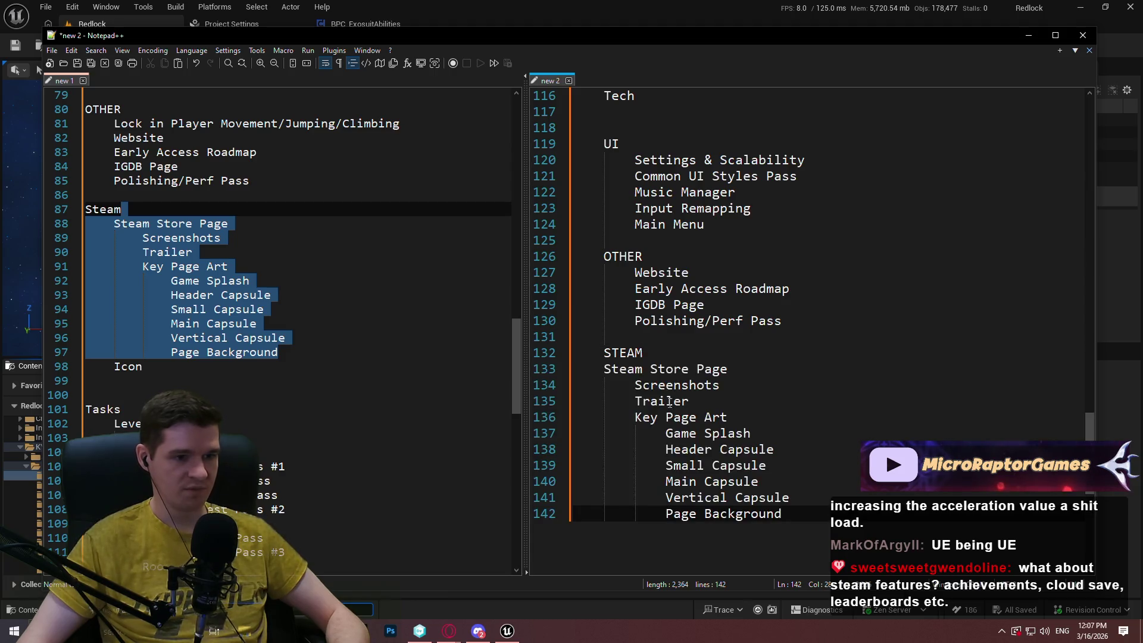
{"action": "key", "text": "shift+Up"}
{"action": "key", "text": "shift+Up"}
{"action": "key", "text": "shift+Up"}
{"action": "key", "text": "shift+Home"}
{"action": "key", "text": "shift+Down"}
{"action": "key", "text": "Tab"}
{"action": "left_click", "coordinate": [780, 398]}
{"action": "left_click", "coordinate": [908, 533]}
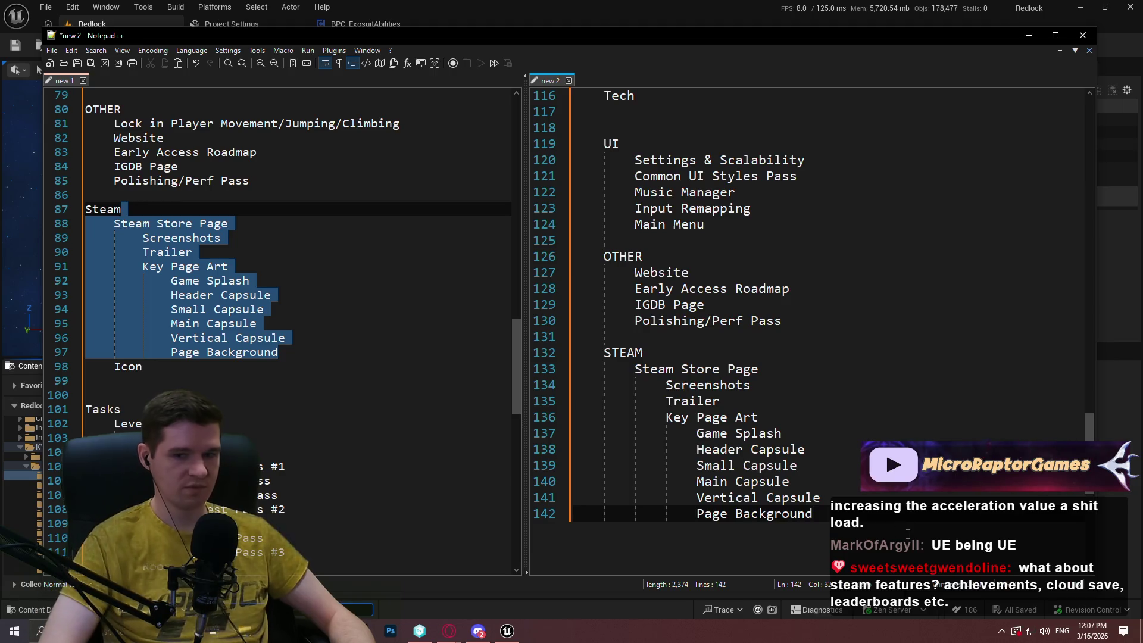
Add an 'Achievements (Not for EA Launch)' line after Page Background.
{"action": "key", "text": "Return"}
{"action": "type", "text": "Achievements"}
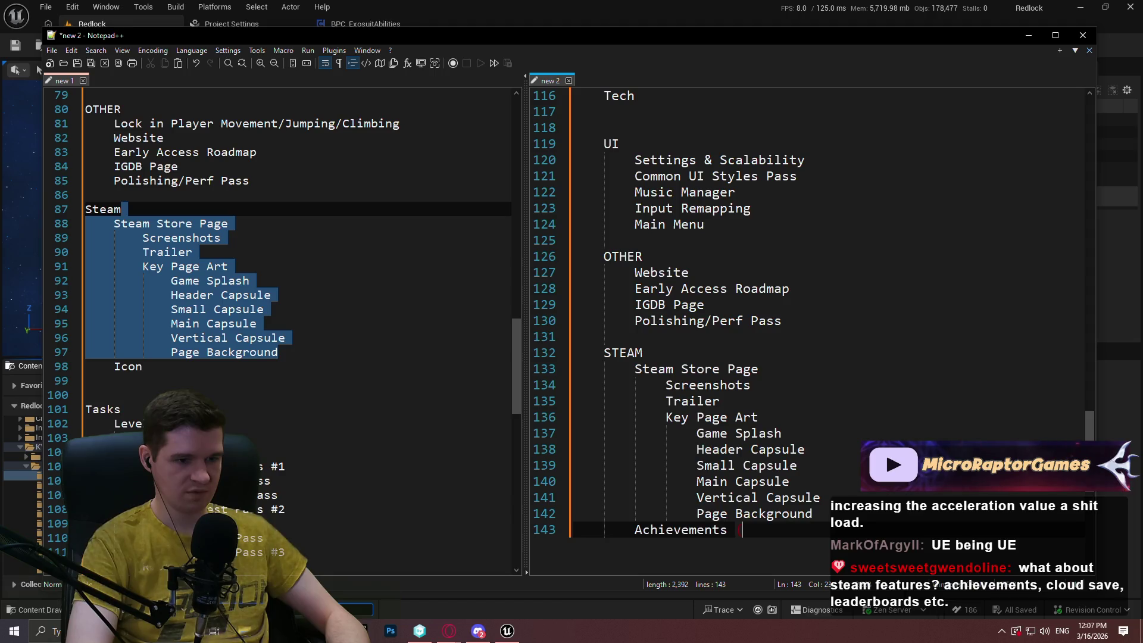
{"action": "type", "text": "  Not for "}
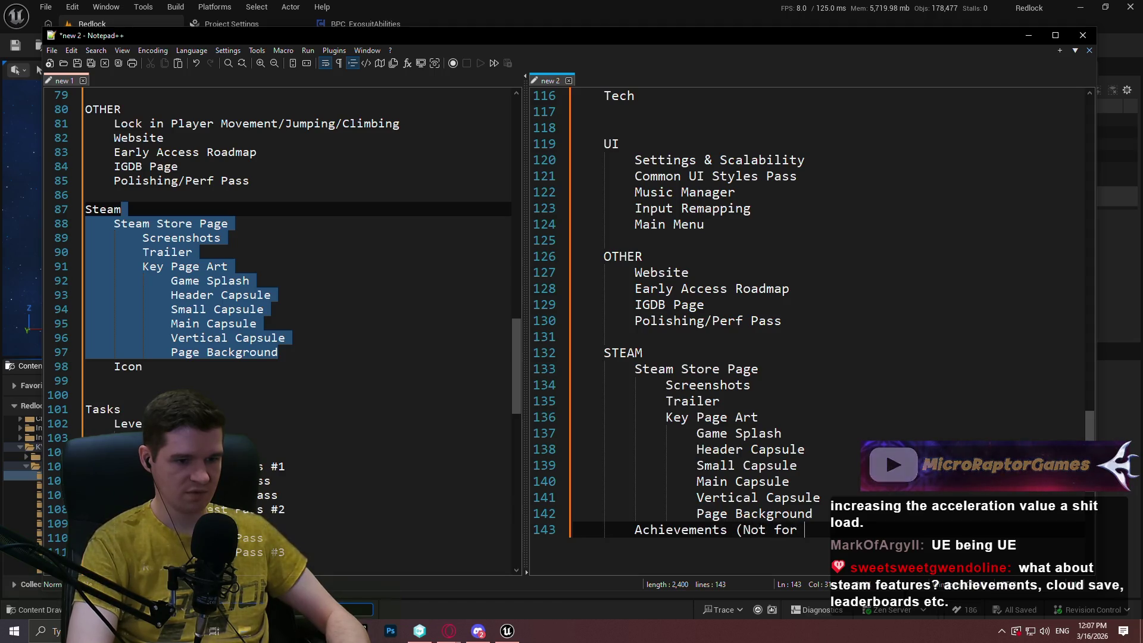
{"action": "type", "text": "EA) Launch"}
{"action": "scroll", "coordinate": [971, 474], "scroll_direction": "down", "scroll_amount": 2}
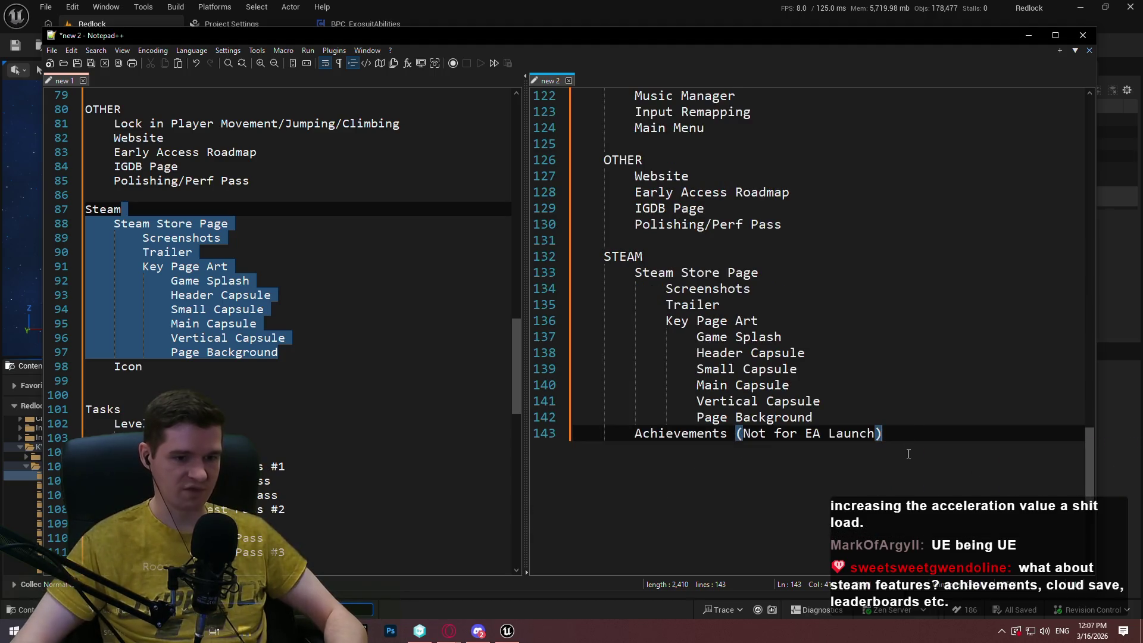
{"action": "left_click", "coordinate": [909, 418], "text": "shift"}
{"action": "left_click", "coordinate": [907, 437]}
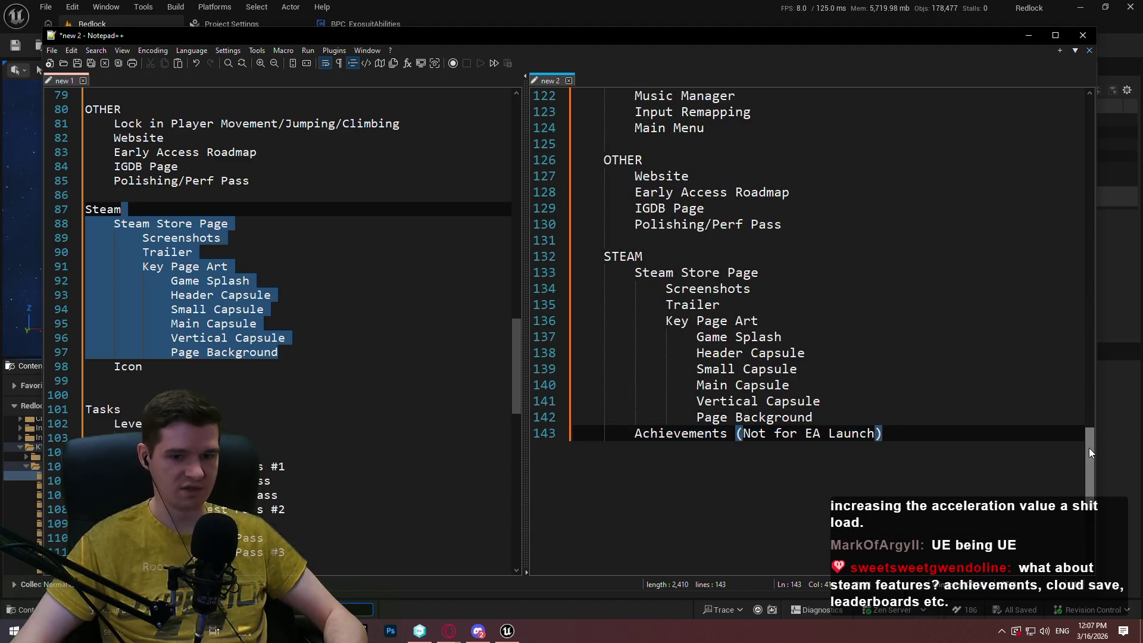
{"action": "left_click", "coordinate": [917, 422], "text": "shift"}
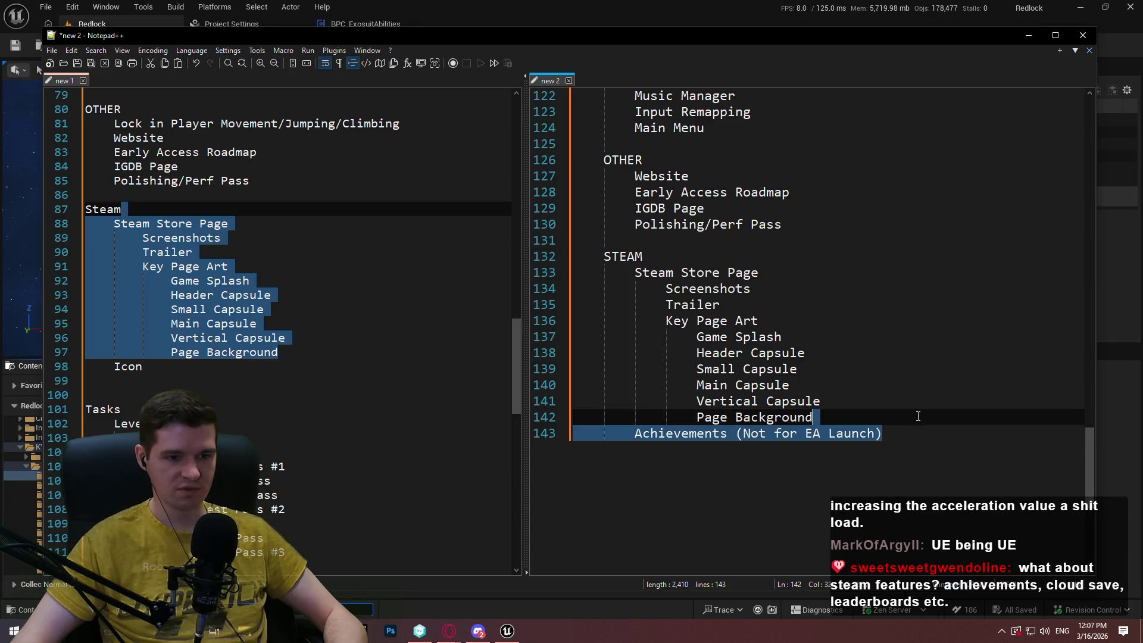
{"action": "left_click", "coordinate": [913, 431]}
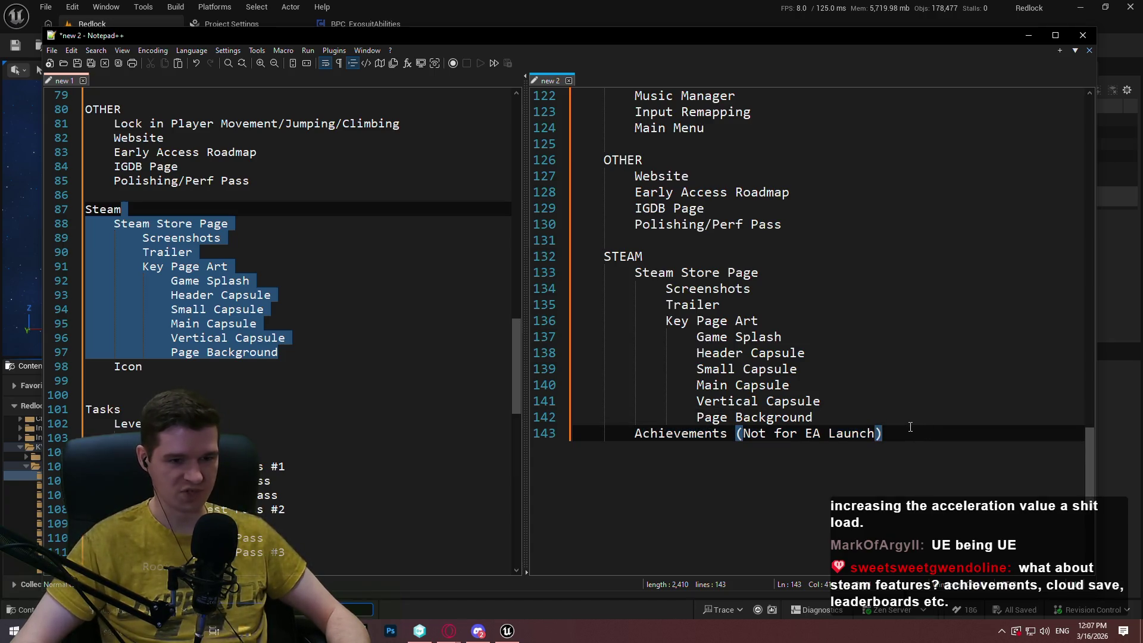
{"action": "left_click", "coordinate": [909, 411], "text": "shift"}
Duplicate the Achievements line and rename the copy to Leaderboards.
{"action": "key", "text": "ctrl+c"}
{"action": "left_click", "coordinate": [911, 432]}
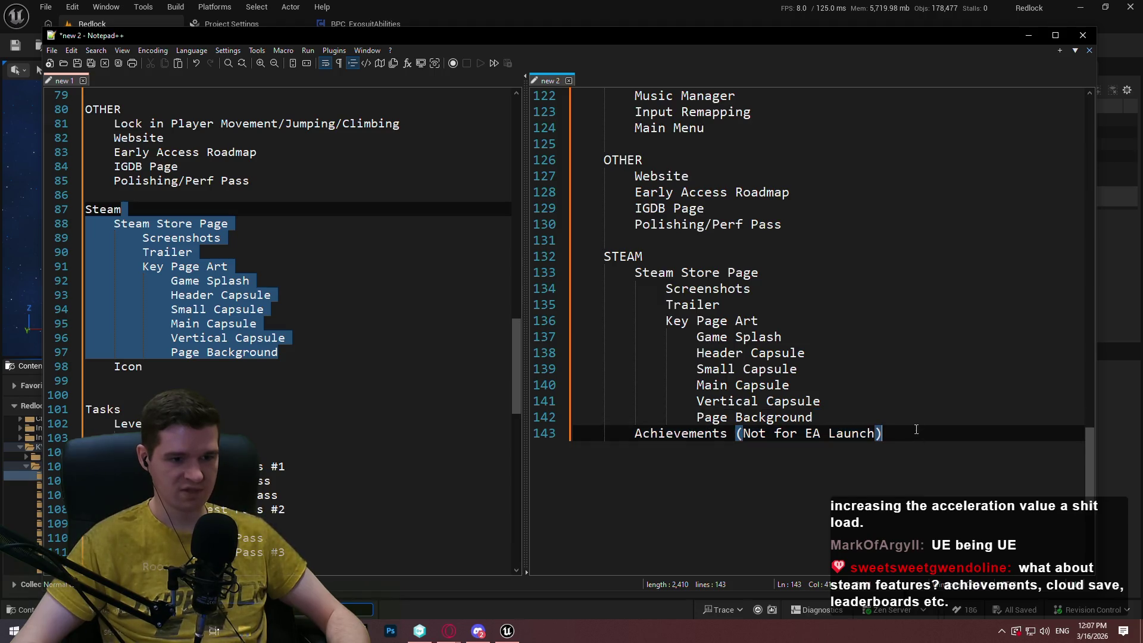
{"action": "key", "text": "ctrl+v"}
{"action": "double_click", "coordinate": [690, 447]}
{"action": "type", "text": "Leaderbo"}
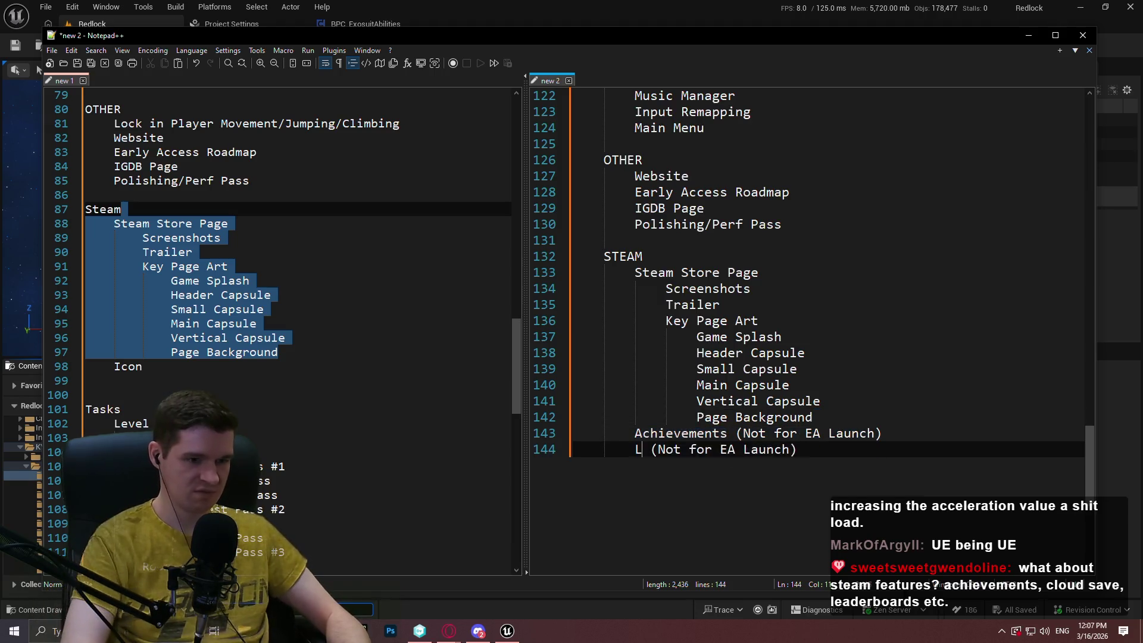
{"action": "type", "text": "ards"}
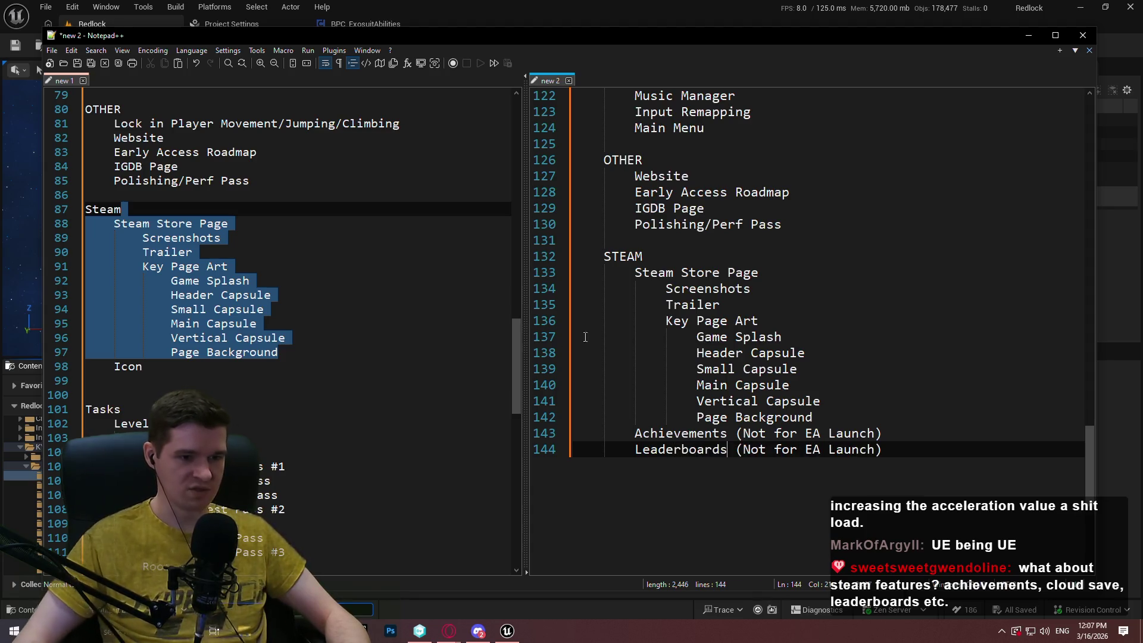
{"action": "left_click", "coordinate": [951, 442]}
{"action": "key", "text": "Up"}
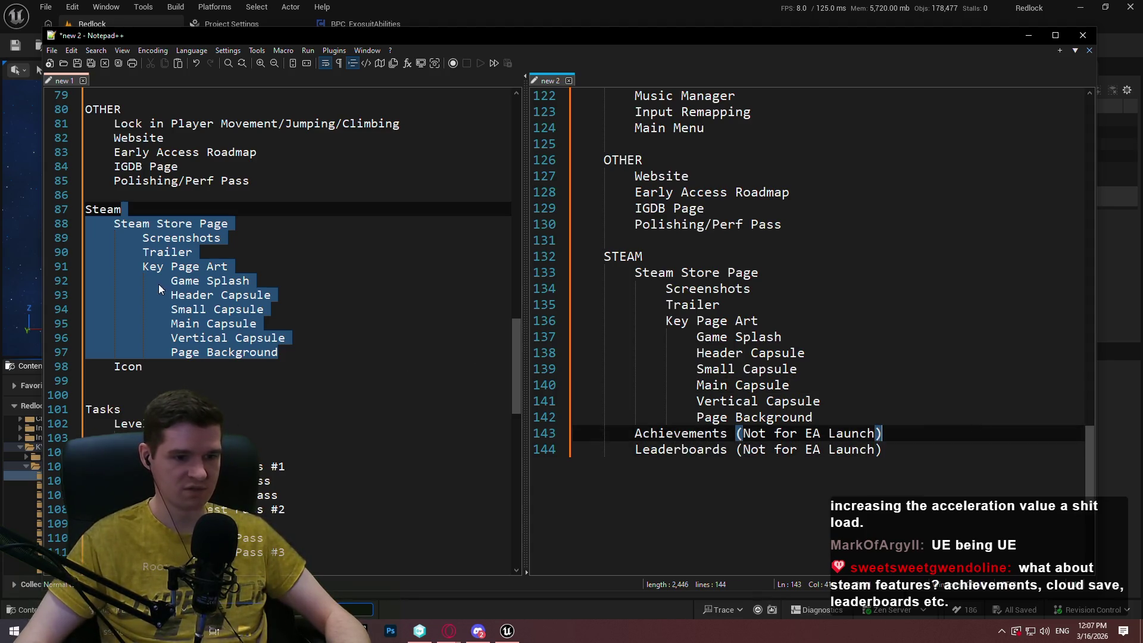
{"action": "left_click", "coordinate": [158, 309]}
{"action": "key", "text": "Down"}
{"action": "key", "text": "Down"}
{"action": "key", "text": "Down"}
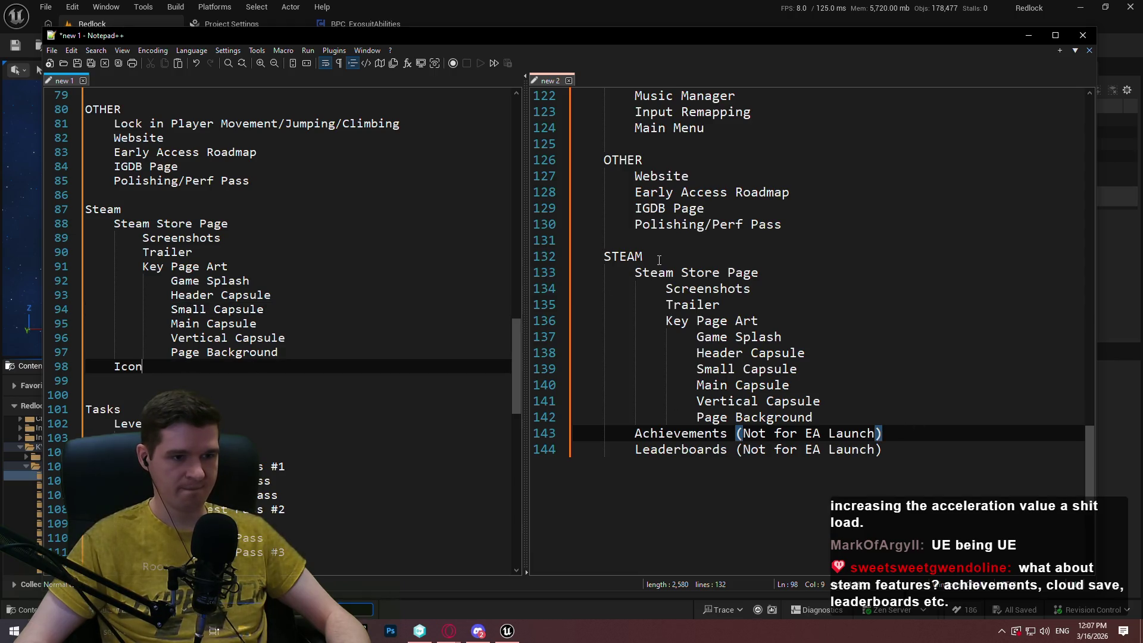
Add an Icon entry on a new line below Leaderboards.
{"action": "scroll", "coordinate": [721, 228], "scroll_direction": "up", "scroll_amount": 3}
{"action": "scroll", "coordinate": [898, 454], "scroll_direction": "down", "scroll_amount": 2}
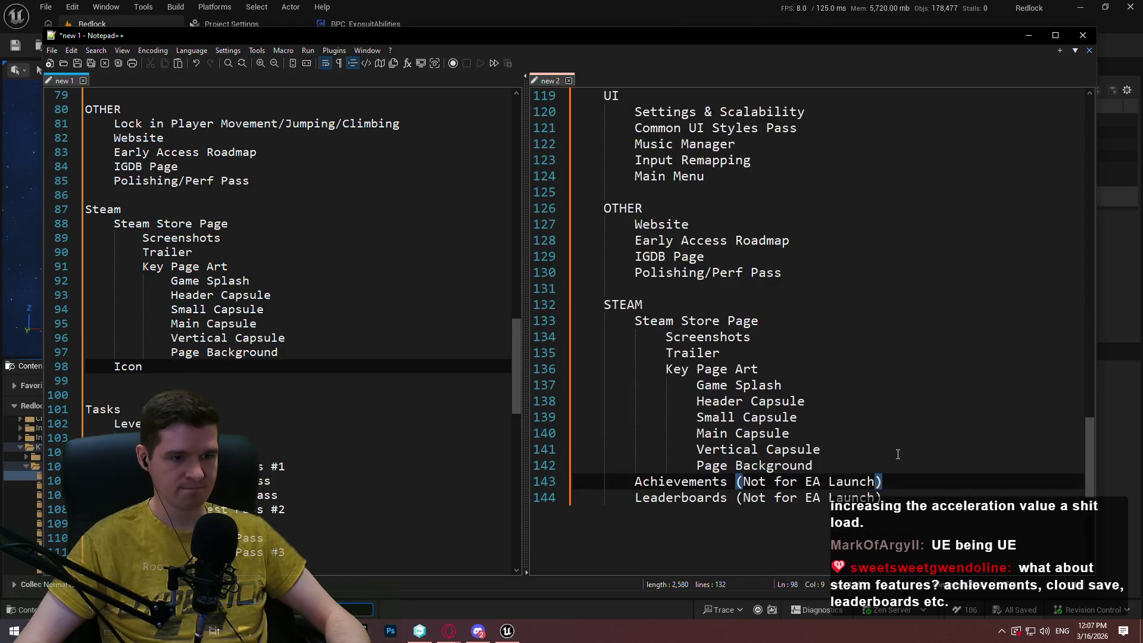
{"action": "left_click", "coordinate": [950, 499]}
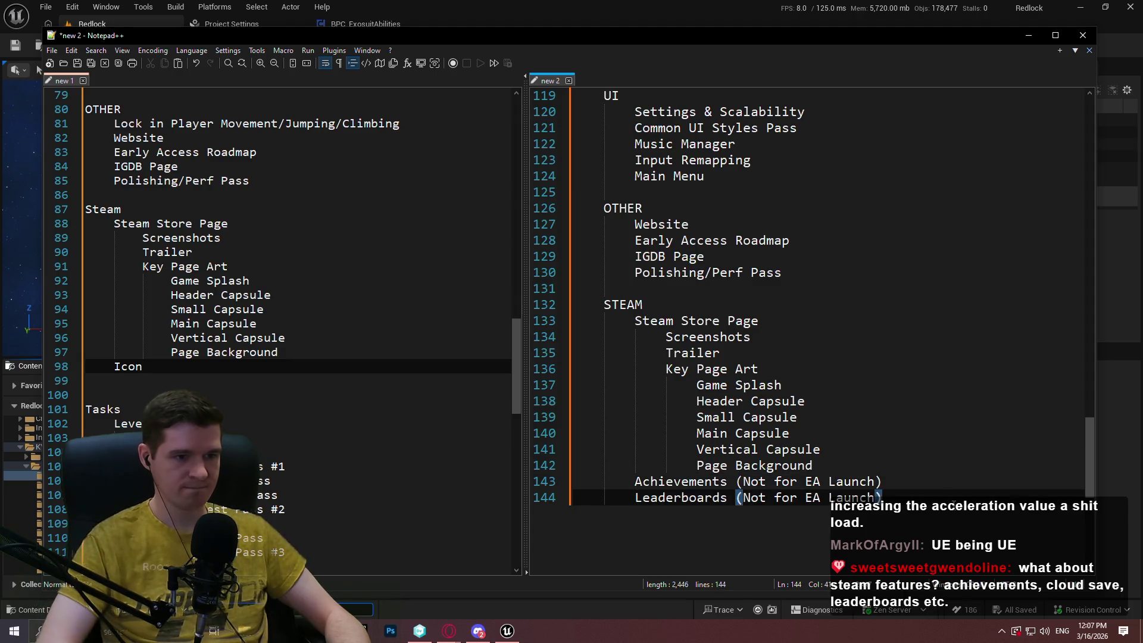
{"action": "key", "text": "Return"}
{"action": "type", "text": "Icon"}
{"action": "mouse_move", "coordinate": [1088, 431]}
{"action": "left_mouse_down"}
{"action": "mouse_move", "coordinate": [1098, 231]}
{"action": "mouse_move", "coordinate": [1098, 280]}
{"action": "left_mouse_up"}
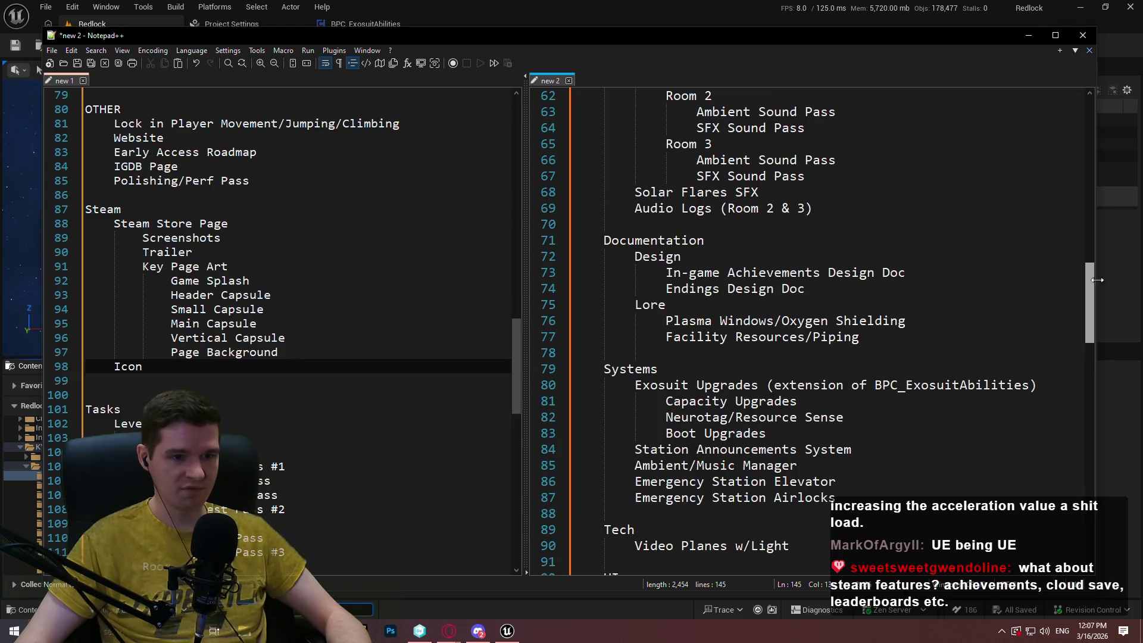
{"action": "left_click", "coordinate": [881, 288]}
{"action": "scroll", "coordinate": [874, 248], "scroll_direction": "down", "scroll_amount": 6}
{"action": "scroll", "coordinate": [875, 249], "scroll_direction": "up", "scroll_amount": 5}
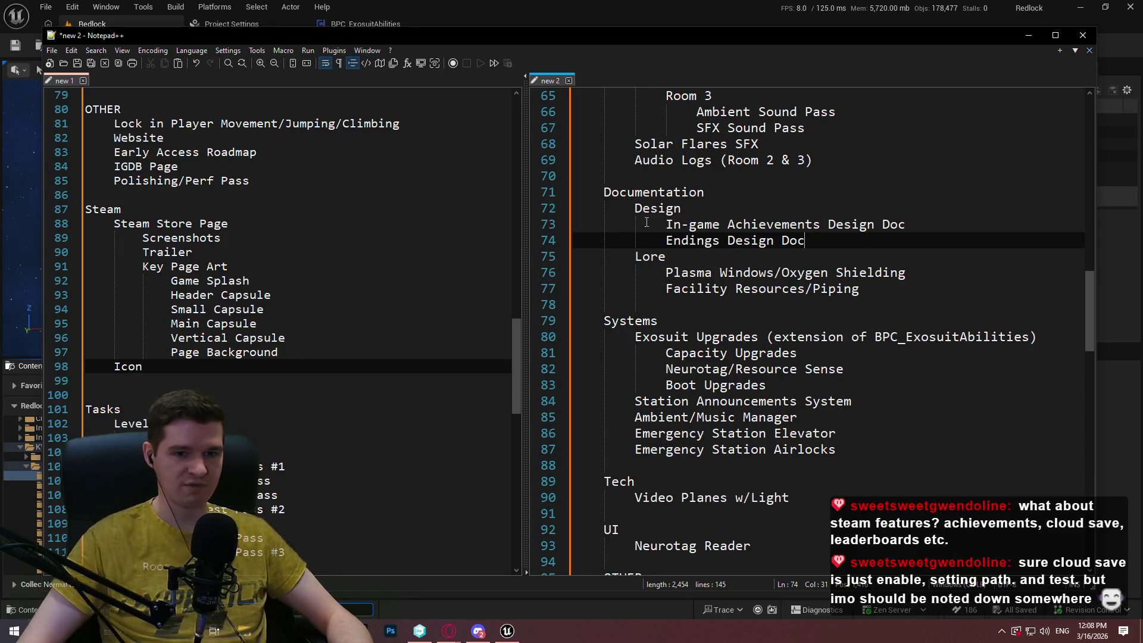
{"action": "scroll", "coordinate": [646, 222], "scroll_direction": "down", "scroll_amount": 12}
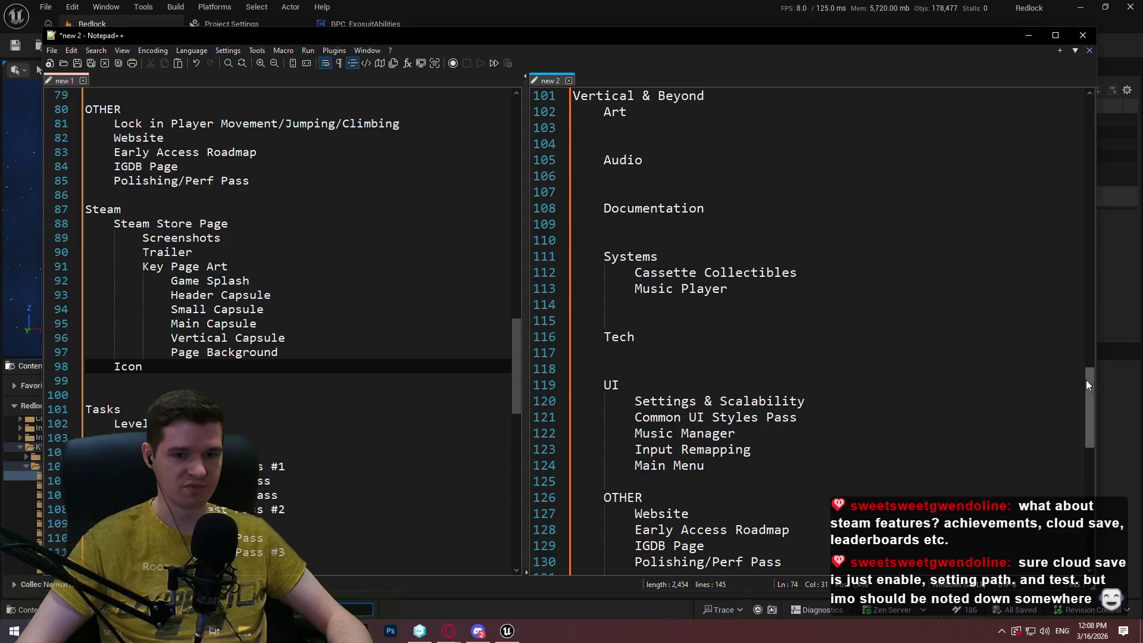
{"action": "left_click_drag", "start_coordinate": [1086, 384], "coordinate": [1092, 397]}
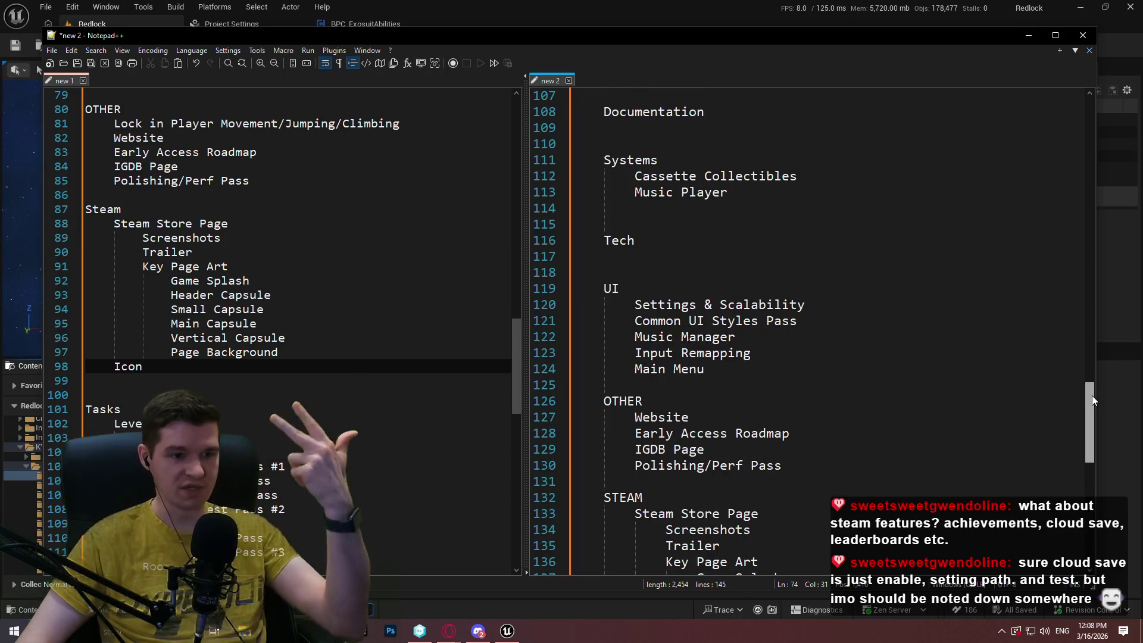
{"action": "left_click_drag", "start_coordinate": [1092, 394], "coordinate": [1089, 431]}
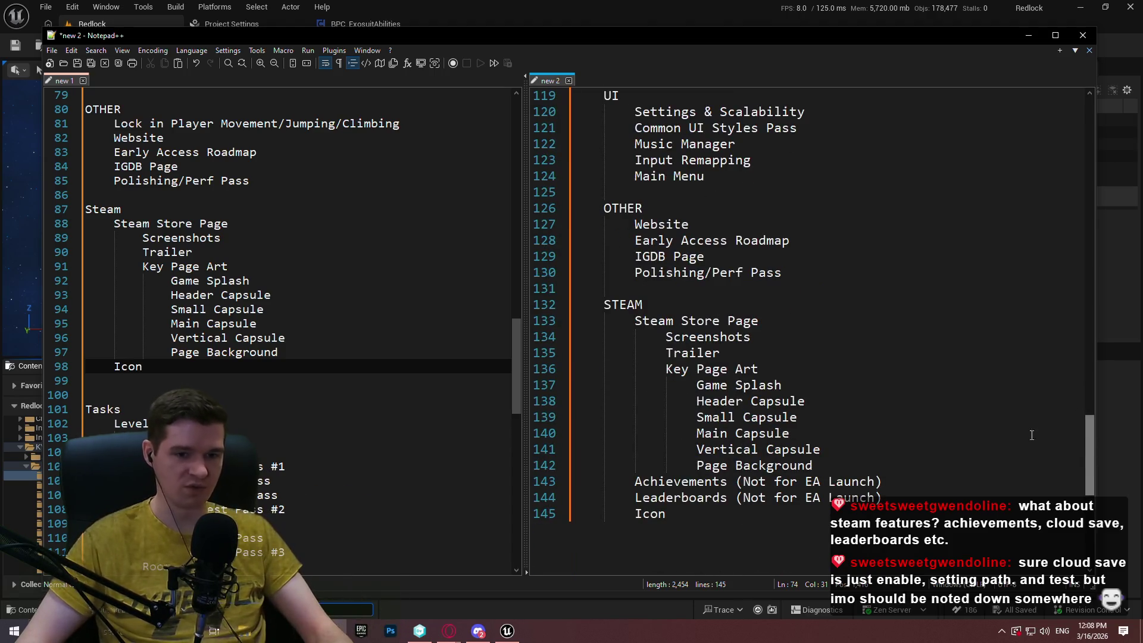
Insert 'Cloud Save' on its own line between Leaderboards and Icon.
{"action": "left_click", "coordinate": [744, 513]}
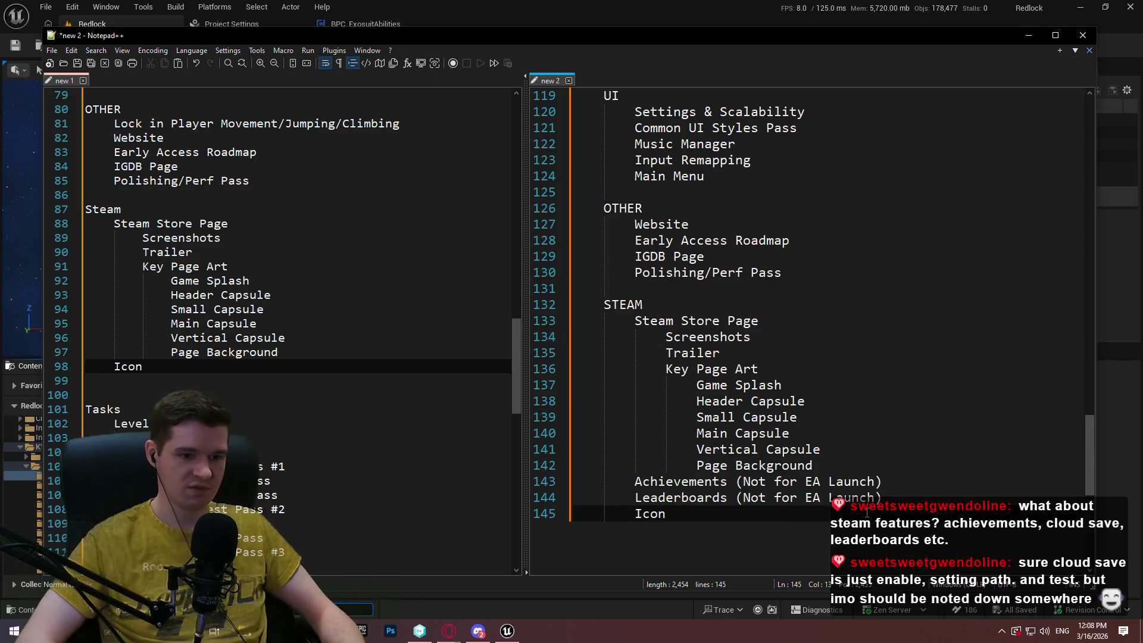
{"action": "left_click", "coordinate": [893, 497]}
{"action": "key", "text": "Return"}
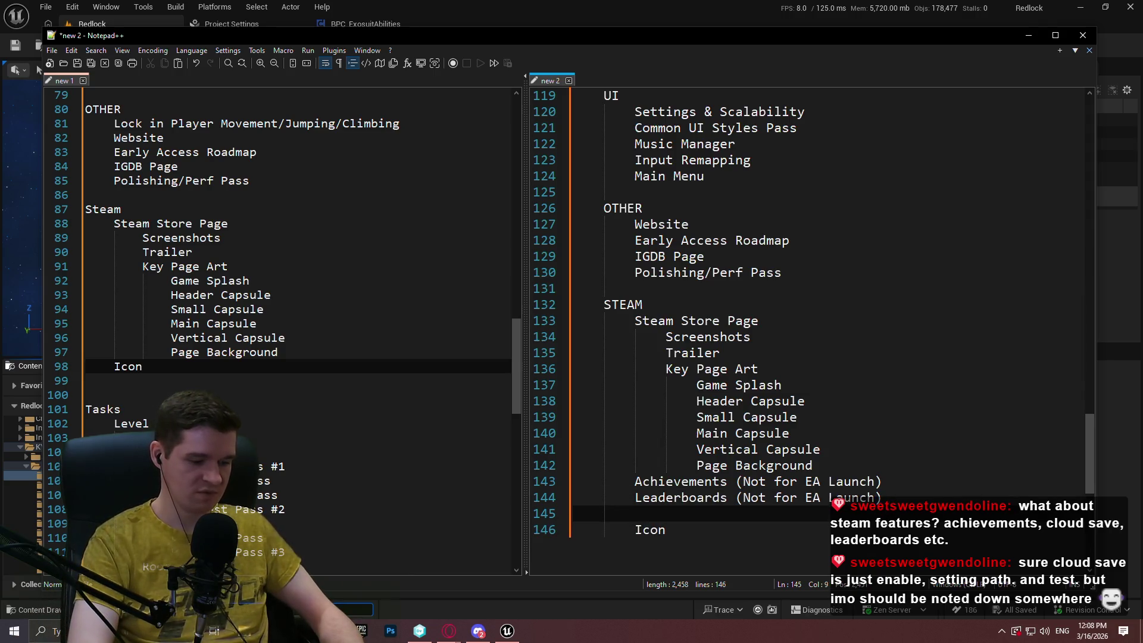
{"action": "type", "text": "Clud"}
{"action": "key", "text": "BackSpace"}
{"action": "key", "text": "BackSpace"}
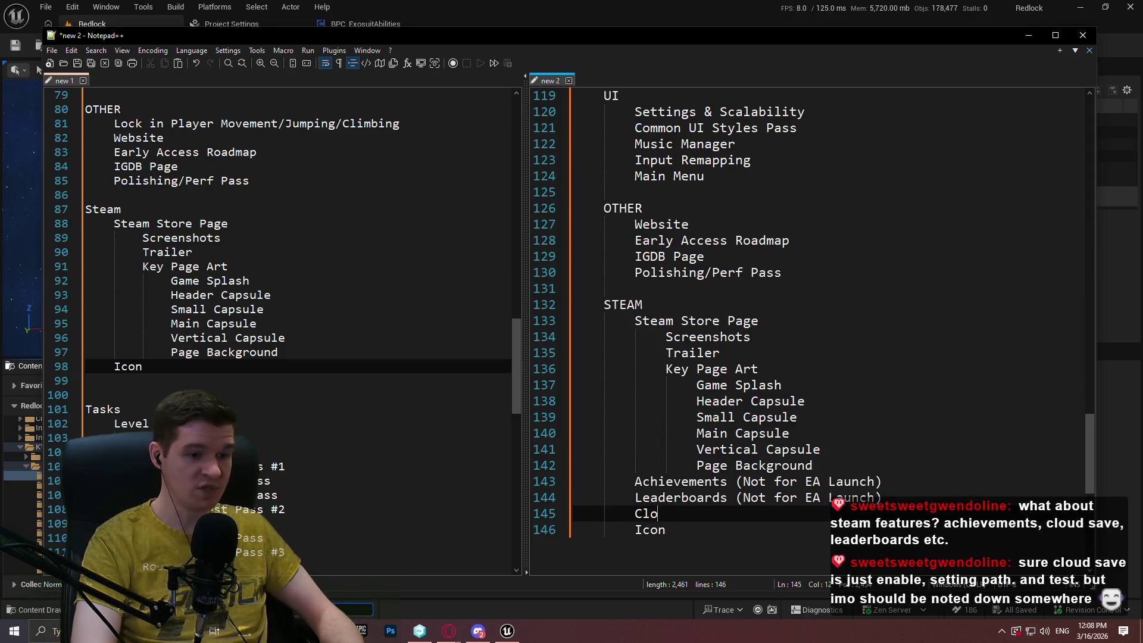
{"action": "type", "text": "oud Save"}
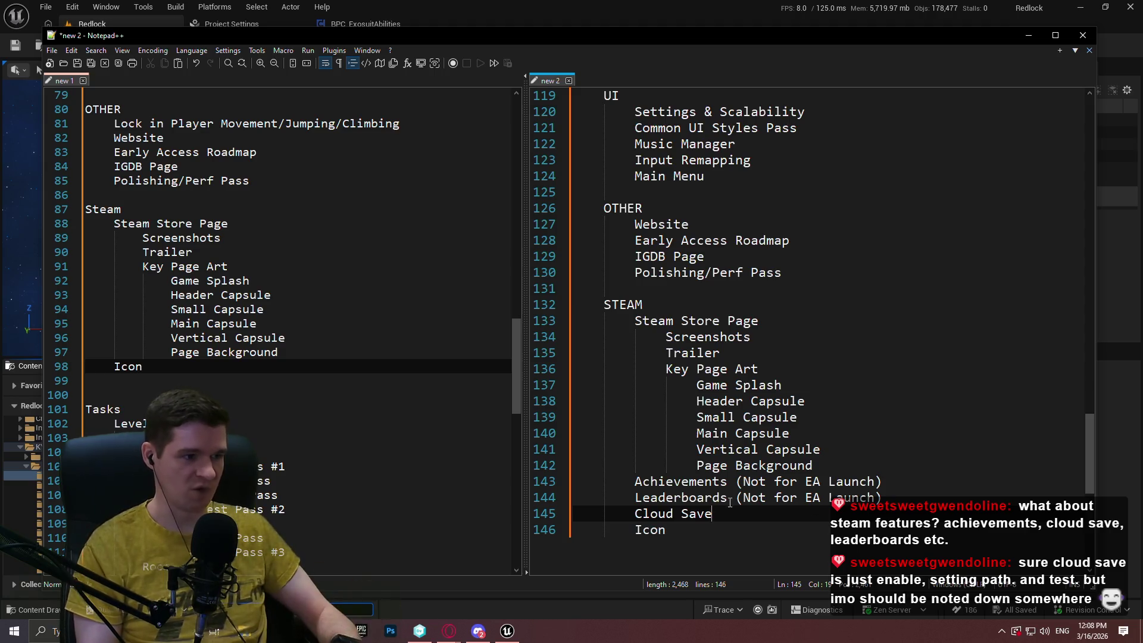
{"action": "scroll", "coordinate": [792, 434], "scroll_direction": "down", "scroll_amount": 4}
{"action": "scroll", "coordinate": [798, 434], "scroll_direction": "up", "scroll_amount": 3}
{"action": "scroll", "coordinate": [798, 434], "scroll_direction": "up", "scroll_amount": 4}
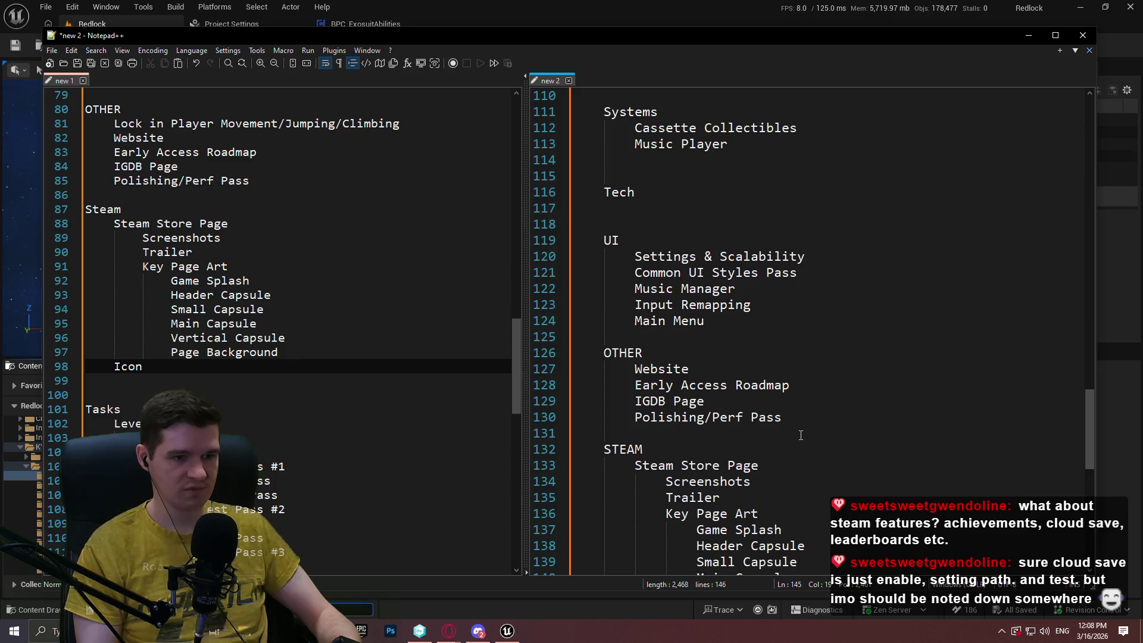
{"action": "scroll", "coordinate": [800, 435], "scroll_direction": "down", "scroll_amount": 1}
{"action": "left_click_drag", "start_coordinate": [1089, 413], "coordinate": [1055, 156]}
{"action": "double_click", "coordinate": [660, 433]}
{"action": "left_click_drag", "start_coordinate": [660, 433], "coordinate": [634, 417]}
{"action": "left_click", "coordinate": [765, 417]}
{"action": "mouse_move", "coordinate": [1089, 180]}
{"action": "left_mouse_down"}
{"action": "mouse_move", "coordinate": [1102, 201]}
{"action": "mouse_move", "coordinate": [1106, 396]}
{"action": "left_mouse_up"}
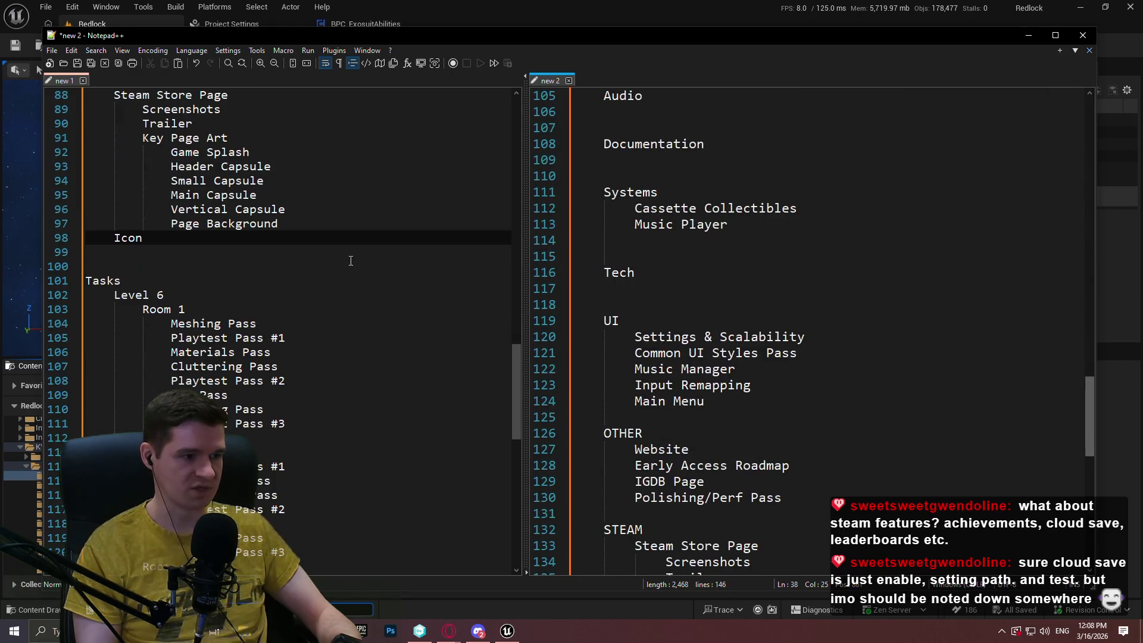
{"action": "scroll", "coordinate": [807, 429], "scroll_direction": "down", "scroll_amount": 6}
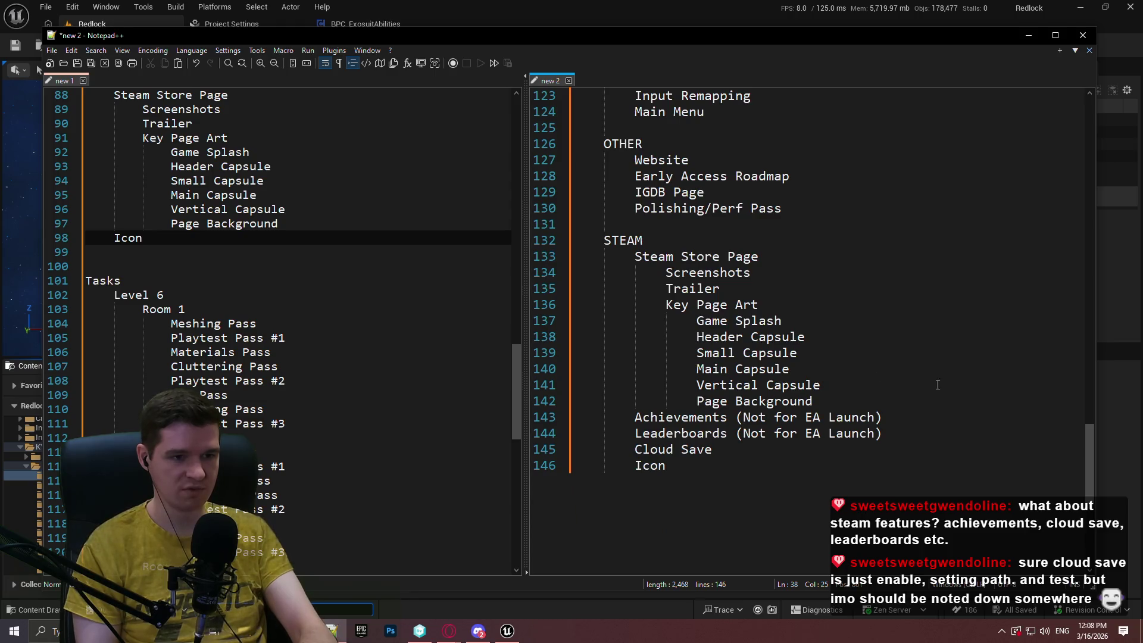
{"action": "scroll", "coordinate": [1063, 306], "scroll_direction": "up", "scroll_amount": 16}
{"action": "scroll", "coordinate": [1049, 179], "scroll_direction": "up", "scroll_amount": 5}
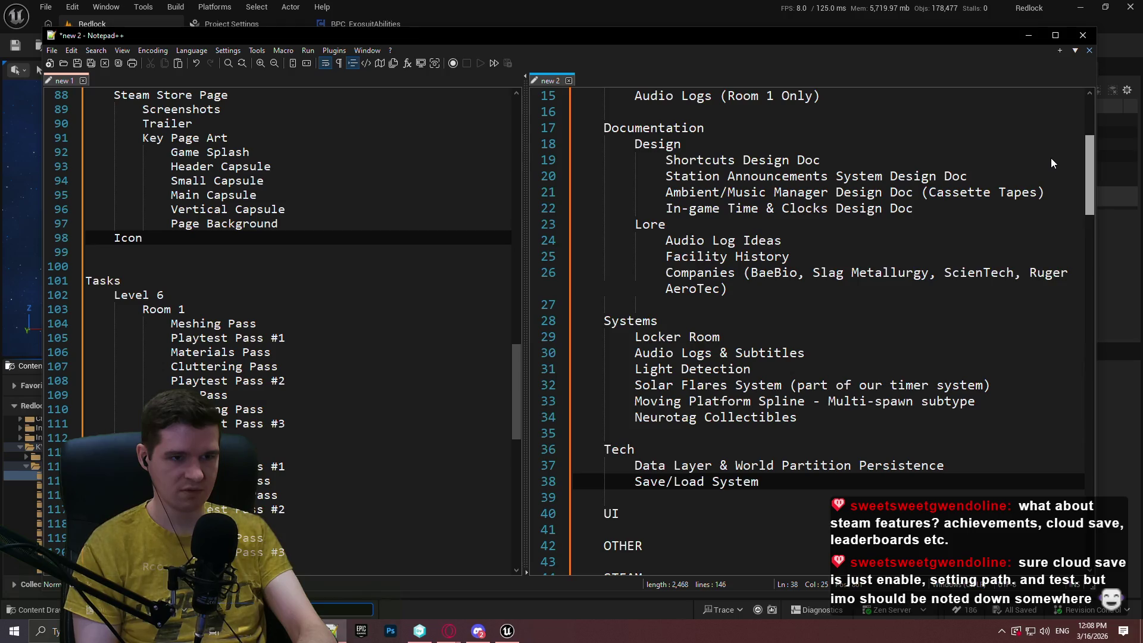
{"action": "scroll", "coordinate": [1060, 239], "scroll_direction": "down", "scroll_amount": 14}
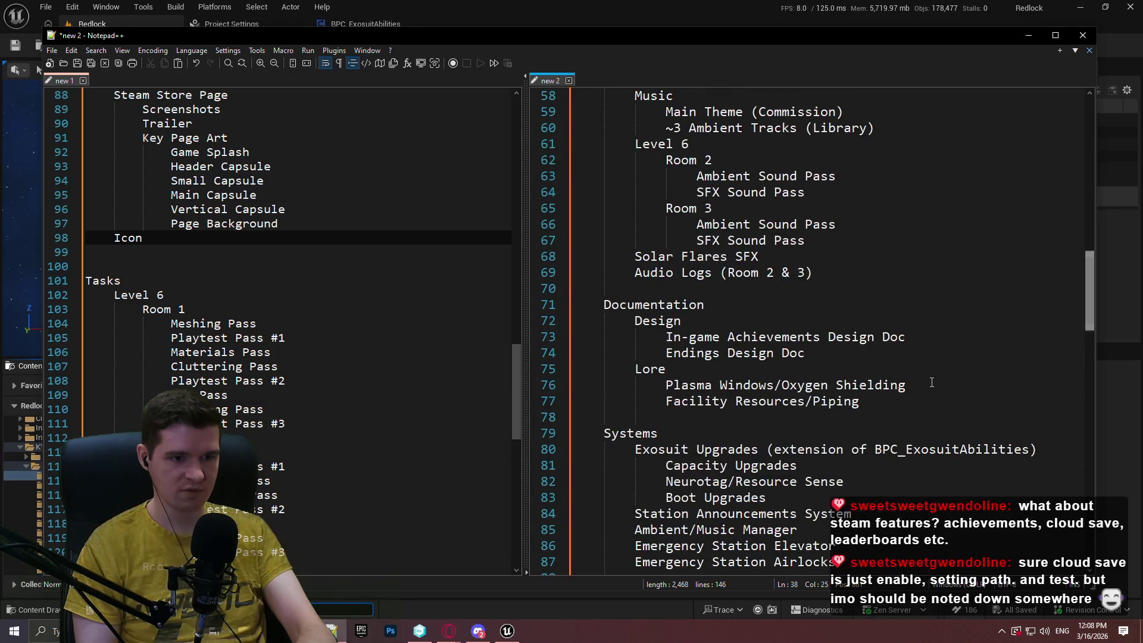
{"action": "left_click", "coordinate": [916, 346]}
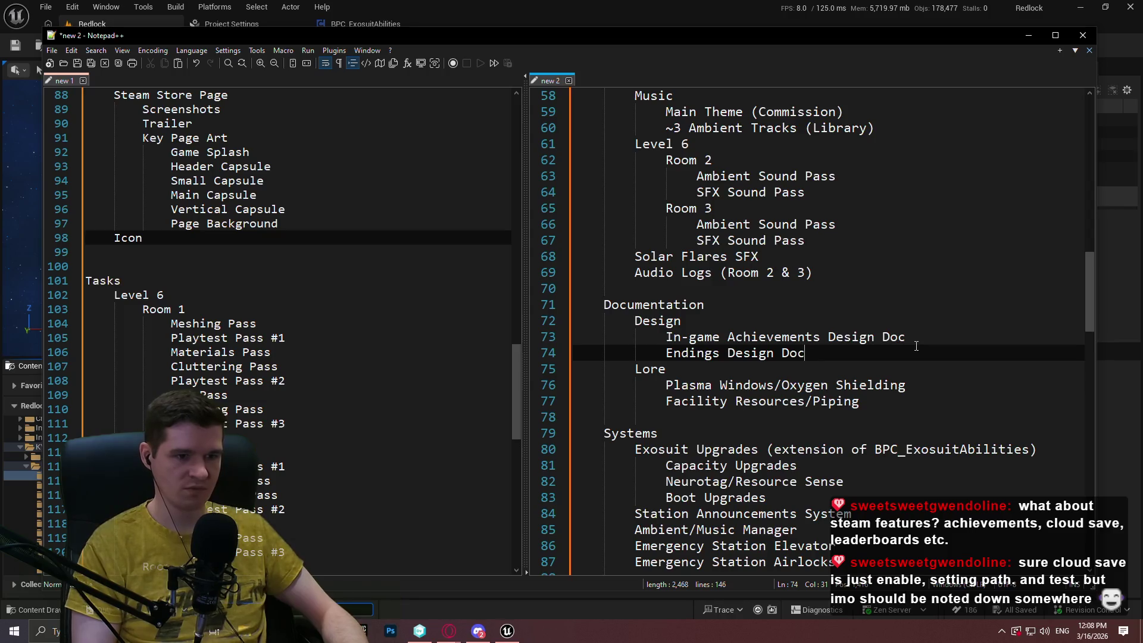
{"action": "mouse_move", "coordinate": [821, 337]}
{"action": "left_mouse_down"}
{"action": "mouse_move", "coordinate": [908, 337]}
{"action": "mouse_move", "coordinate": [585, 334]}
{"action": "left_mouse_up"}
{"action": "left_click", "coordinate": [892, 369]}
{"action": "mouse_move", "coordinate": [1086, 270]}
{"action": "left_mouse_down"}
{"action": "mouse_move", "coordinate": [1073, 427]}
{"action": "mouse_move", "coordinate": [1070, 397]}
{"action": "left_mouse_up"}
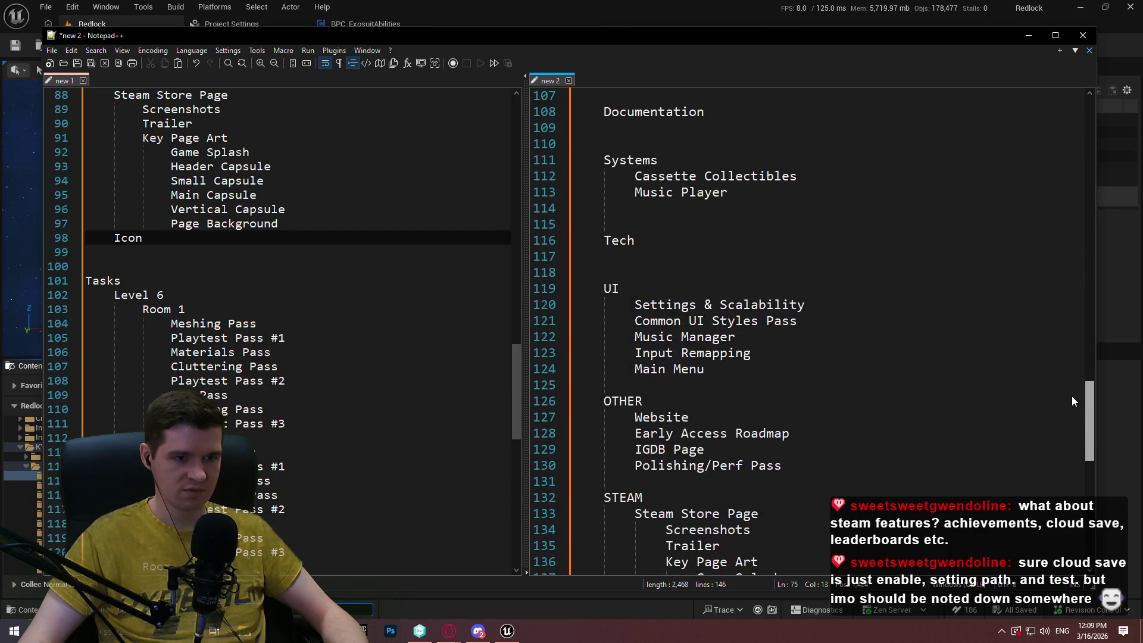
{"action": "left_click", "coordinate": [756, 369]}
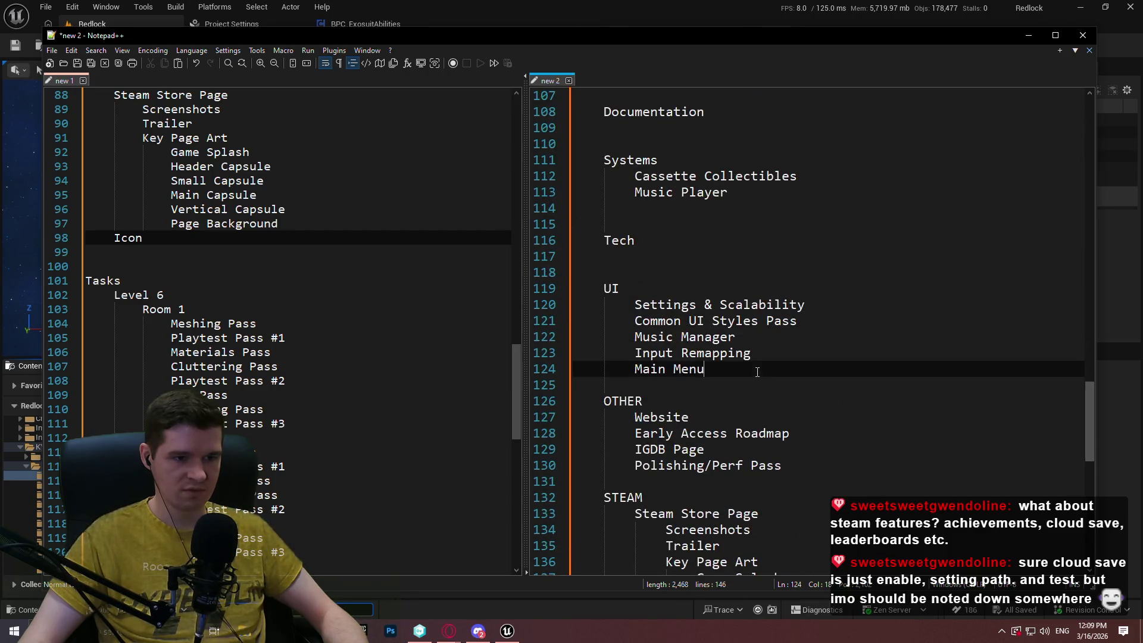
Add an 'In-game Achievements' entry under Main Menu in the UI list.
{"action": "key", "text": "Return"}
{"action": "type", "text": "In-0g"}
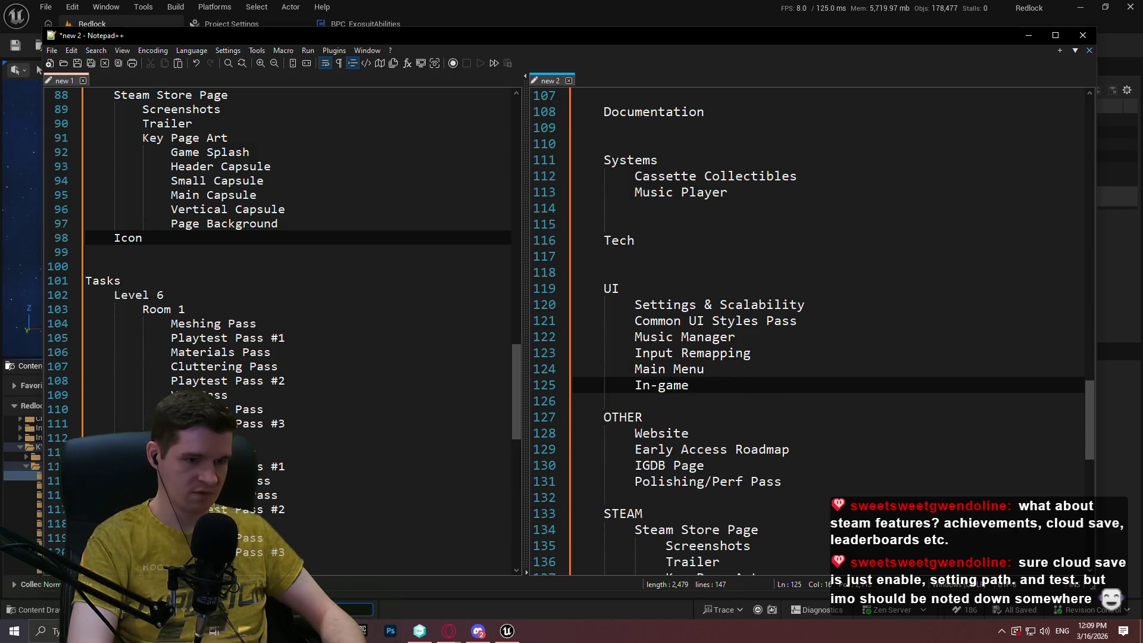
{"action": "type", "text": "ments"}
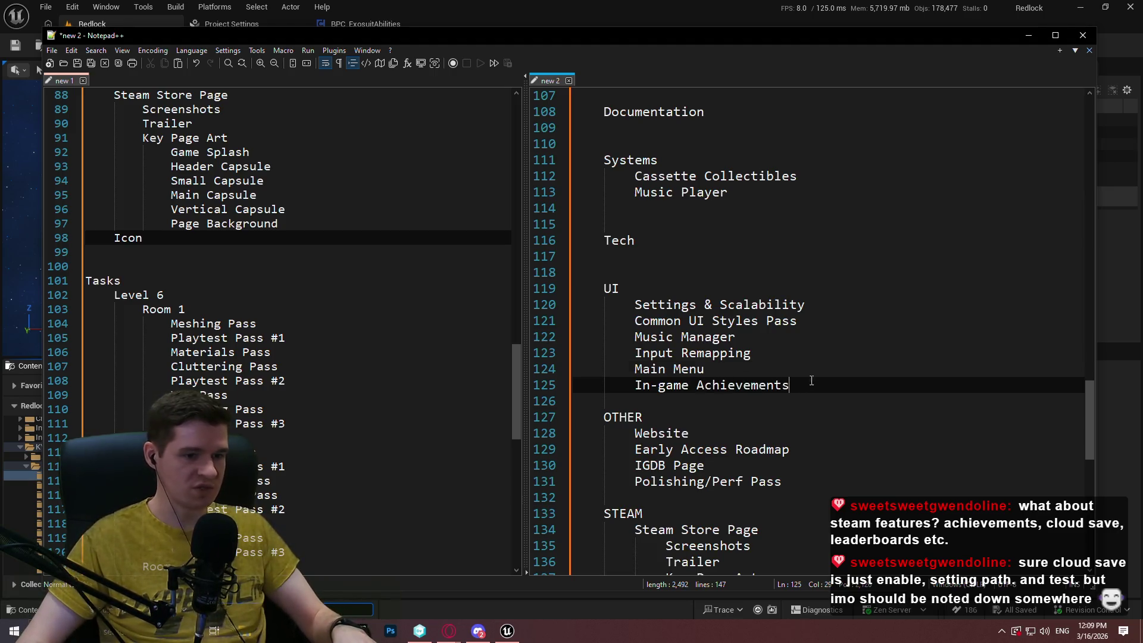
{"action": "left_click_drag", "start_coordinate": [806, 392], "coordinate": [813, 369]}
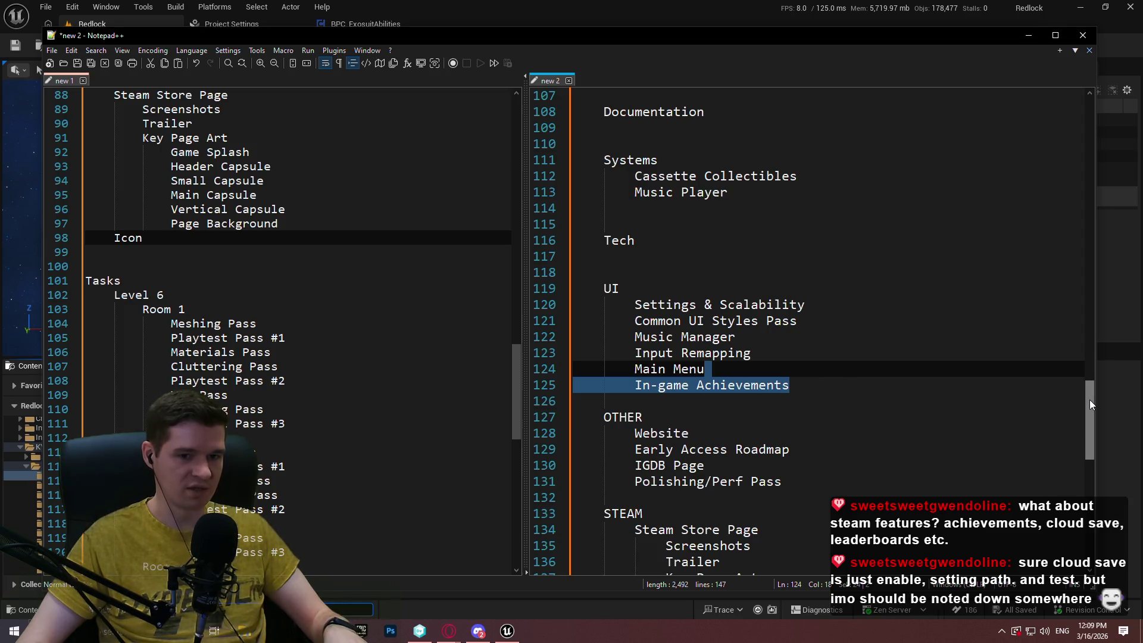
{"action": "left_click_drag", "start_coordinate": [1089, 399], "coordinate": [1091, 385]}
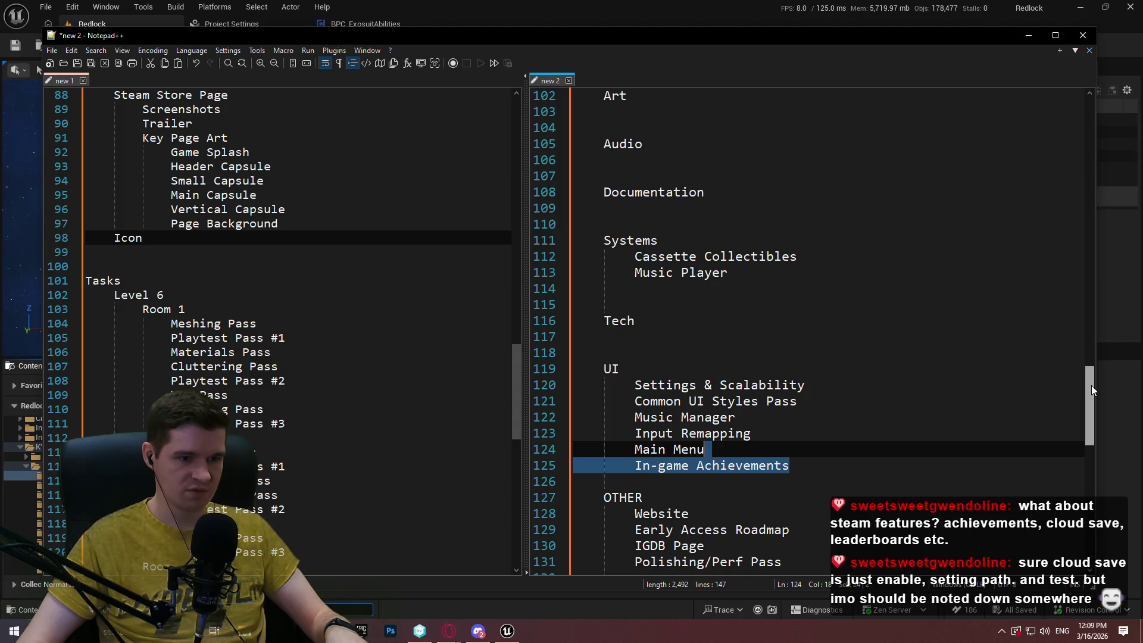
{"action": "left_click", "coordinate": [895, 454]}
{"action": "left_click_drag", "start_coordinate": [896, 459], "coordinate": [873, 449]}
{"action": "scroll", "coordinate": [837, 341], "scroll_direction": "up", "scroll_amount": 2}
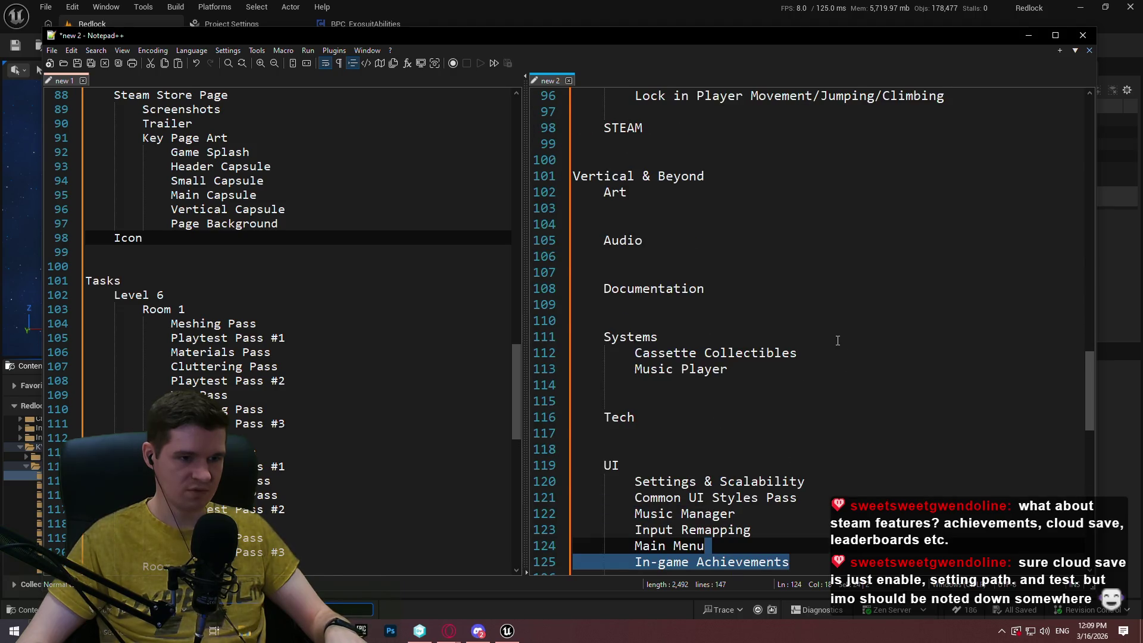
Copy In-game Achievements to a new line under Music Player in Systems.
{"action": "key", "text": "ctrl+c"}
{"action": "left_click", "coordinate": [771, 371]}
{"action": "key", "text": "ctrl+v"}
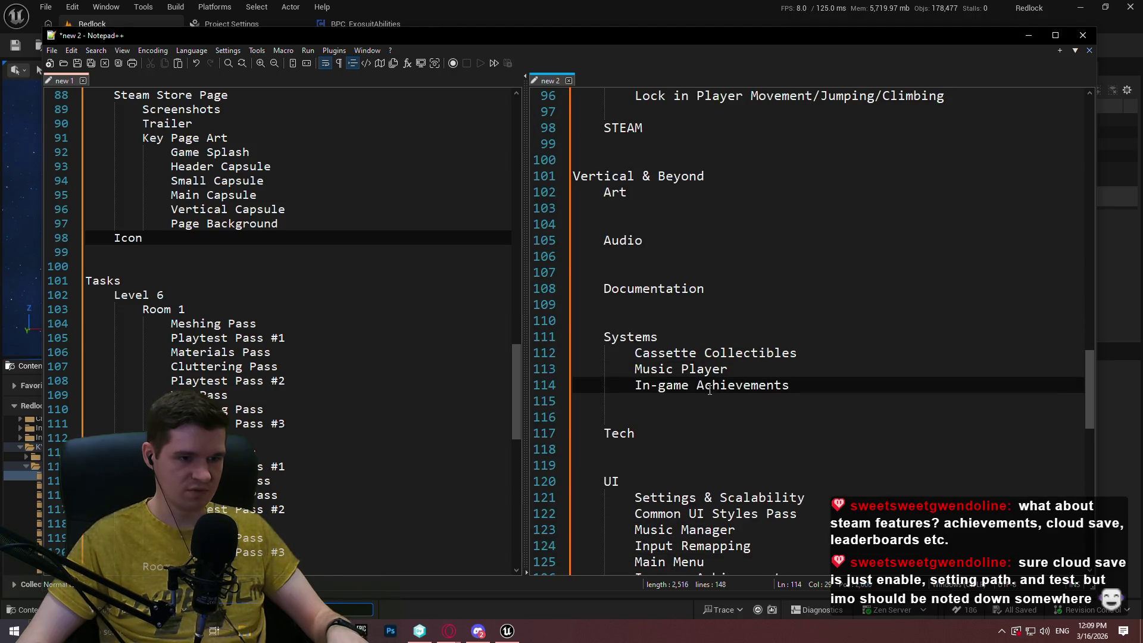
{"action": "scroll", "coordinate": [709, 390], "scroll_direction": "down", "scroll_amount": 4}
{"action": "left_click", "coordinate": [825, 382]}
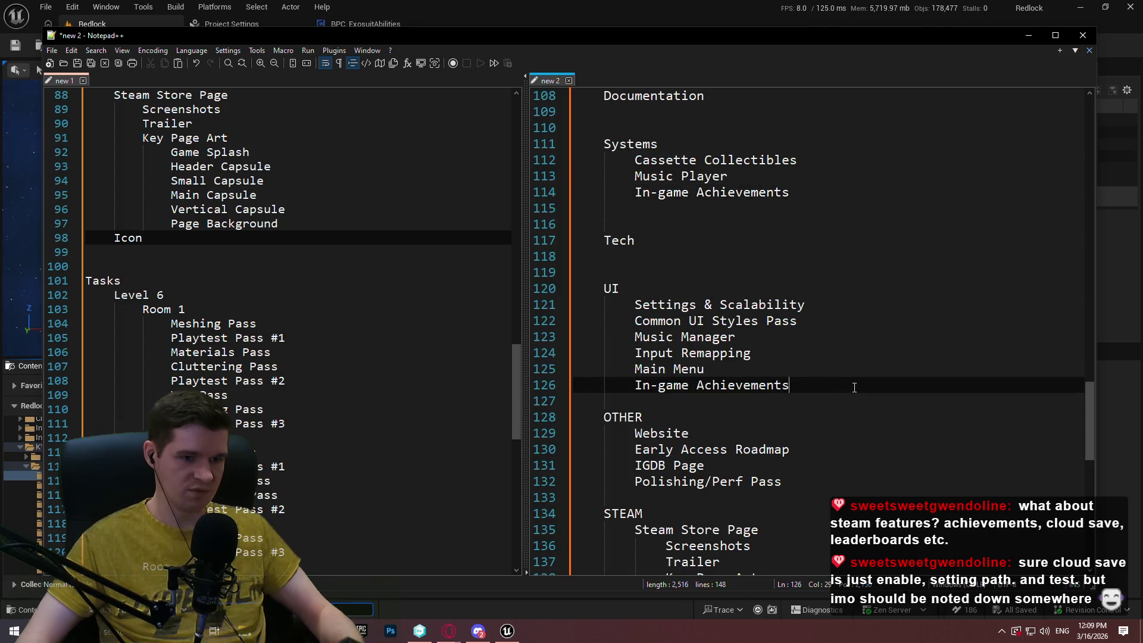
Add Game Modes and Gameplay Options lines after the Systems In-game Achievements.
{"action": "left_click", "coordinate": [837, 185]}
{"action": "key", "text": "Return"}
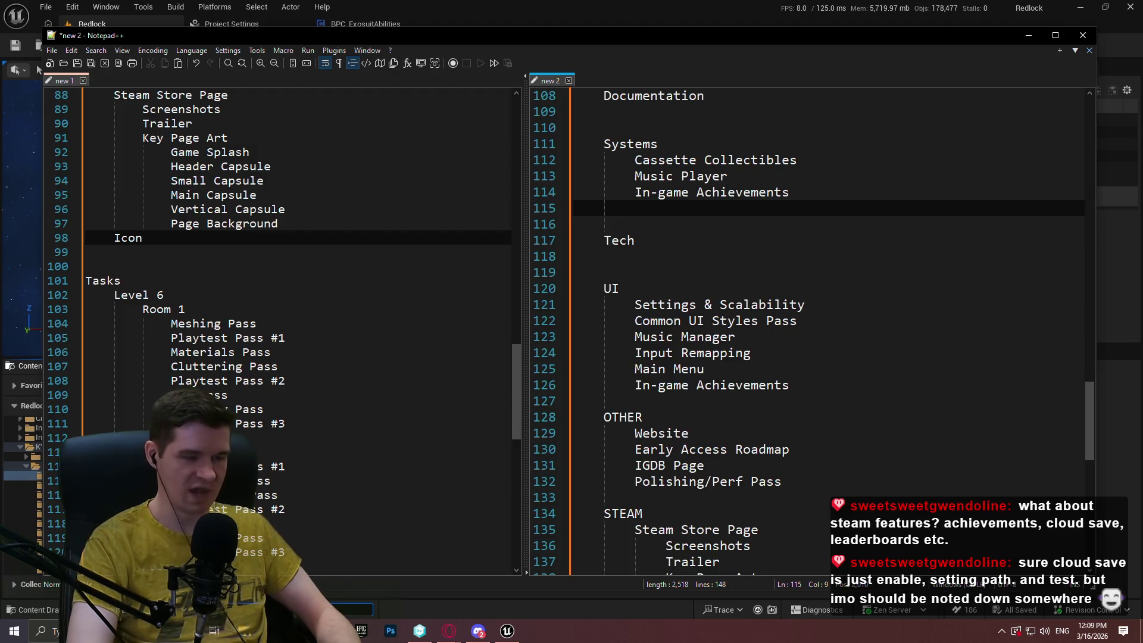
{"action": "type", "text": "Game Modes"}
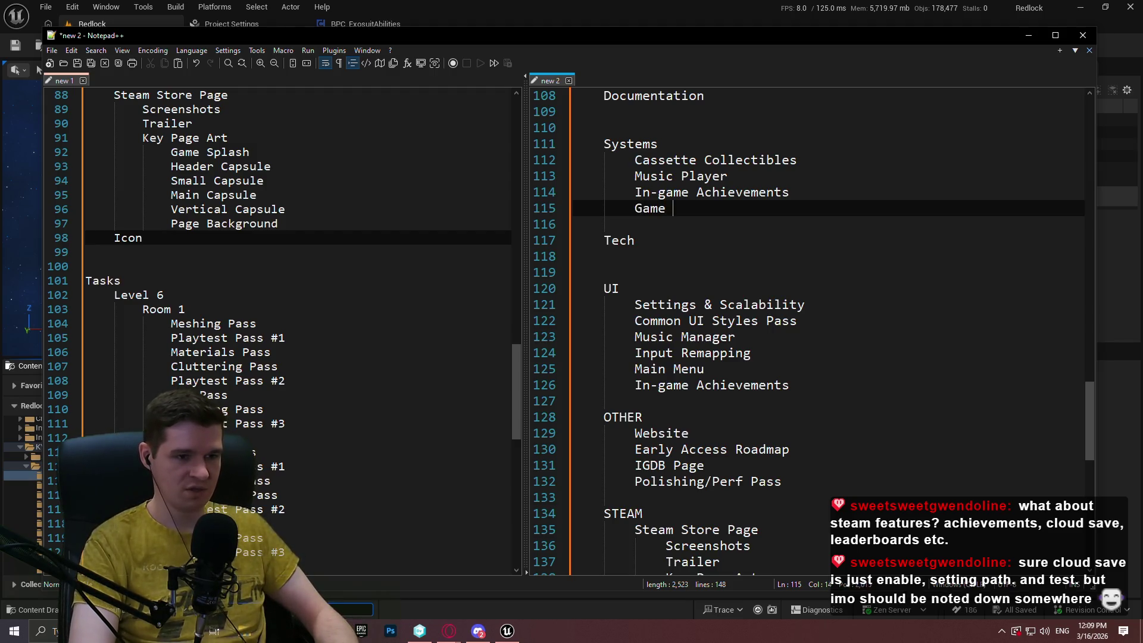
{"action": "key", "text": "Return"}
{"action": "type", "text": "Gameplay "}
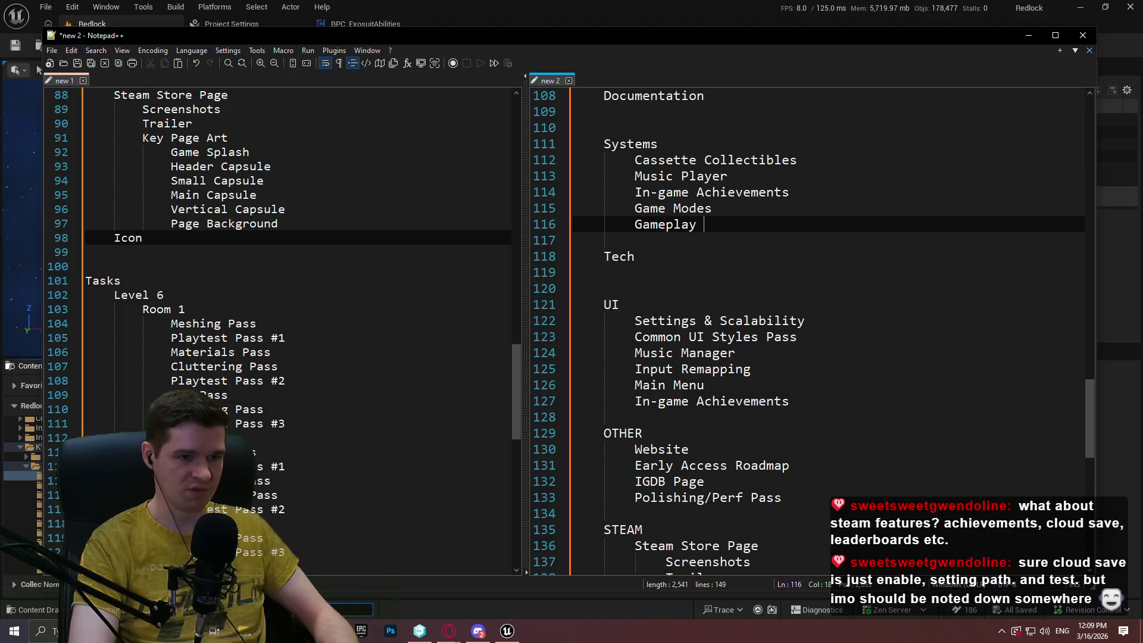
{"action": "type", "text": "Options"}
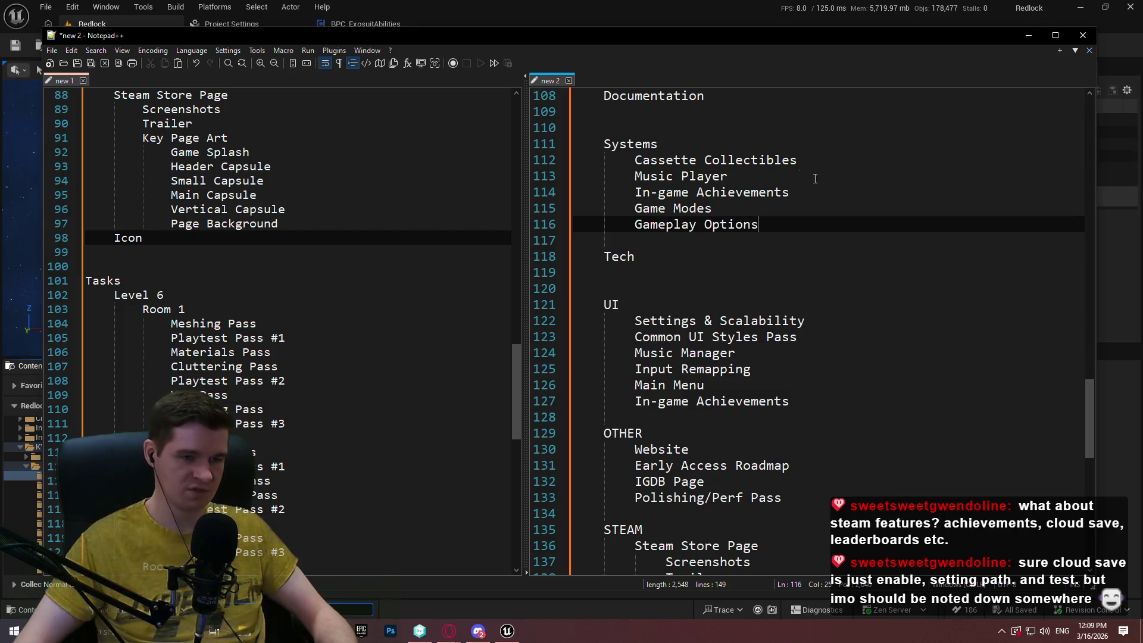
Tag Game Modes, Gameplay Options and both In-game Achievements lines '(Not for EA Launch)'.
{"action": "scroll", "coordinate": [881, 405], "scroll_direction": "down", "scroll_amount": 4}
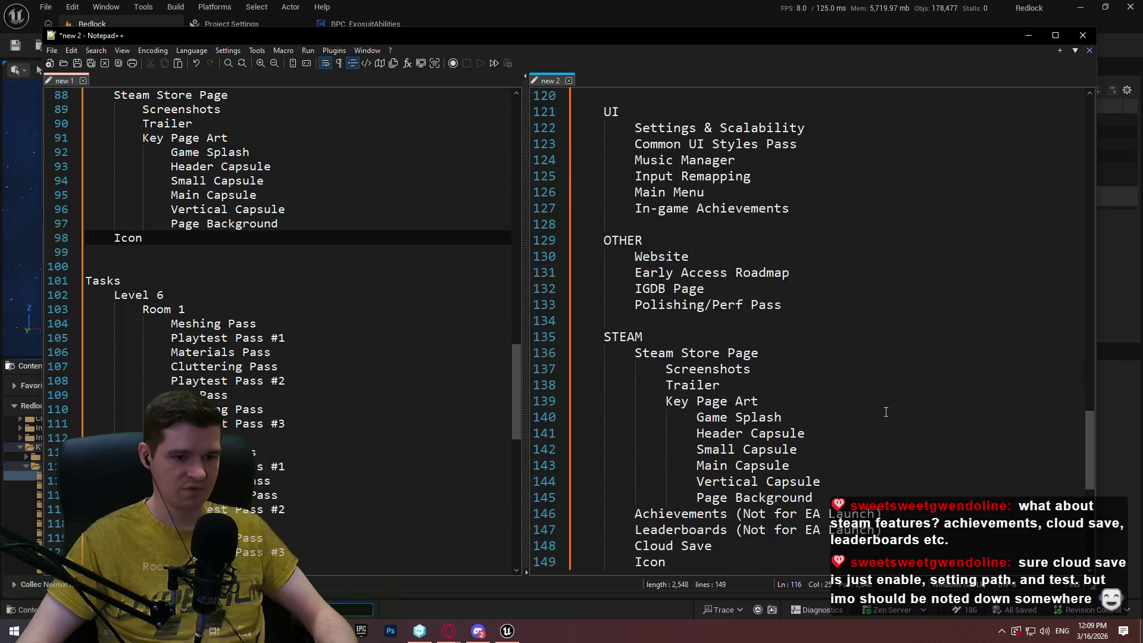
{"action": "left_click_drag", "start_coordinate": [895, 516], "coordinate": [731, 518]}
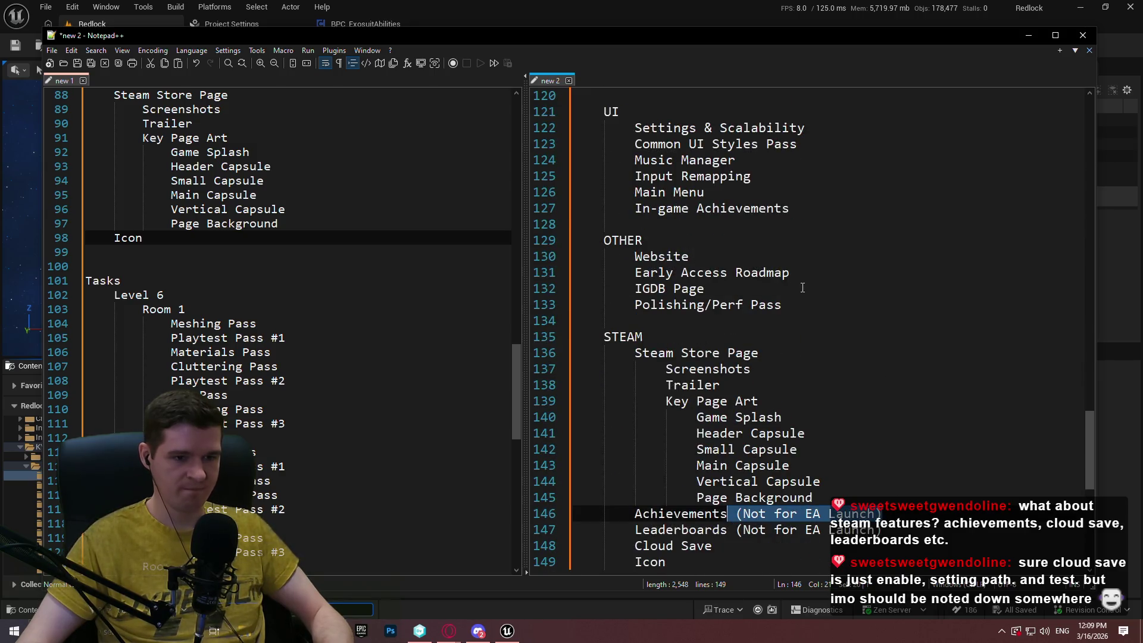
{"action": "scroll", "coordinate": [803, 288], "scroll_direction": "up", "scroll_amount": 5}
{"action": "left_click", "coordinate": [792, 263]}
{"action": "key", "text": "ctrl+v"}
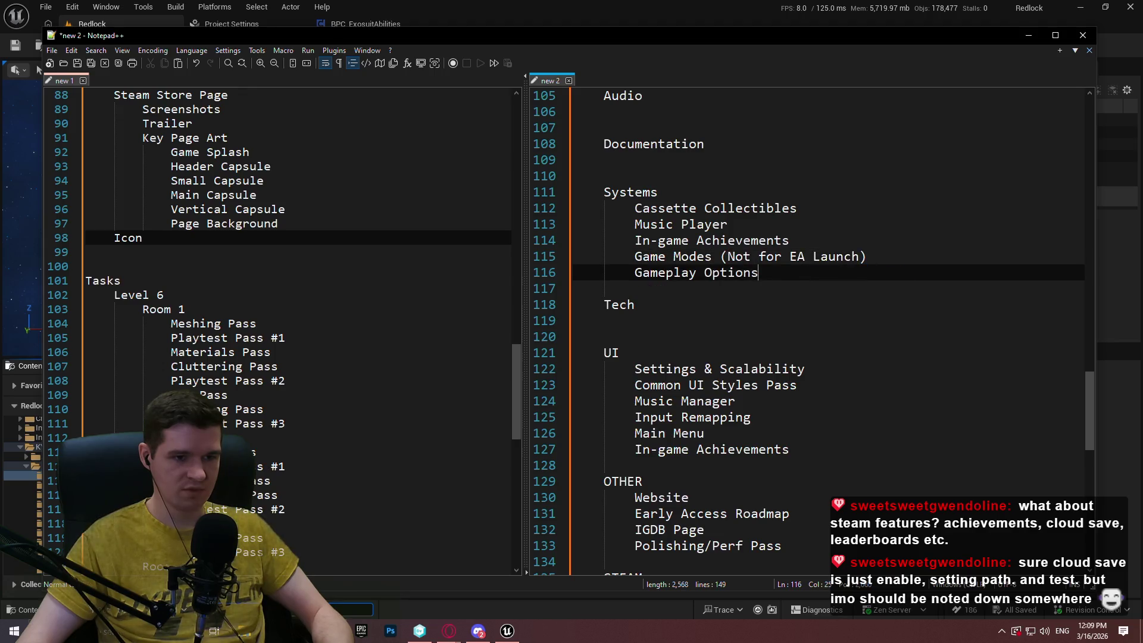
{"action": "left_click", "coordinate": [797, 272]}
{"action": "key", "text": "ctrl+v"}
{"action": "scroll", "coordinate": [803, 273], "scroll_direction": "down", "scroll_amount": 3}
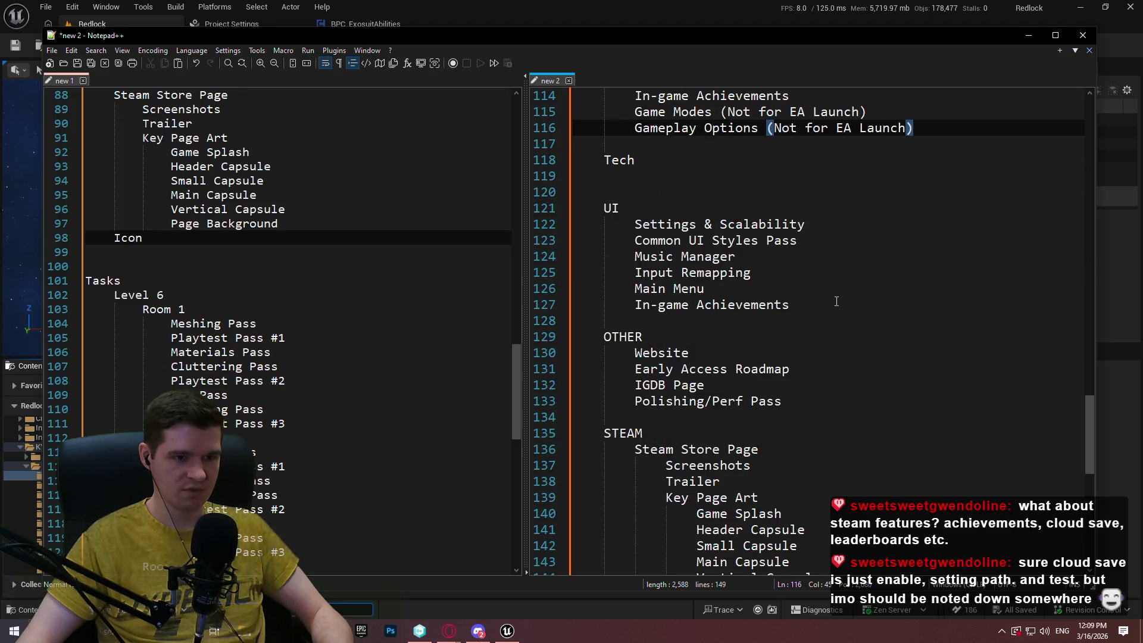
{"action": "left_click", "coordinate": [836, 302]}
{"action": "key", "text": "ctrl+v"}
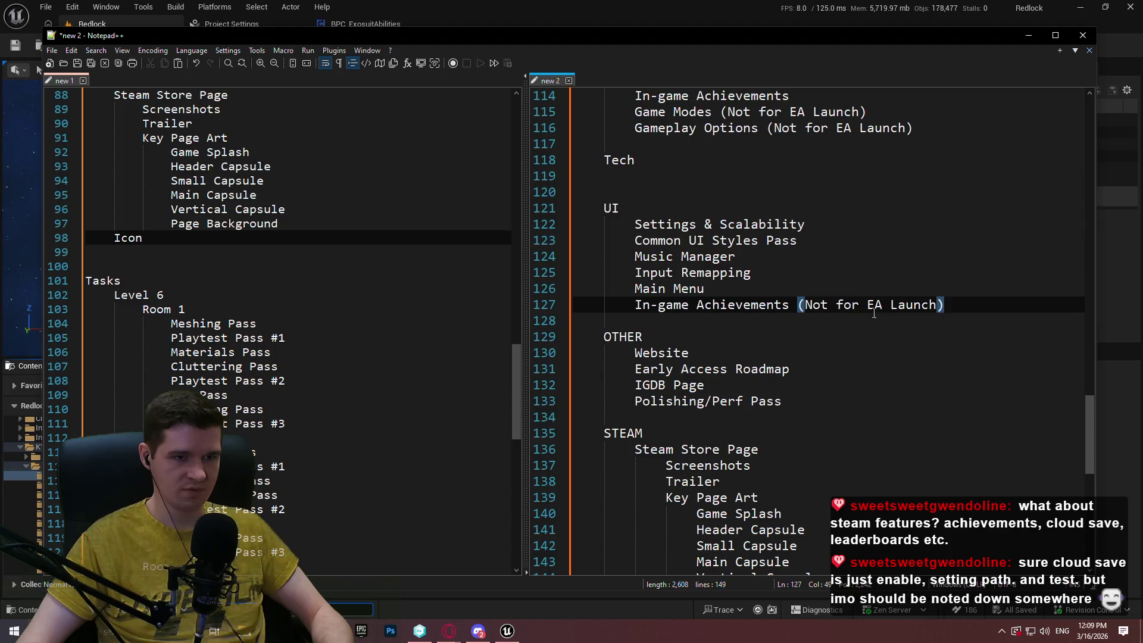
{"action": "scroll", "coordinate": [872, 203], "scroll_direction": "up", "scroll_amount": 2}
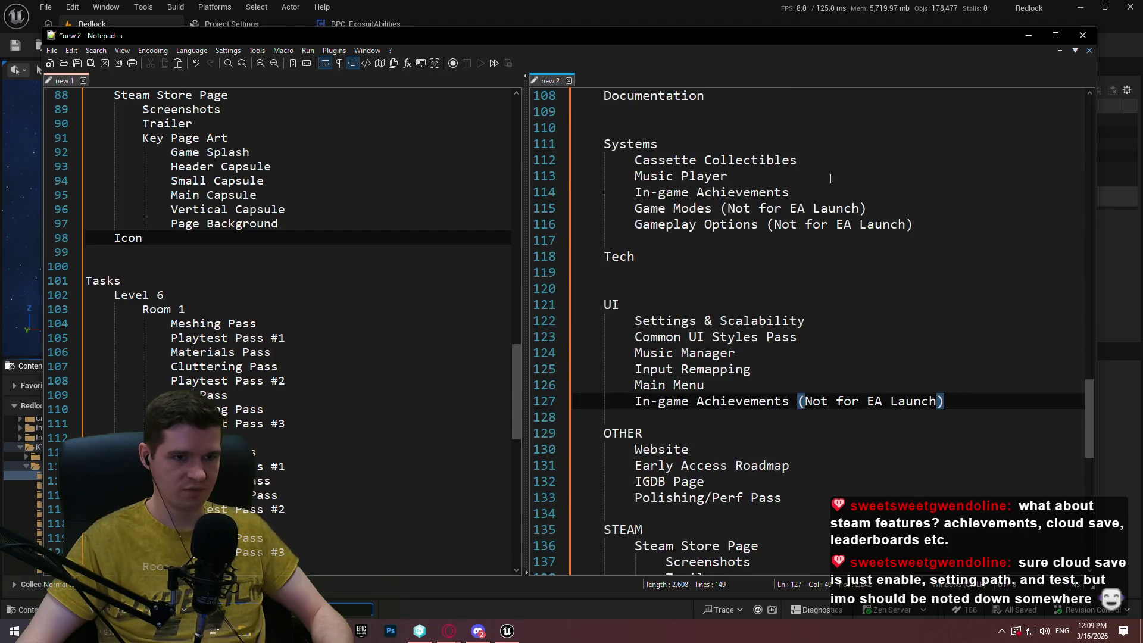
{"action": "left_click", "coordinate": [831, 192]}
{"action": "key", "text": "ctrl+v"}
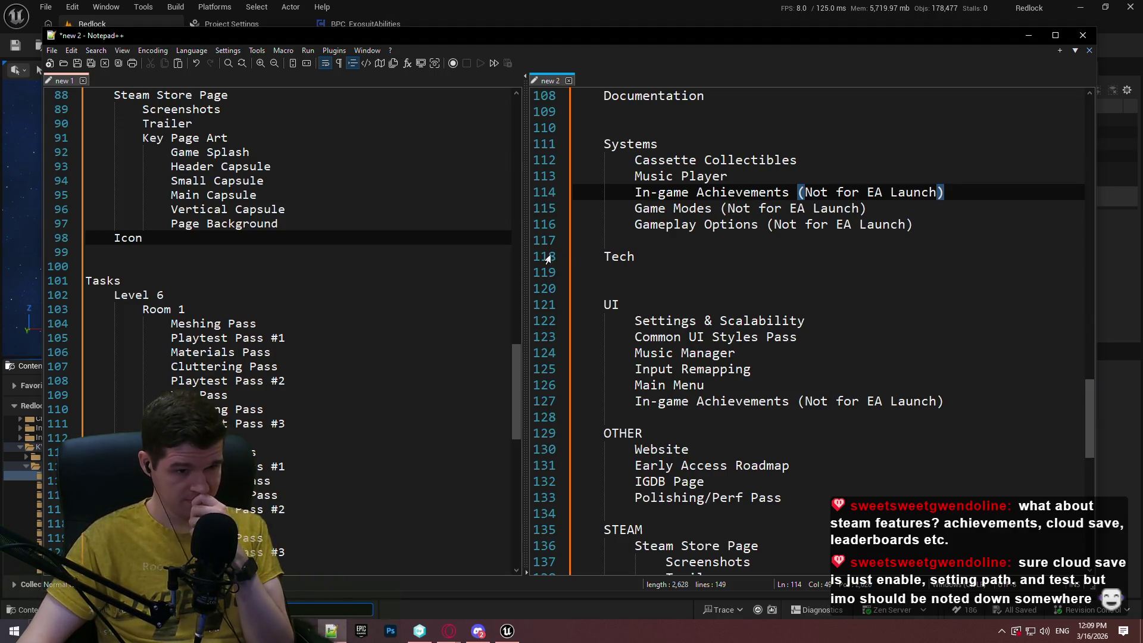
In new 1, select Polishing/Perf Pass, then the moving-platform tasks on lines 131–132.
{"action": "scroll", "coordinate": [357, 205], "scroll_direction": "down", "scroll_amount": 2}
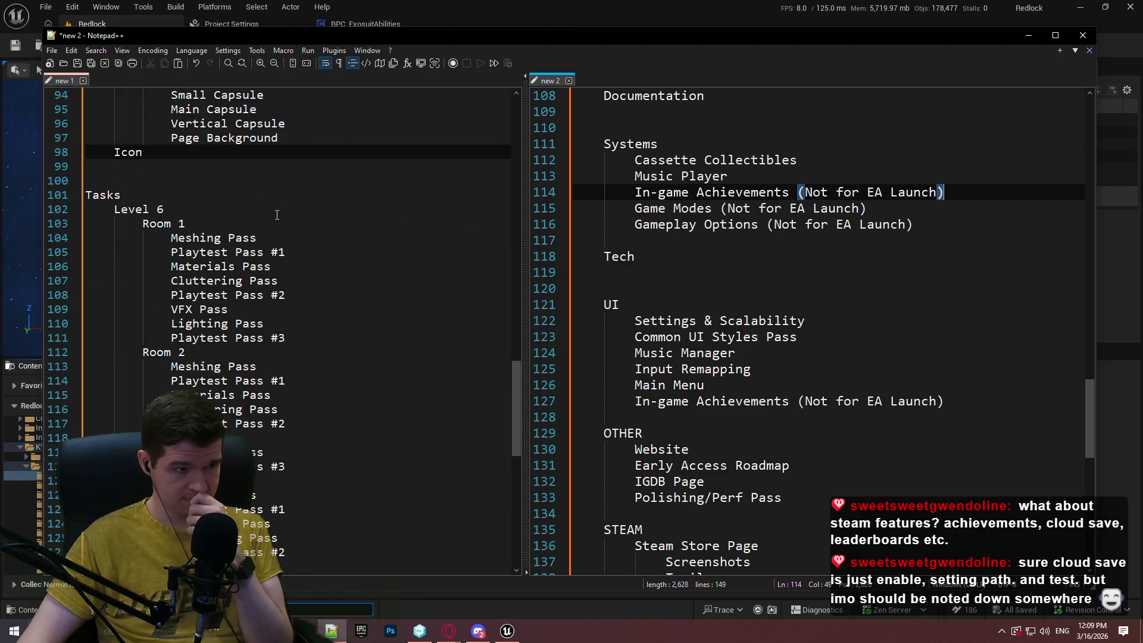
{"action": "scroll", "coordinate": [277, 189], "scroll_direction": "up", "scroll_amount": 2}
{"action": "scroll", "coordinate": [277, 190], "scroll_direction": "up", "scroll_amount": 5}
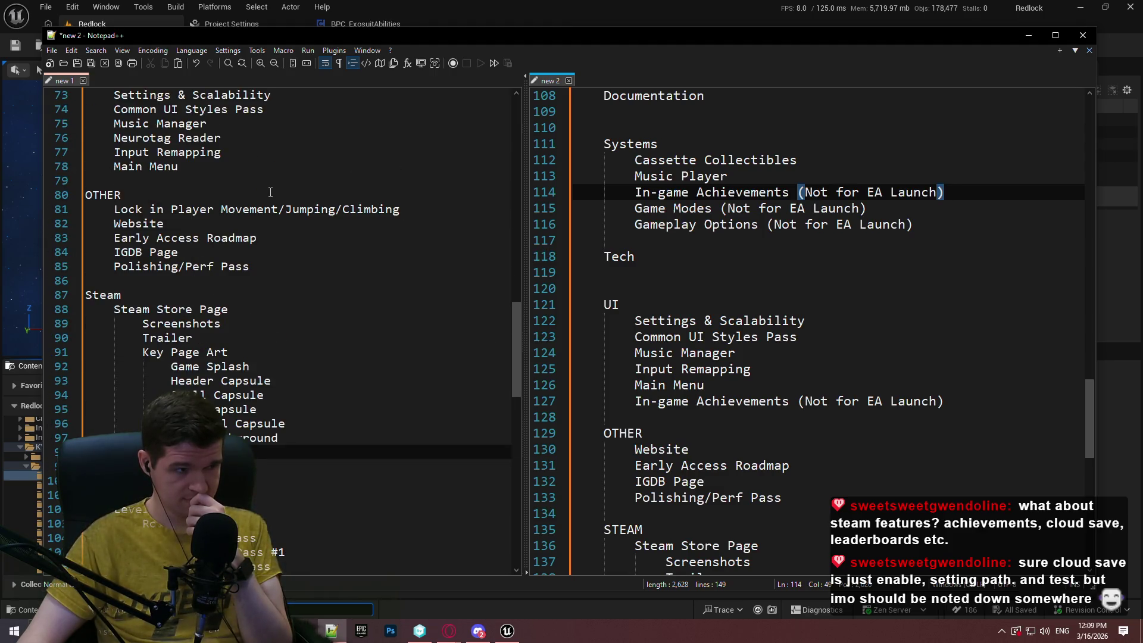
{"action": "mouse_move", "coordinate": [517, 337]}
{"action": "left_mouse_down"}
{"action": "mouse_move", "coordinate": [517, 401]}
{"action": "mouse_move", "coordinate": [539, 467]}
{"action": "left_mouse_up"}
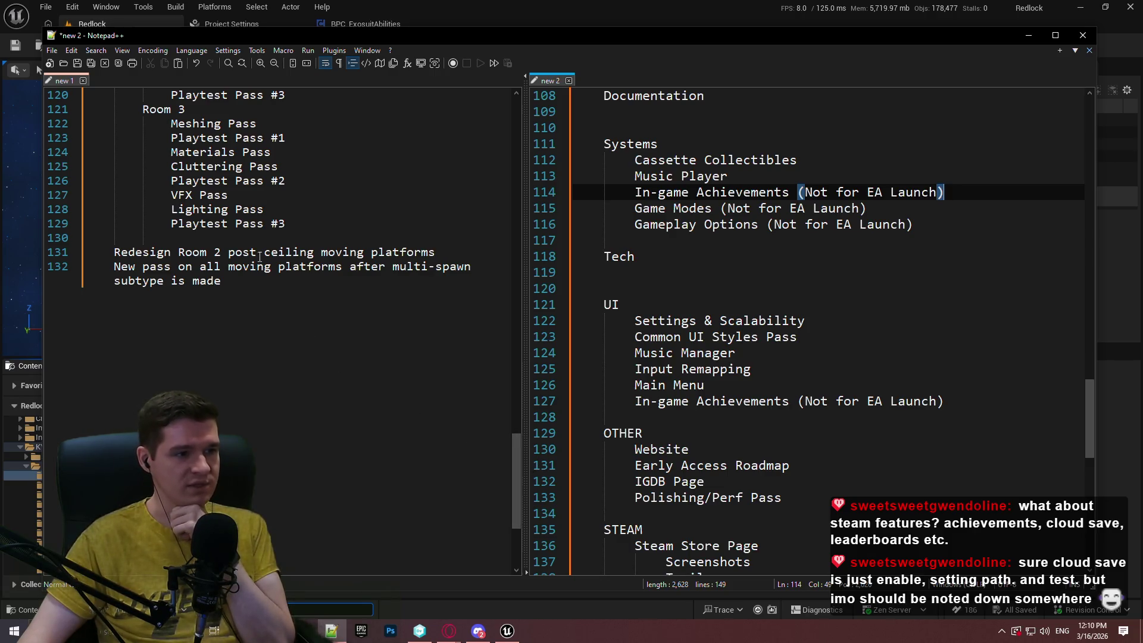
{"action": "left_click_drag", "start_coordinate": [1095, 394], "coordinate": [1096, 438]}
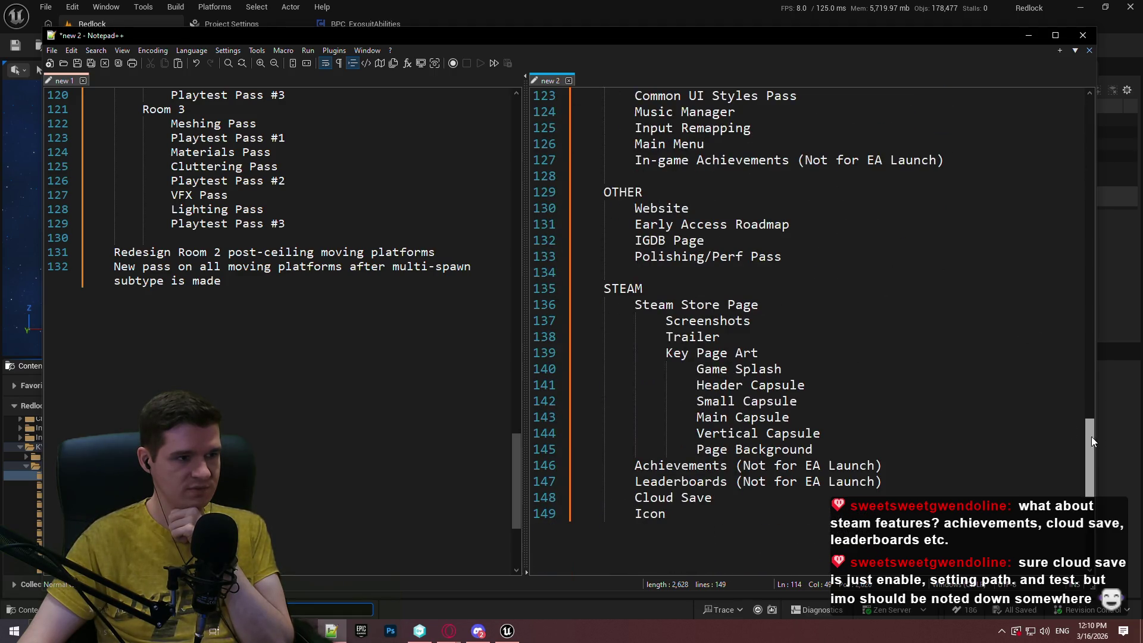
{"action": "scroll", "coordinate": [411, 283], "scroll_direction": "up", "scroll_amount": 14}
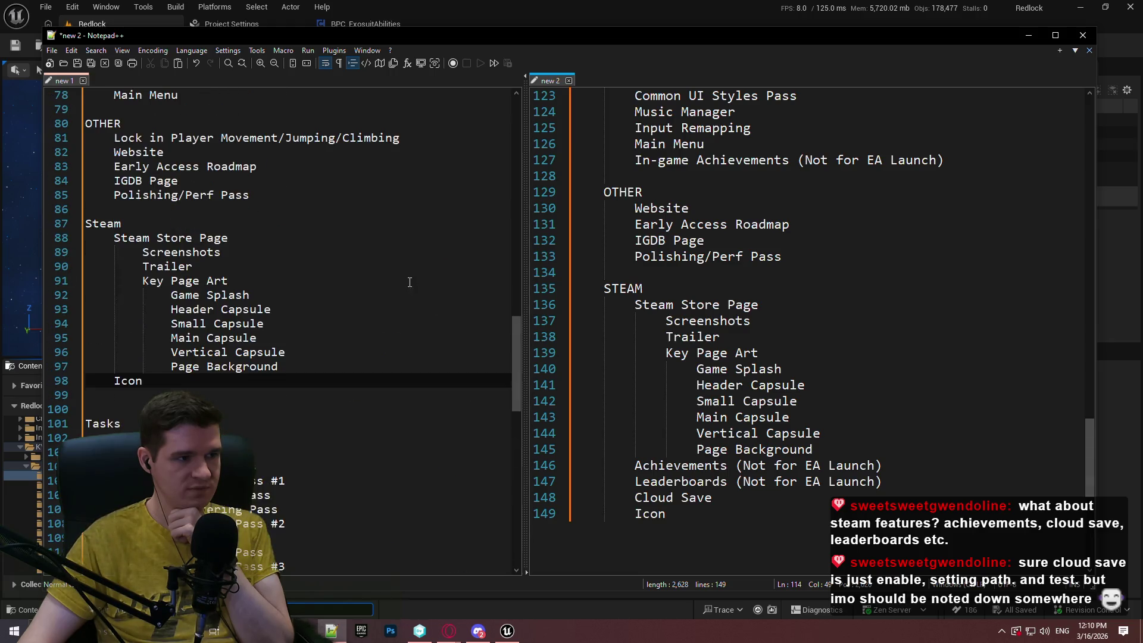
{"action": "left_click_drag", "start_coordinate": [279, 201], "coordinate": [106, 192]}
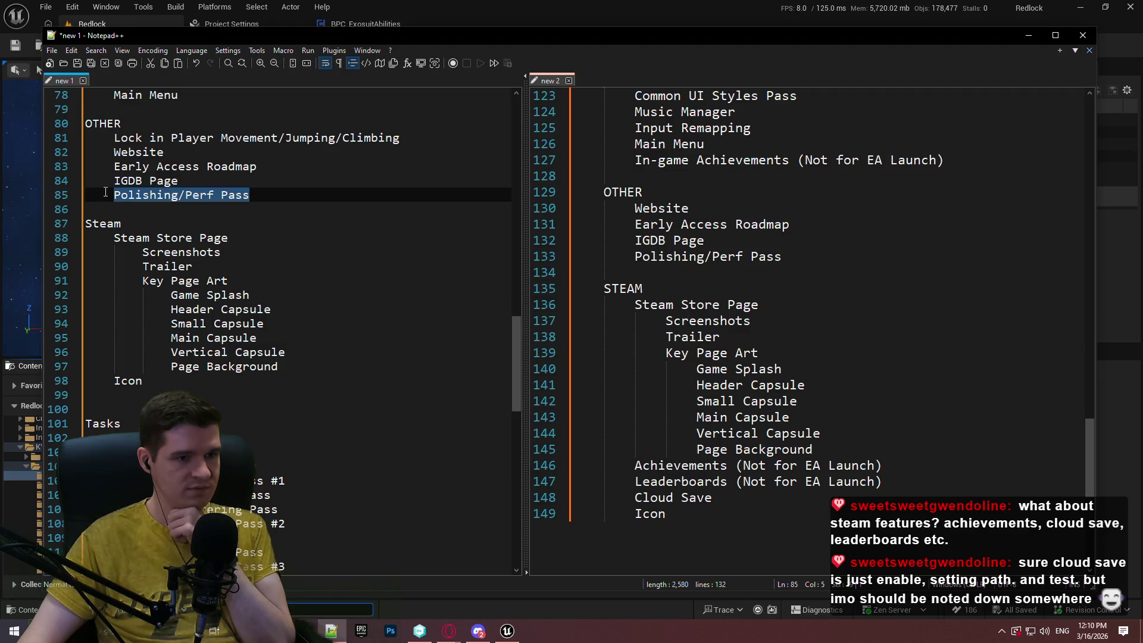
{"action": "scroll", "coordinate": [1077, 428], "scroll_direction": "down", "scroll_amount": 7}
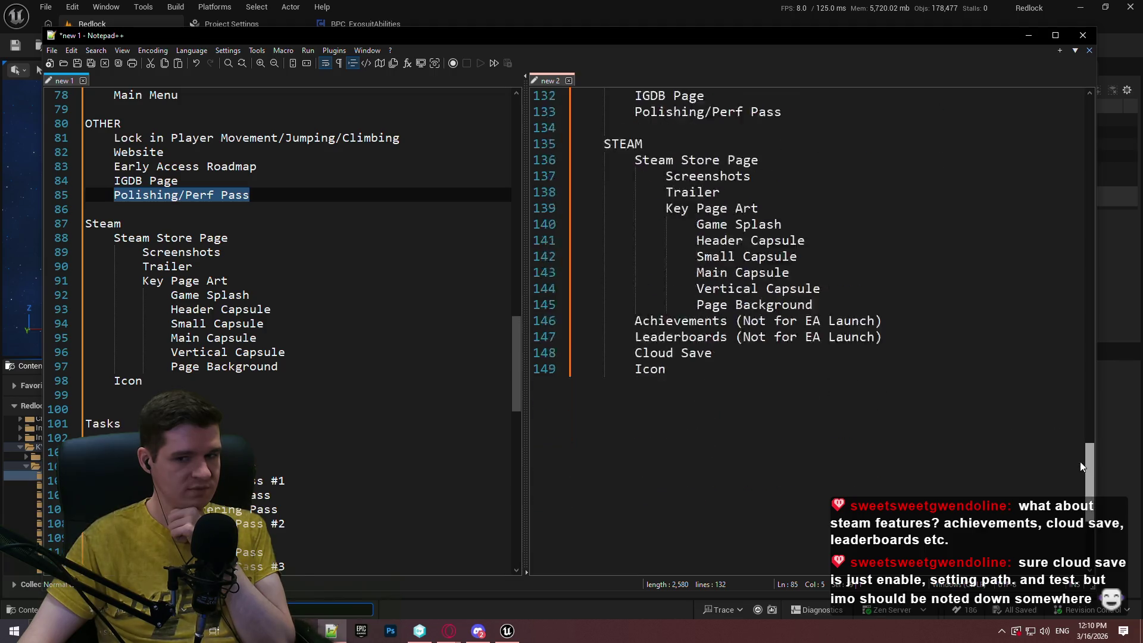
{"action": "scroll", "coordinate": [412, 262], "scroll_direction": "down", "scroll_amount": 3}
{"action": "scroll", "coordinate": [412, 258], "scroll_direction": "down", "scroll_amount": 6}
{"action": "mouse_move", "coordinate": [263, 507]}
{"action": "left_mouse_down"}
{"action": "mouse_move", "coordinate": [89, 466]}
{"action": "mouse_move", "coordinate": [115, 466]}
{"action": "left_mouse_up"}
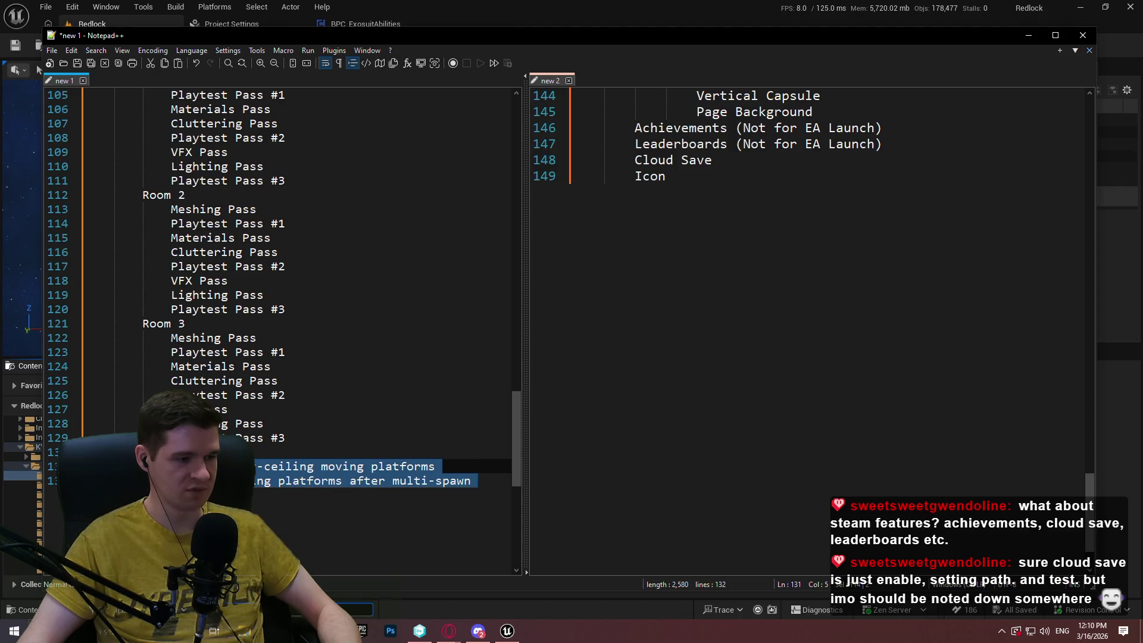
Paste the moving-platform tasks after OTHER, split them onto separate lines and indent them.
{"action": "mouse_move", "coordinate": [1089, 503]}
{"action": "left_mouse_down"}
{"action": "mouse_move", "coordinate": [1089, 119]}
{"action": "mouse_move", "coordinate": [1090, 194]}
{"action": "left_mouse_up"}
{"action": "left_click", "coordinate": [717, 353]}
{"action": "type", "text": "Redesign Room 2 post-ceiling moving platforms \tNew pass on all moving platforms after multi-spawn subtype is made"}
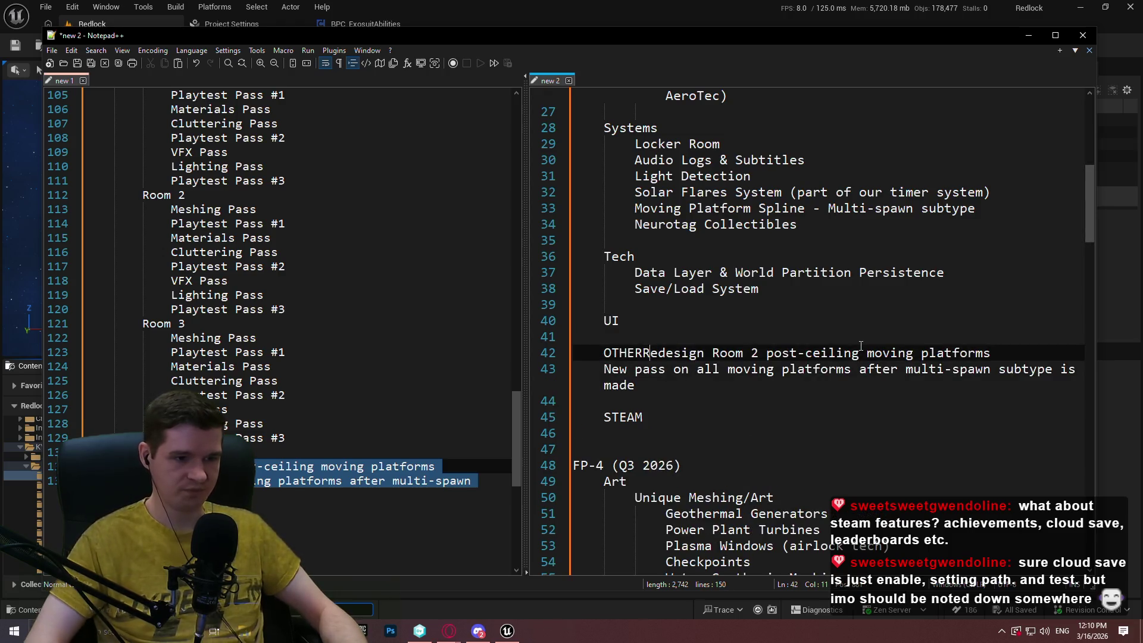
{"action": "left_click", "coordinate": [650, 353]}
{"action": "key", "text": "Return"}
{"action": "mouse_move", "coordinate": [574, 369]}
{"action": "left_mouse_down"}
{"action": "mouse_move", "coordinate": [893, 411]}
{"action": "mouse_move", "coordinate": [835, 419]}
{"action": "left_mouse_up"}
{"action": "key", "text": "Tab"}
{"action": "left_click", "coordinate": [836, 420]}
{"action": "left_click", "coordinate": [835, 433]}
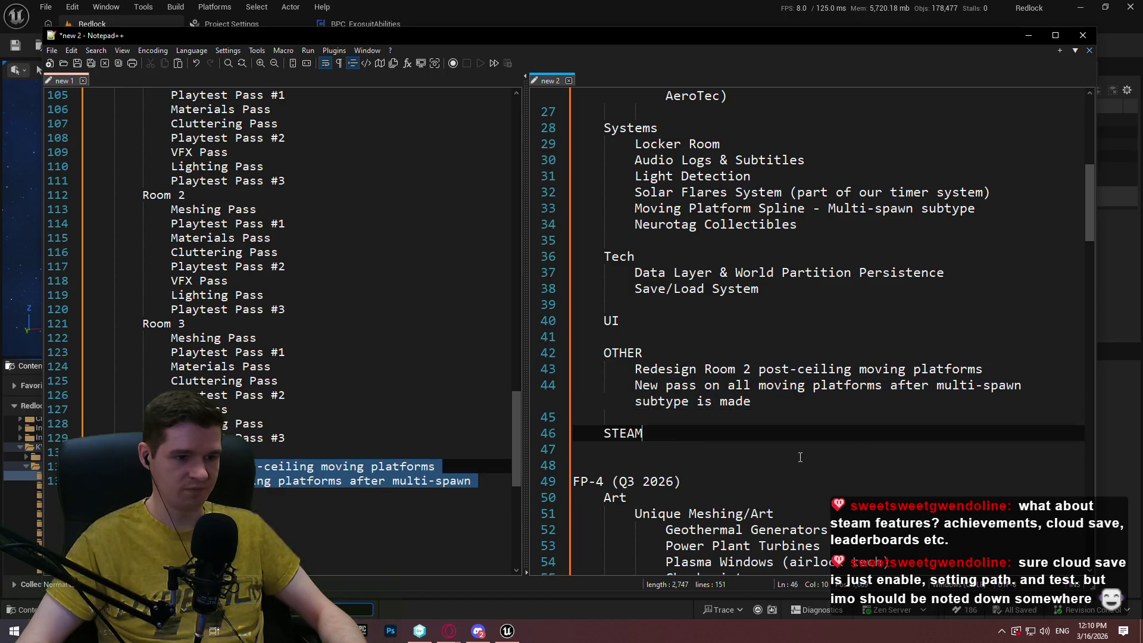
Select the Level 6 Room 1 task block, including its Tasks heading, in new 1.
{"action": "scroll", "coordinate": [1091, 196], "scroll_direction": "up", "scroll_amount": 1}
{"action": "mouse_move", "coordinate": [1090, 190]}
{"action": "left_mouse_down"}
{"action": "mouse_move", "coordinate": [1095, 107]}
{"action": "mouse_move", "coordinate": [1080, 465]}
{"action": "left_mouse_up"}
{"action": "mouse_move", "coordinate": [516, 402]}
{"action": "left_mouse_down"}
{"action": "mouse_move", "coordinate": [513, 309]}
{"action": "mouse_move", "coordinate": [509, 387]}
{"action": "left_mouse_up"}
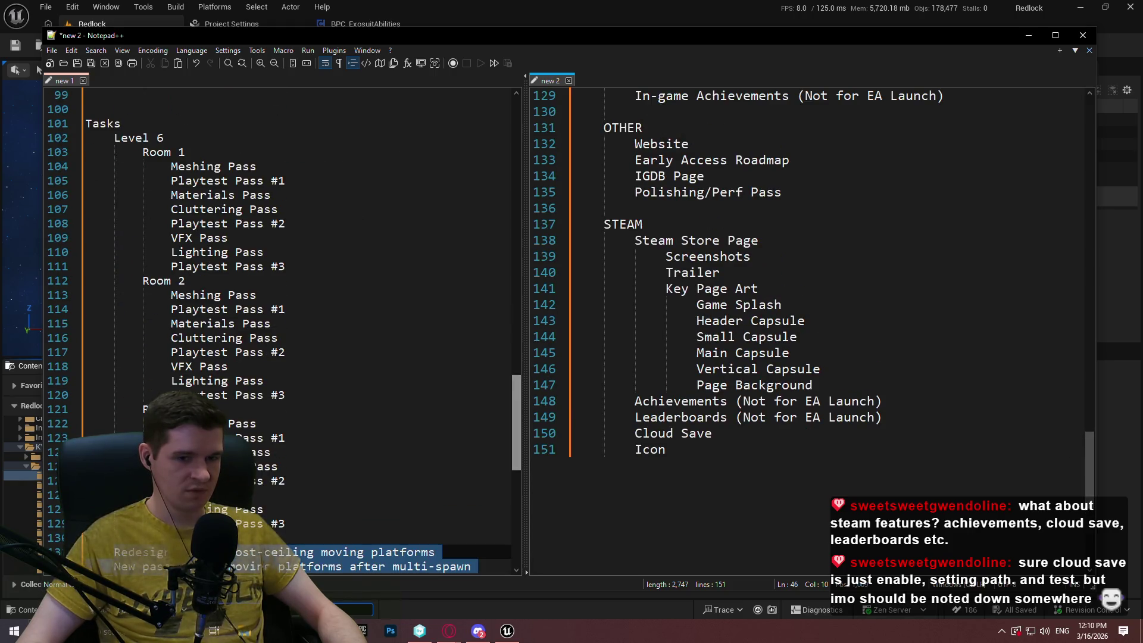
{"action": "left_click_drag", "start_coordinate": [1081, 476], "coordinate": [1055, 94]}
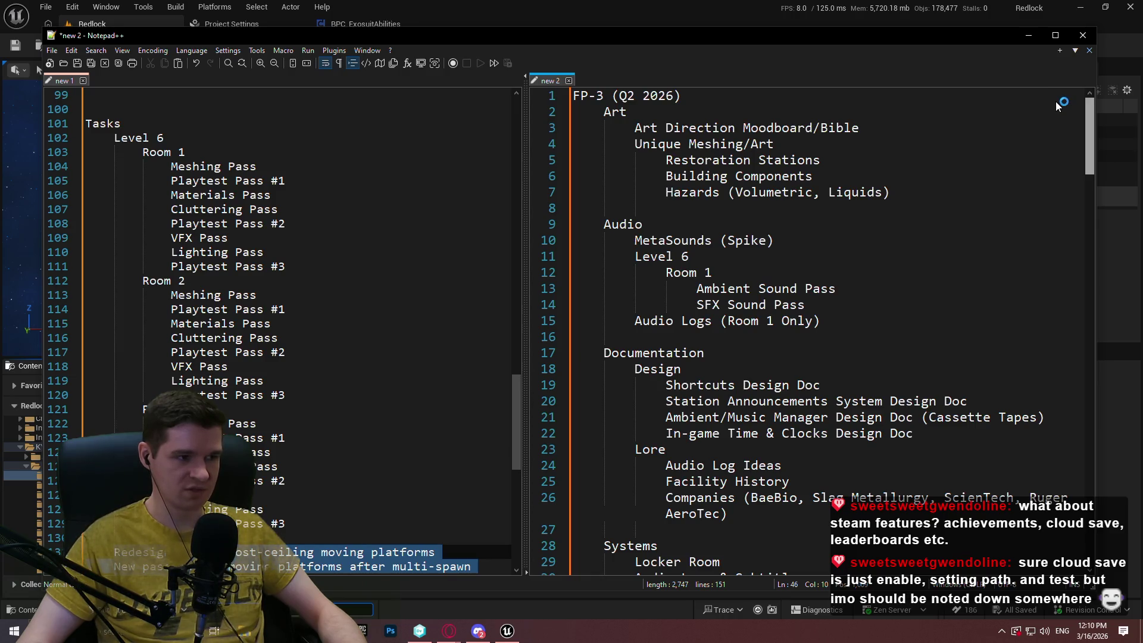
{"action": "mouse_move", "coordinate": [286, 266]}
{"action": "left_mouse_down"}
{"action": "mouse_move", "coordinate": [37, 138]}
{"action": "mouse_move", "coordinate": [42, 123]}
{"action": "mouse_move", "coordinate": [129, 125]}
{"action": "left_mouse_up"}
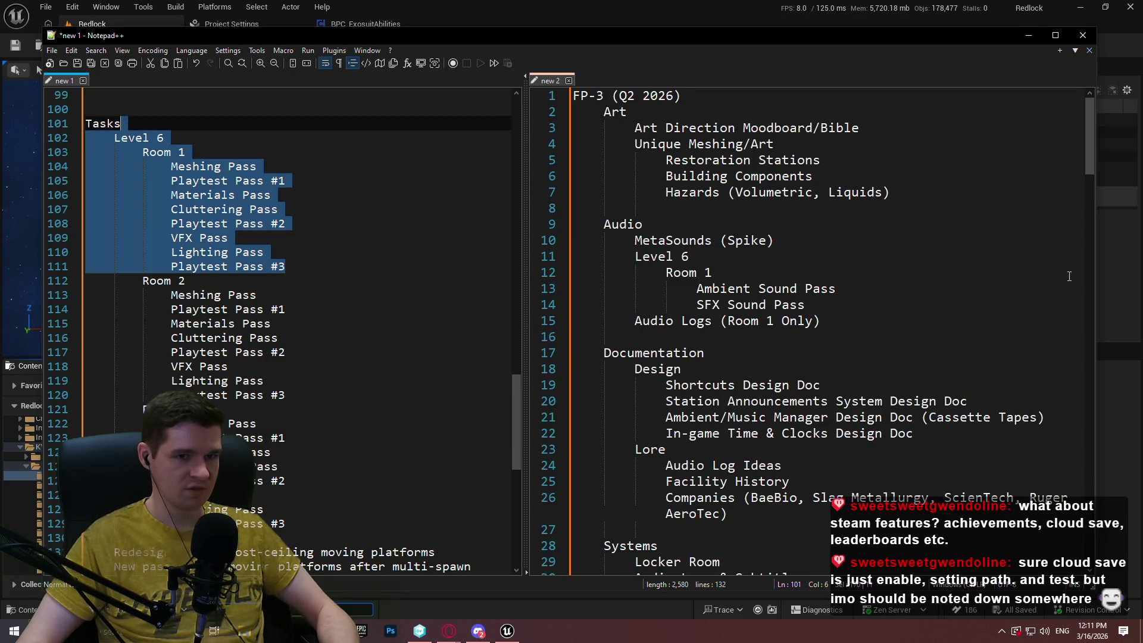
{"action": "mouse_move", "coordinate": [1091, 152]}
{"action": "left_mouse_down"}
{"action": "mouse_move", "coordinate": [1086, 316]}
{"action": "mouse_move", "coordinate": [1077, 220]}
{"action": "mouse_move", "coordinate": [1091, 291]}
{"action": "mouse_move", "coordinate": [1084, 356]}
{"action": "mouse_move", "coordinate": [1079, 234]}
{"action": "left_mouse_up"}
{"action": "mouse_move", "coordinate": [289, 266]}
{"action": "left_mouse_down"}
{"action": "mouse_move", "coordinate": [298, 256]}
{"action": "mouse_move", "coordinate": [35, 123]}
{"action": "mouse_move", "coordinate": [2, 121]}
{"action": "left_mouse_up"}
Paste the Level 6 Room 1 task block after STEAM and indent it one level.
{"action": "left_click", "coordinate": [791, 321]}
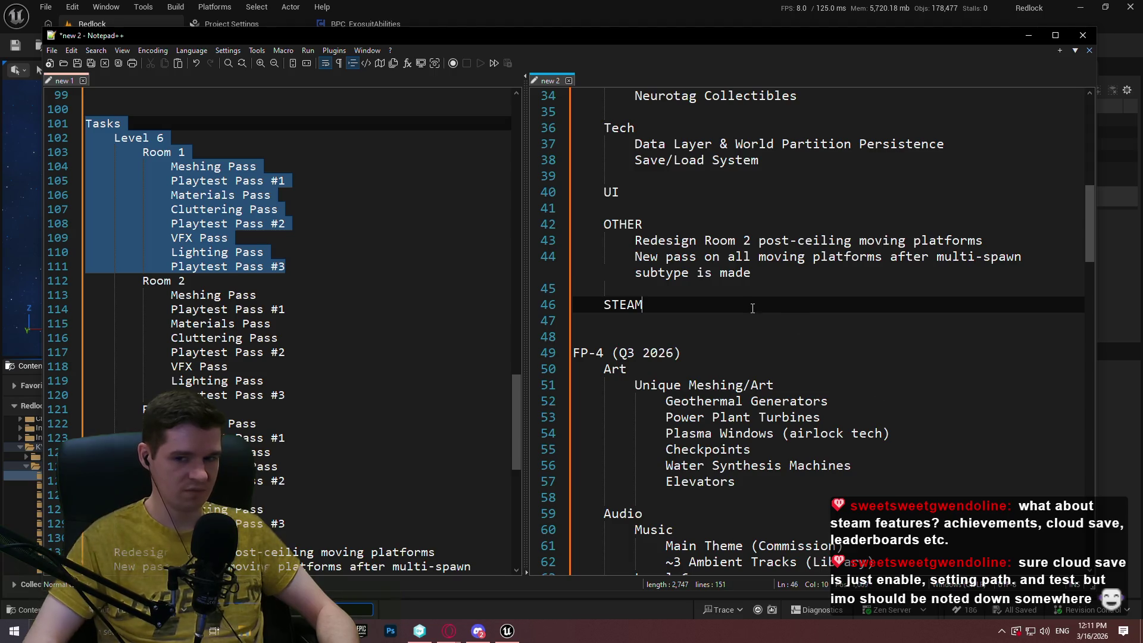
{"action": "key", "text": "Return"}
{"action": "key", "text": "Return"}
{"action": "type", "text": "Tasks \tLevel 6 \t\tRoom 1 \t\t\tMeshing Pass \t\t\tPlaytest Pass #1 \t\t\tMaterials Pass \t\t\tCluttering Pass \t\t\tPlaytest Pass #2 \t\t\tVFX Pass \t\t\tLighting Pass \t\t\tPlaytest Pass #3"}
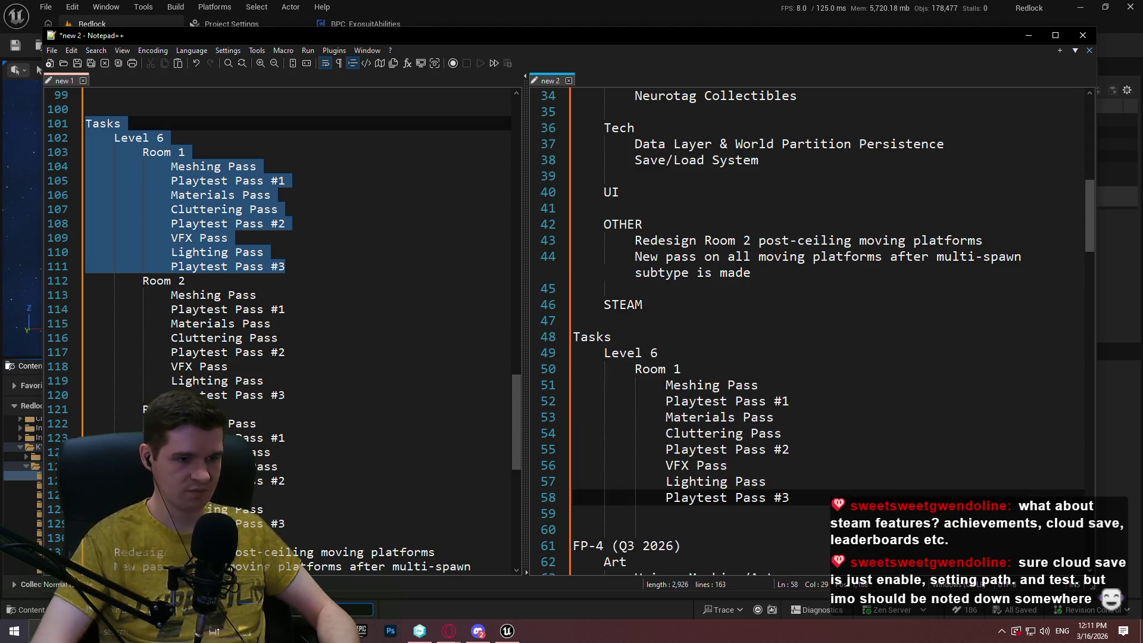
{"action": "left_click_drag", "start_coordinate": [792, 497], "coordinate": [572, 337]}
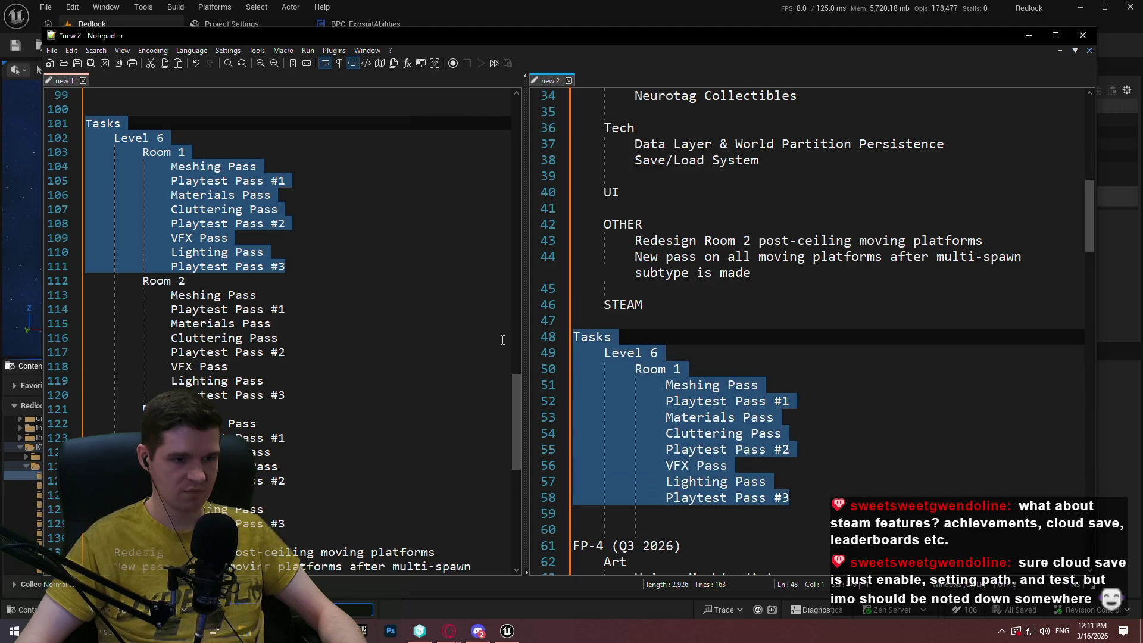
{"action": "key", "text": "Tab"}
{"action": "left_click", "coordinate": [893, 385]}
{"action": "left_click", "coordinate": [913, 470]}
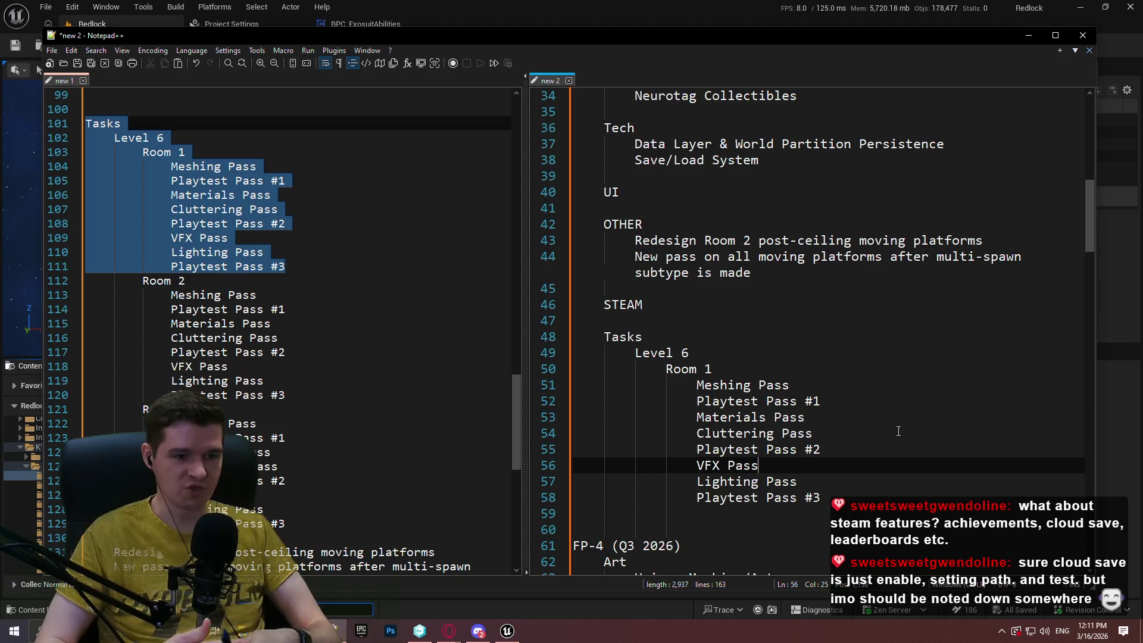
{"action": "left_click", "coordinate": [897, 496]}
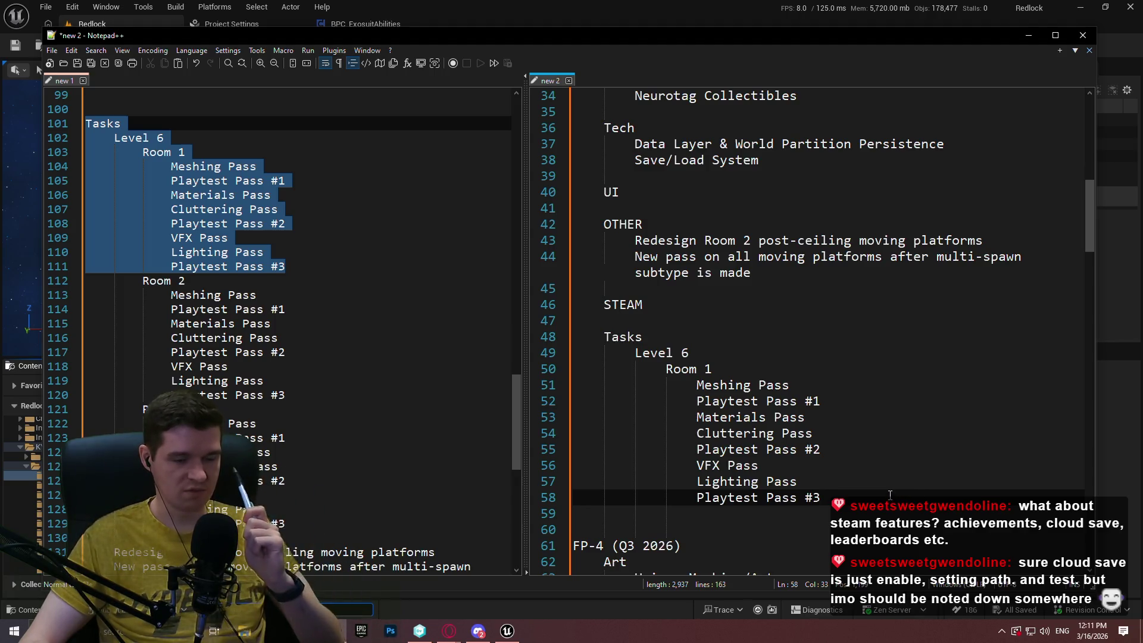
Switch back to the Unreal Editor level.
{"action": "scroll", "coordinate": [1090, 227], "scroll_direction": "down", "scroll_amount": 2}
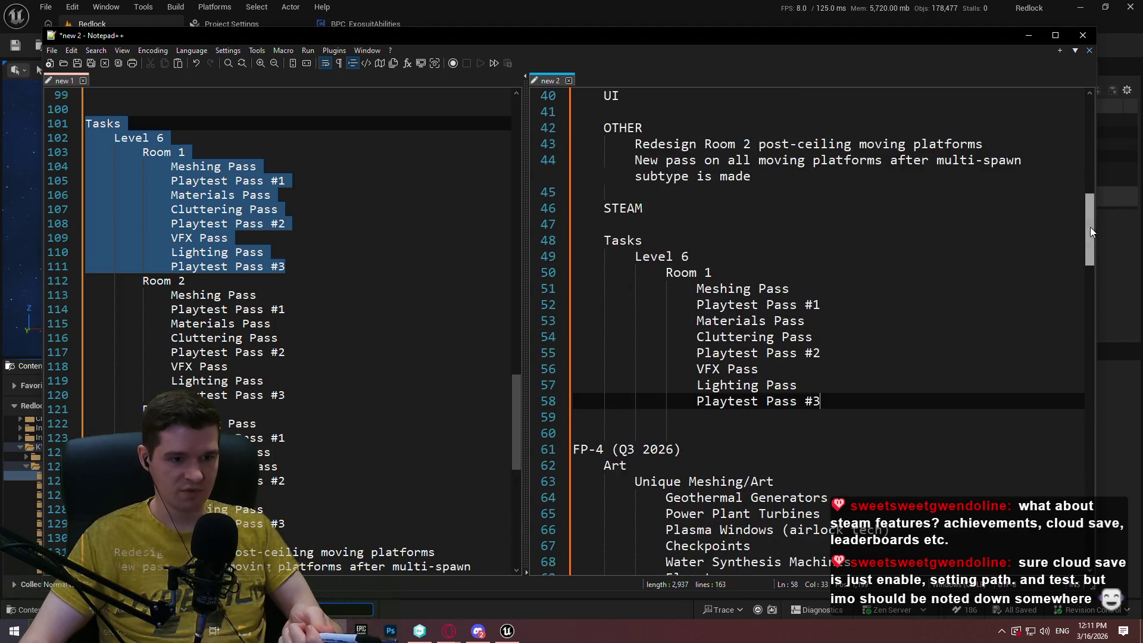
{"action": "mouse_move", "coordinate": [507, 631]}
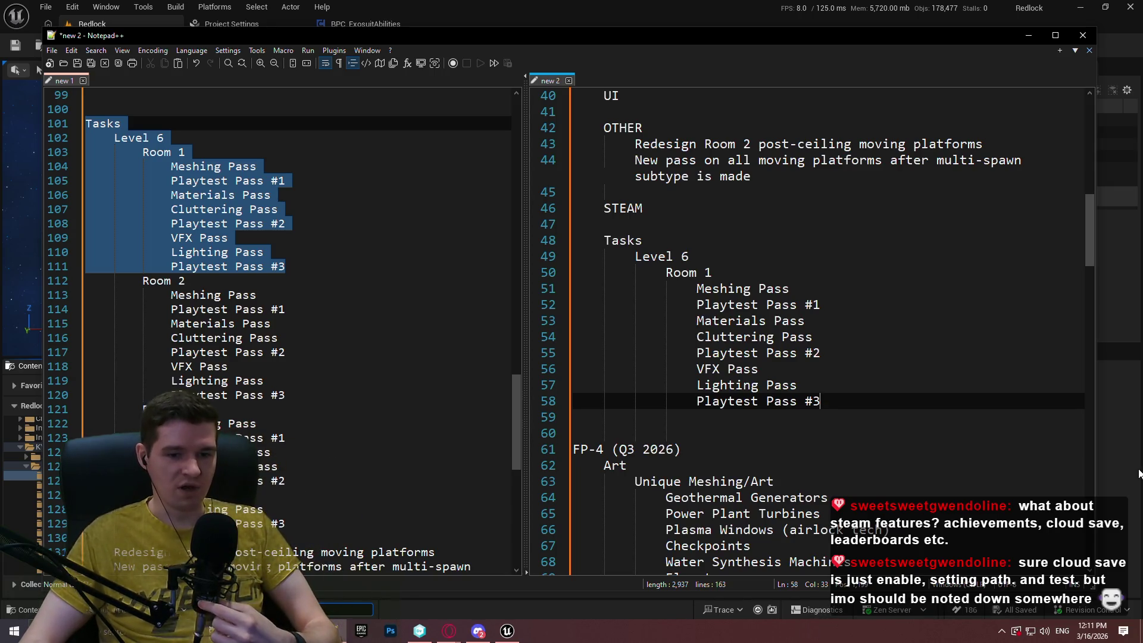
{"action": "left_click", "coordinate": [601, 595]}
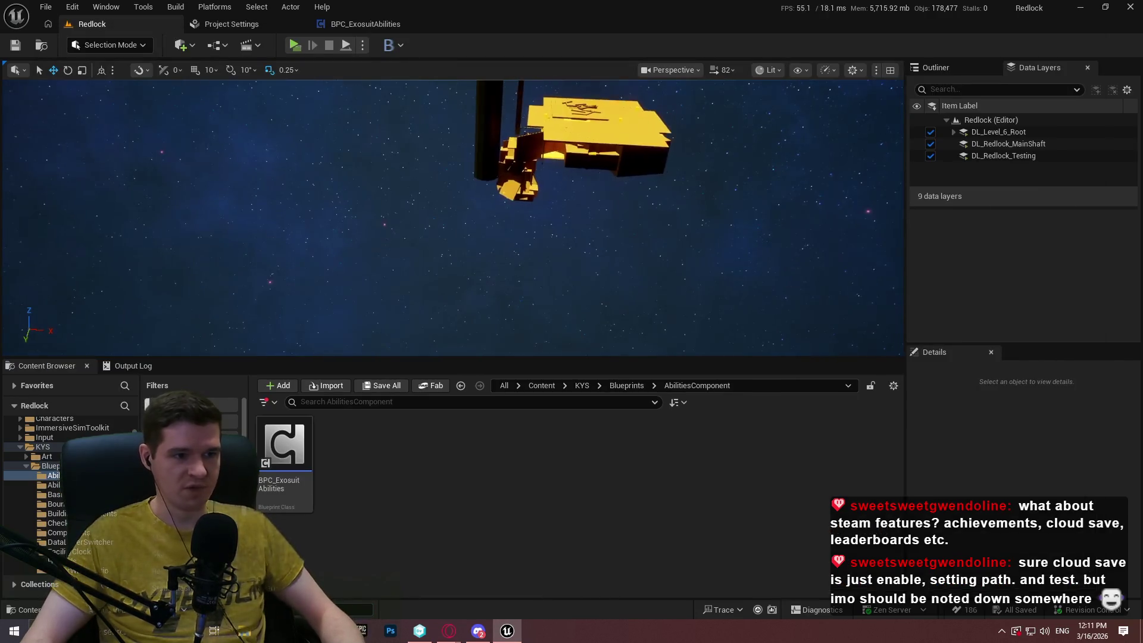
Enlarge the viewport over the Content Browser and fly into the yellow structure toward the purple actors.
{"action": "left_click_drag", "start_coordinate": [312, 165], "coordinate": [312, 166]}
{"action": "mouse_move", "coordinate": [660, 355]}
{"action": "left_mouse_down"}
{"action": "mouse_move", "coordinate": [641, 476]}
{"action": "mouse_move", "coordinate": [642, 452]}
{"action": "left_mouse_up"}
{"action": "mouse_move", "coordinate": [509, 207]}
{"action": "left_mouse_down"}
{"action": "mouse_move", "coordinate": [659, 158]}
{"action": "mouse_move", "coordinate": [492, 196]}
{"action": "mouse_move", "coordinate": [333, 275]}
{"action": "left_mouse_up"}
{"action": "scroll", "coordinate": [417, 236], "scroll_direction": "down", "scroll_amount": 2}
{"action": "scroll", "coordinate": [348, 269], "scroll_direction": "down", "scroll_amount": 3}
{"action": "mouse_move", "coordinate": [452, 265]}
{"action": "left_mouse_down"}
{"action": "mouse_move", "coordinate": [387, 250]}
{"action": "mouse_move", "coordinate": [339, 178]}
{"action": "left_mouse_up"}
Fly up through the ceiling, back into the Monitoring room, toward Maintenance, then return to Notepad++.
{"action": "scroll", "coordinate": [452, 265], "scroll_direction": "up", "scroll_amount": 3}
{"action": "left_click_drag", "start_coordinate": [664, 306], "coordinate": [664, 306]}
{"action": "scroll", "coordinate": [664, 306], "scroll_direction": "up", "scroll_amount": 2}
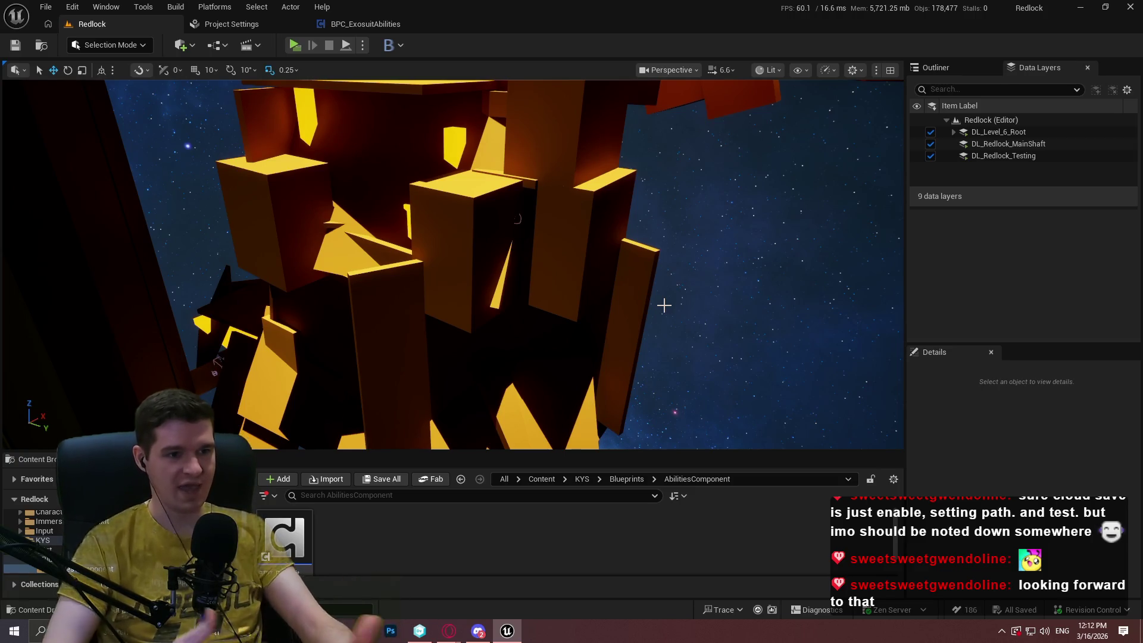
{"action": "scroll", "coordinate": [664, 306], "scroll_direction": "up", "scroll_amount": 3}
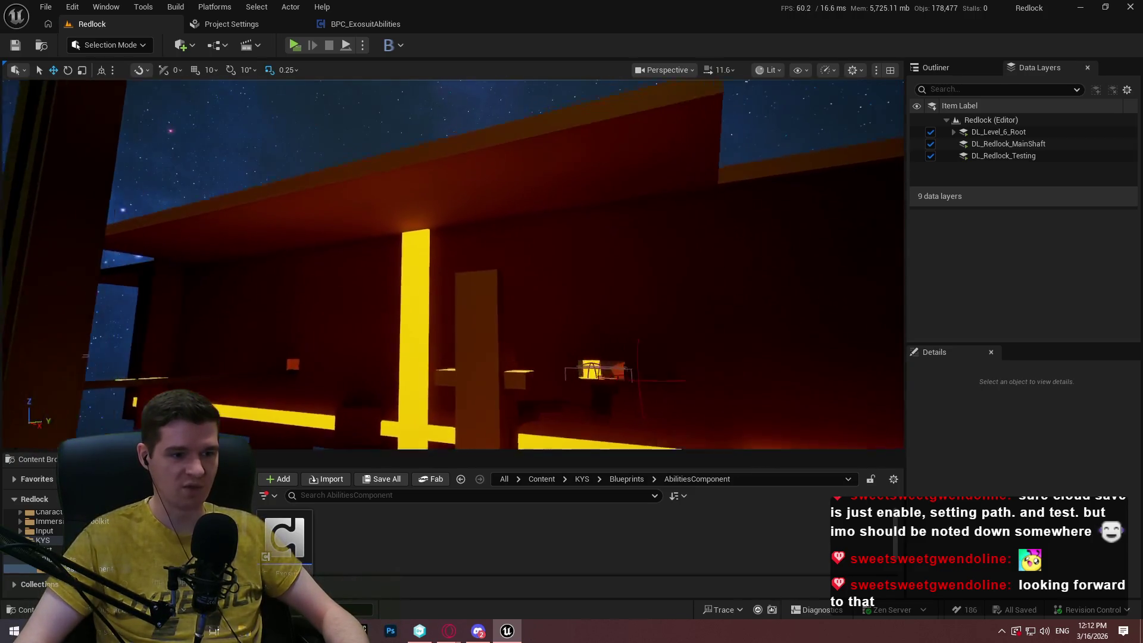
{"action": "scroll", "coordinate": [453, 265], "scroll_direction": "up", "scroll_amount": 2}
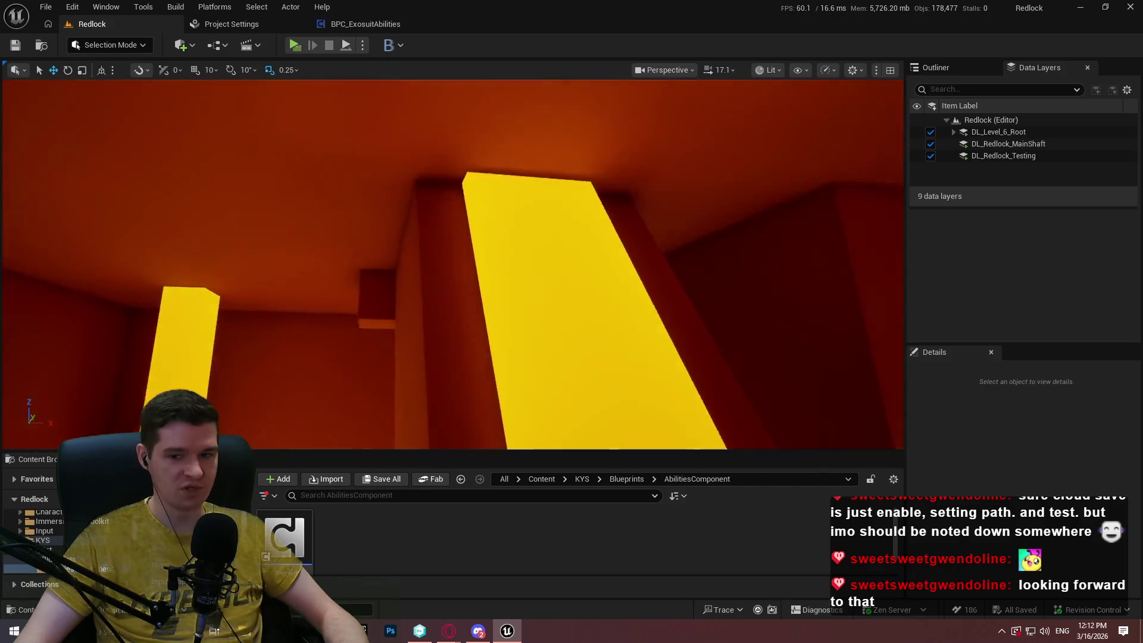
{"action": "key", "text": "w"}
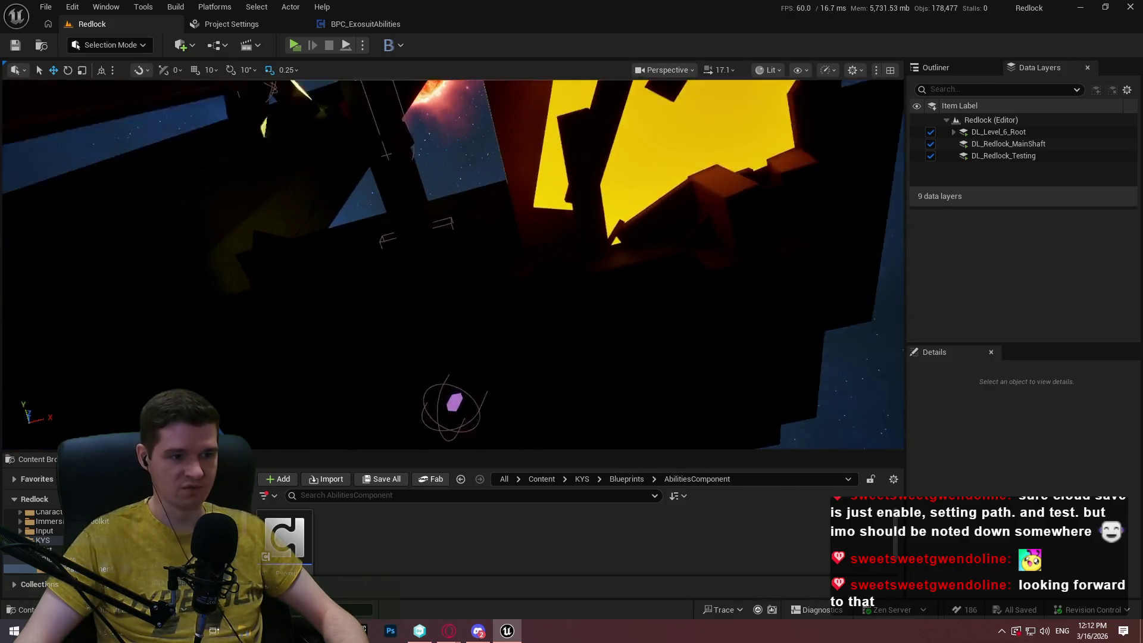
{"action": "key", "text": "s"}
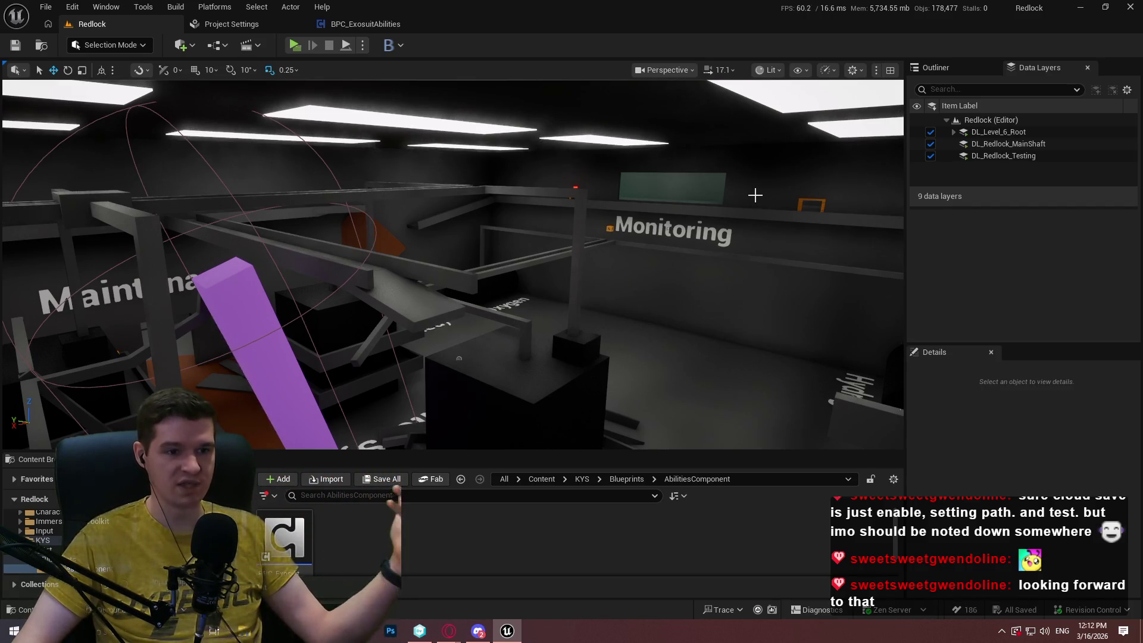
{"action": "mouse_move", "coordinate": [716, 242]}
{"action": "left_mouse_down"}
{"action": "mouse_move", "coordinate": [243, 231]}
{"action": "mouse_move", "coordinate": [210, 286]}
{"action": "mouse_move", "coordinate": [480, 334]}
{"action": "mouse_move", "coordinate": [518, 268]}
{"action": "mouse_move", "coordinate": [539, 316]}
{"action": "mouse_move", "coordinate": [551, 292]}
{"action": "mouse_move", "coordinate": [711, 250]}
{"action": "left_mouse_up"}
{"action": "scroll", "coordinate": [494, 309], "scroll_direction": "up", "scroll_amount": 3}
{"action": "scroll", "coordinate": [524, 280], "scroll_direction": "up", "scroll_amount": 2}
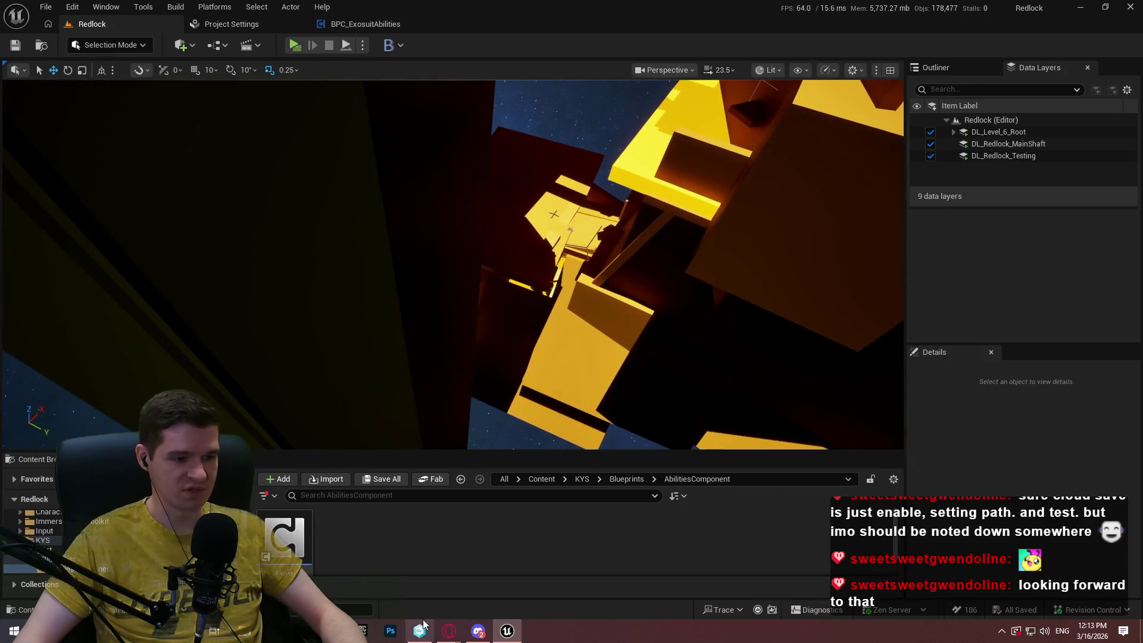
{"action": "left_click", "coordinate": [361, 631]}
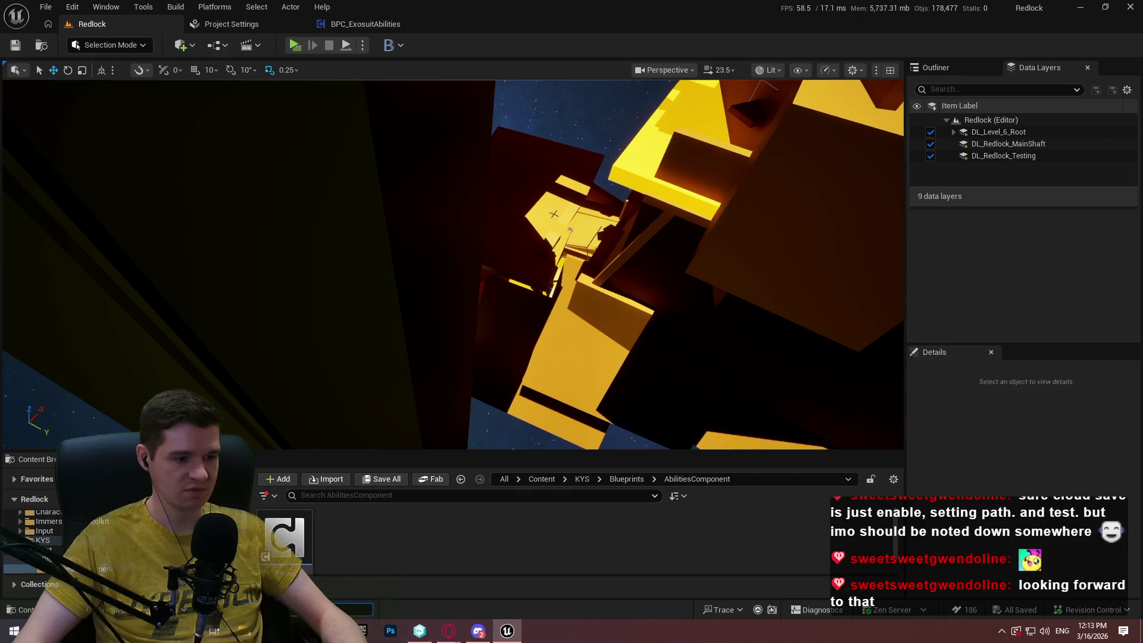
{"action": "left_click", "coordinate": [277, 266]}
{"action": "scroll", "coordinate": [776, 317], "scroll_direction": "down", "scroll_amount": 1}
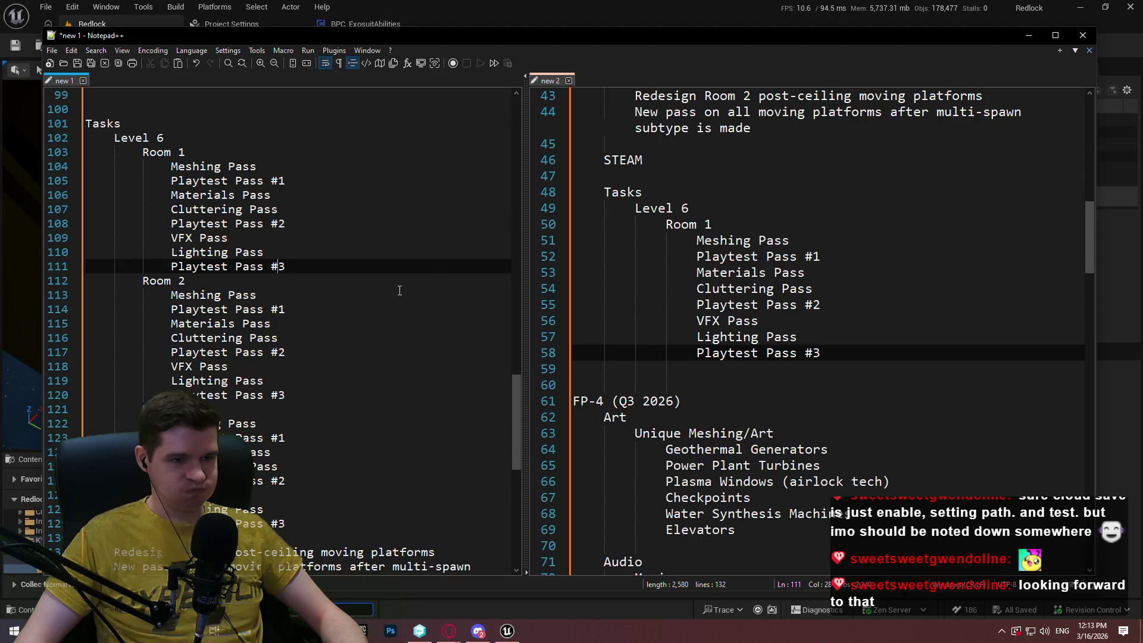
{"action": "mouse_move", "coordinate": [1092, 231]}
{"action": "left_mouse_down"}
{"action": "mouse_move", "coordinate": [1091, 322]}
{"action": "mouse_move", "coordinate": [1092, 287]}
{"action": "left_mouse_up"}
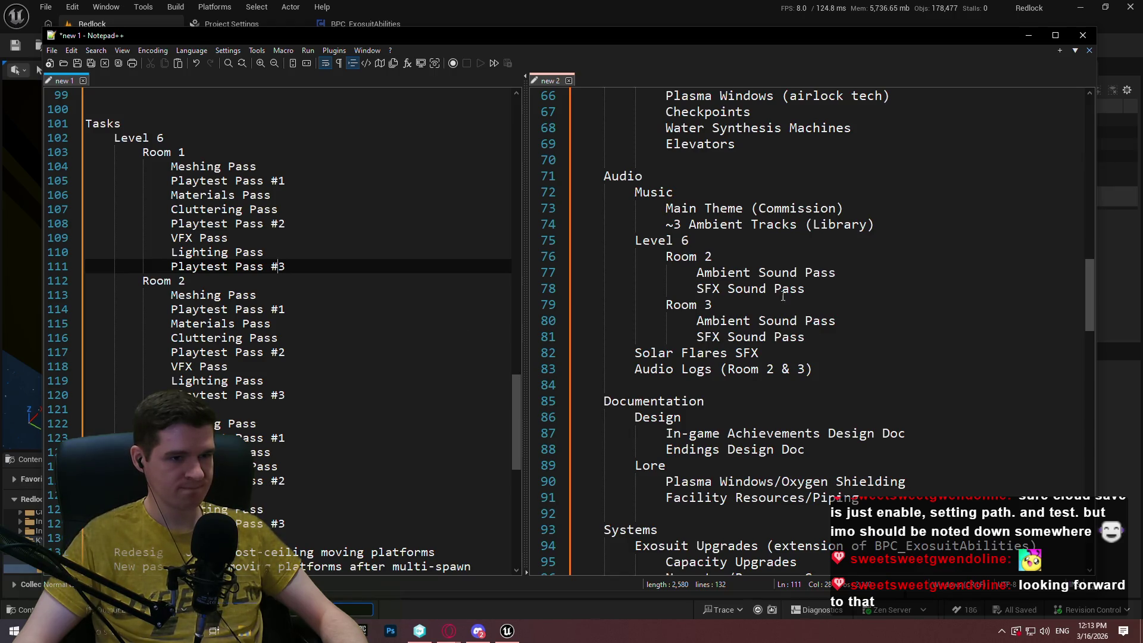
{"action": "left_click_drag", "start_coordinate": [1090, 286], "coordinate": [1091, 257]}
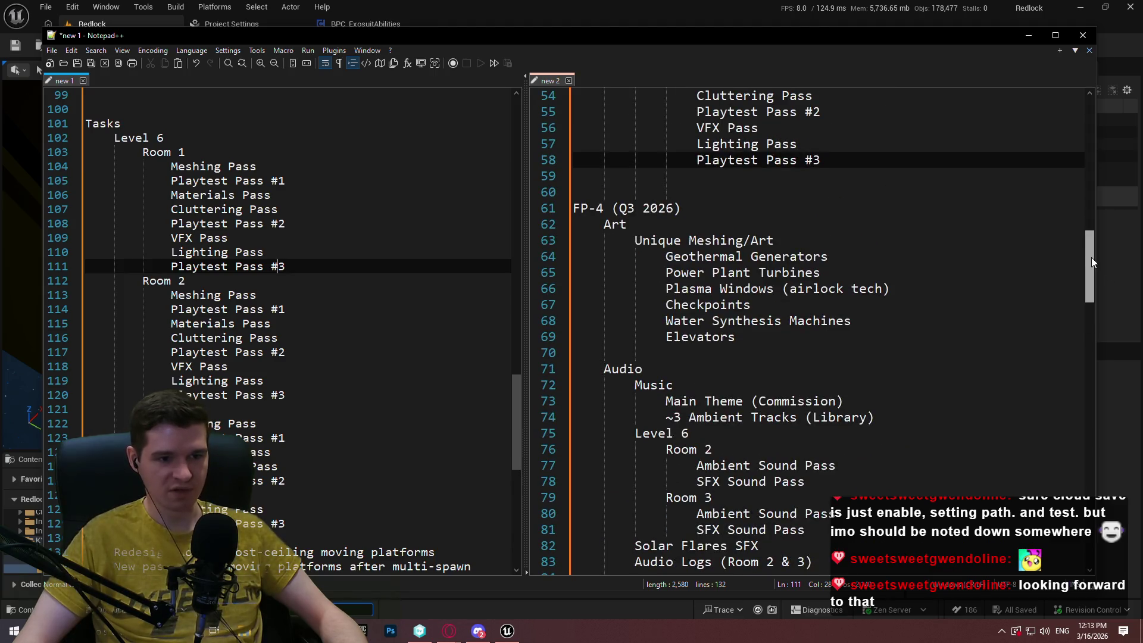
{"action": "left_click_drag", "start_coordinate": [1091, 257], "coordinate": [1091, 338]}
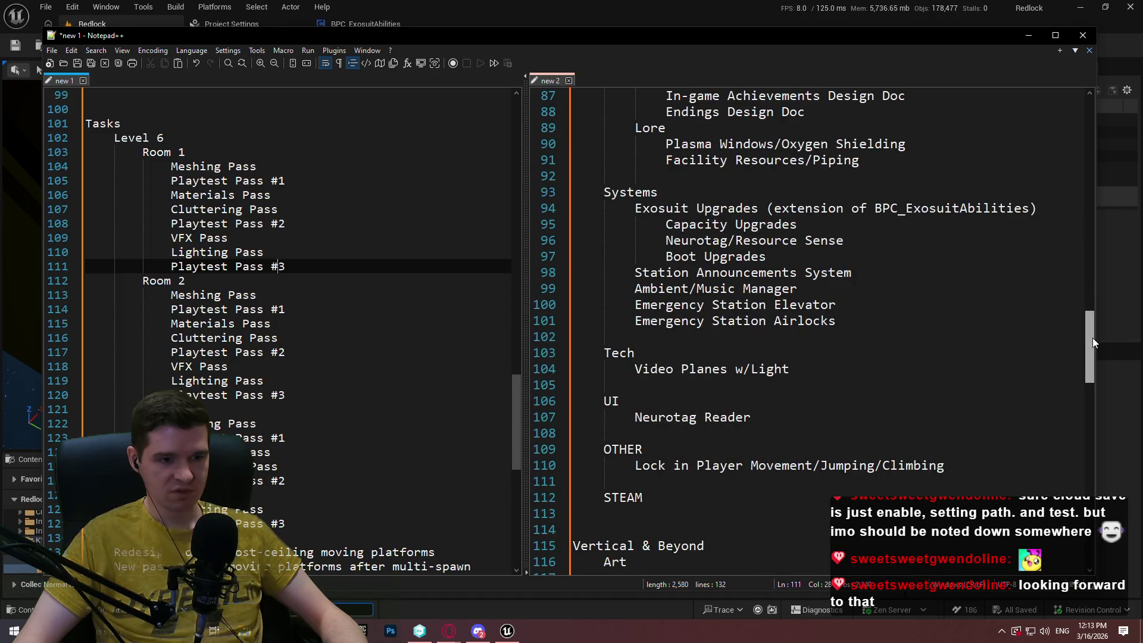
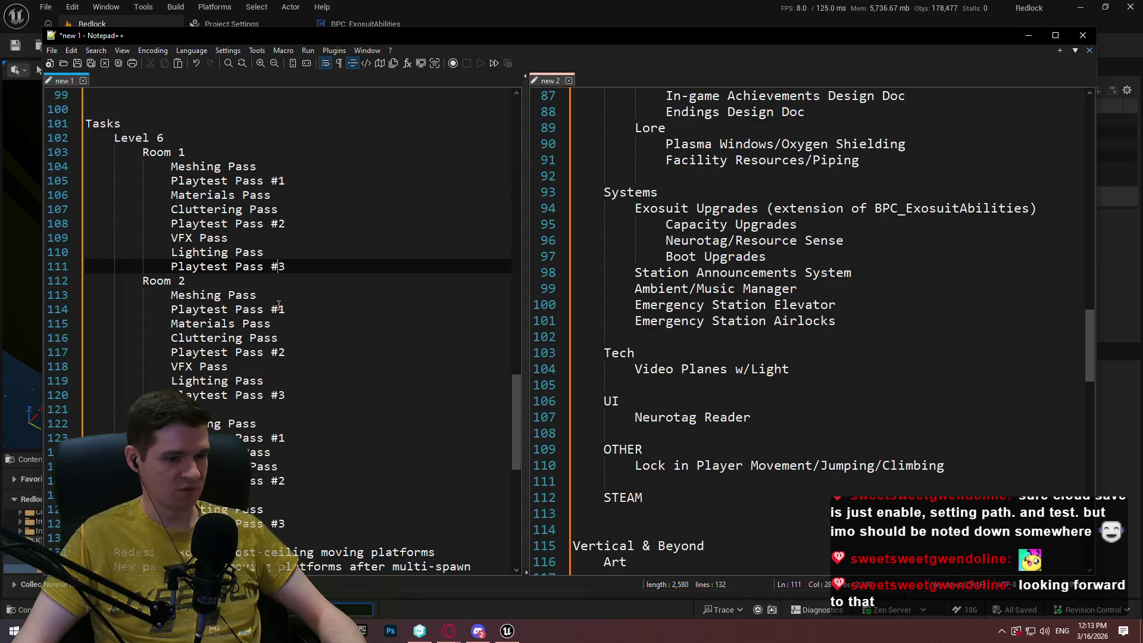
Compare the Room 2 task lists and the Cluttering Pass in both documents.
{"action": "mouse_move", "coordinate": [1091, 319]}
{"action": "left_mouse_down"}
{"action": "mouse_move", "coordinate": [1057, 415]}
{"action": "mouse_move", "coordinate": [1059, 366]}
{"action": "left_mouse_up"}
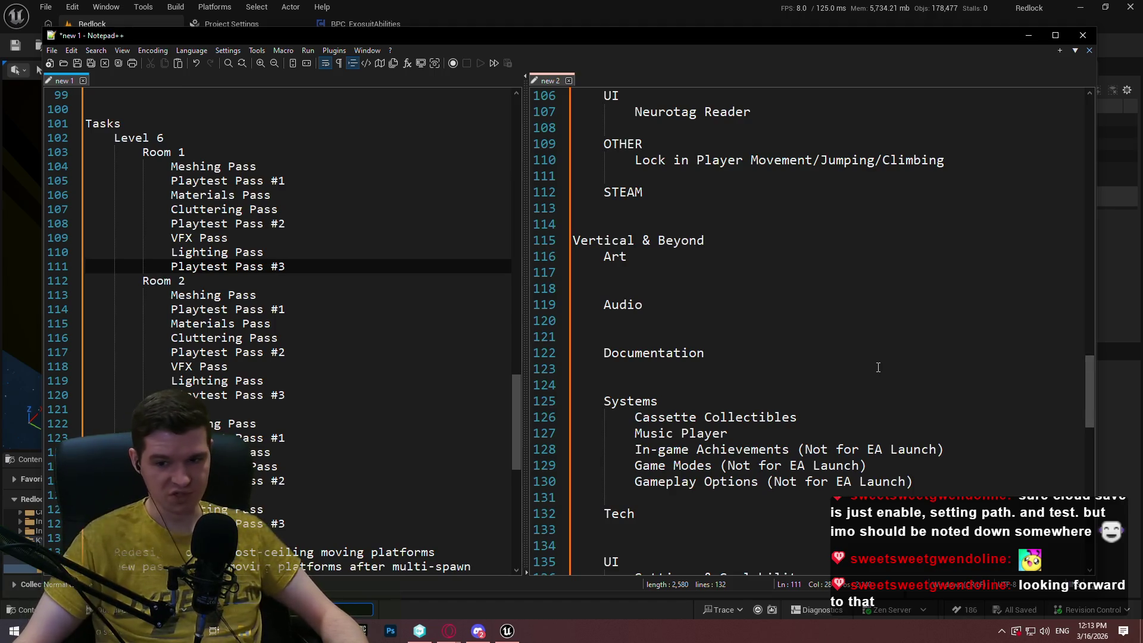
{"action": "left_click", "coordinate": [262, 309]}
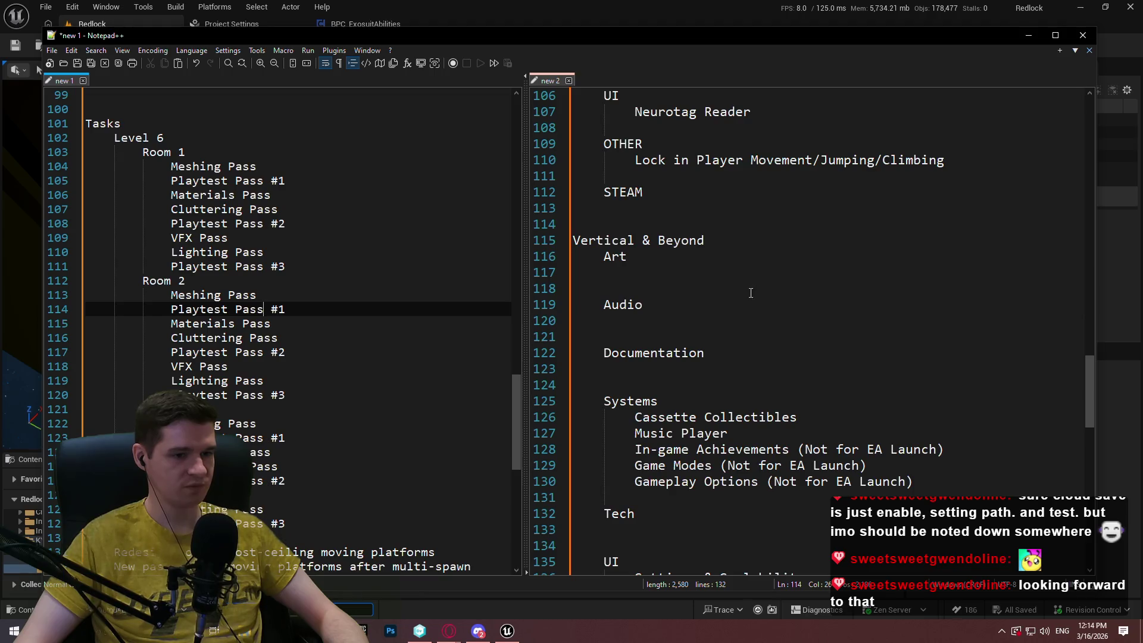
{"action": "left_click_drag", "start_coordinate": [514, 377], "coordinate": [516, 388]}
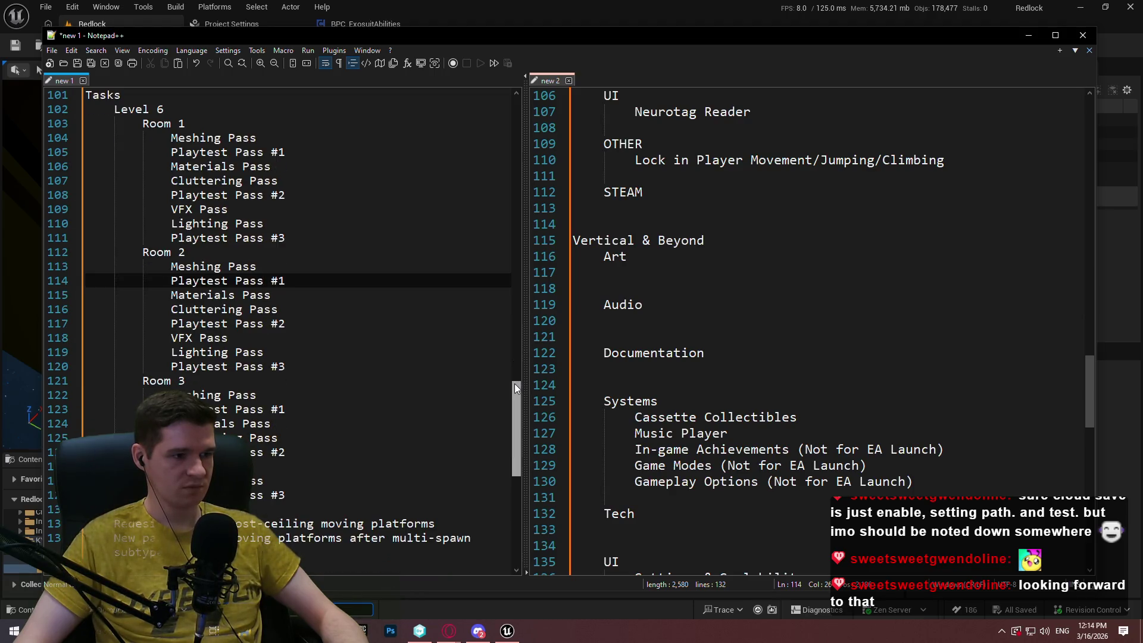
{"action": "left_click_drag", "start_coordinate": [1089, 377], "coordinate": [1096, 272]}
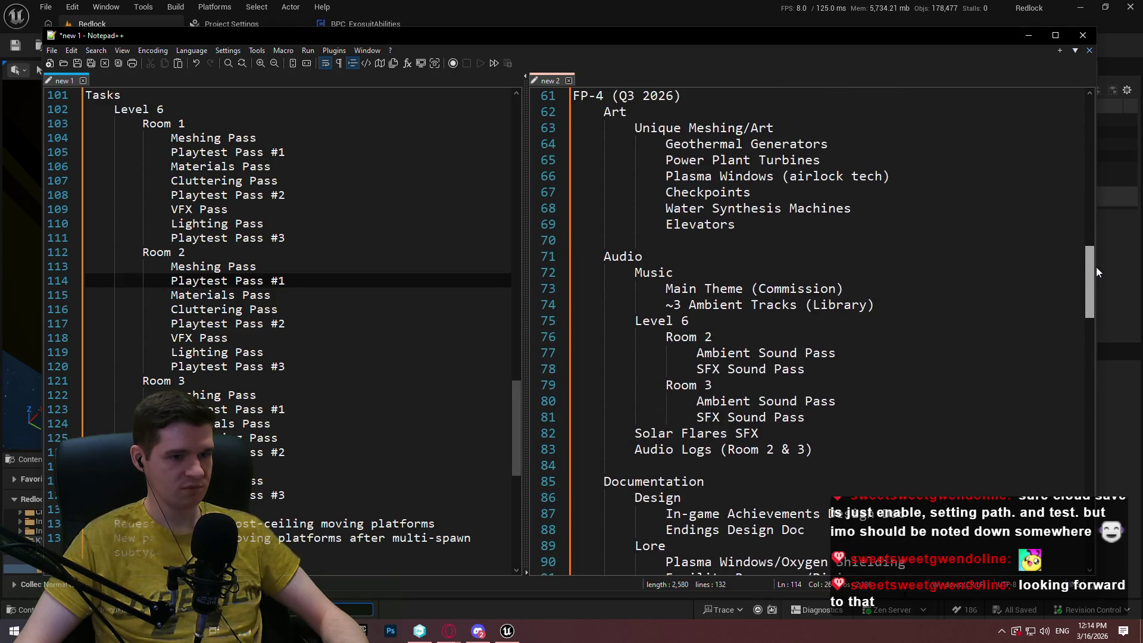
{"action": "mouse_move", "coordinate": [1095, 267]}
{"action": "left_mouse_down"}
{"action": "mouse_move", "coordinate": [1119, 102]}
{"action": "mouse_move", "coordinate": [1091, 217]}
{"action": "mouse_move", "coordinate": [1080, 341]}
{"action": "left_mouse_up"}
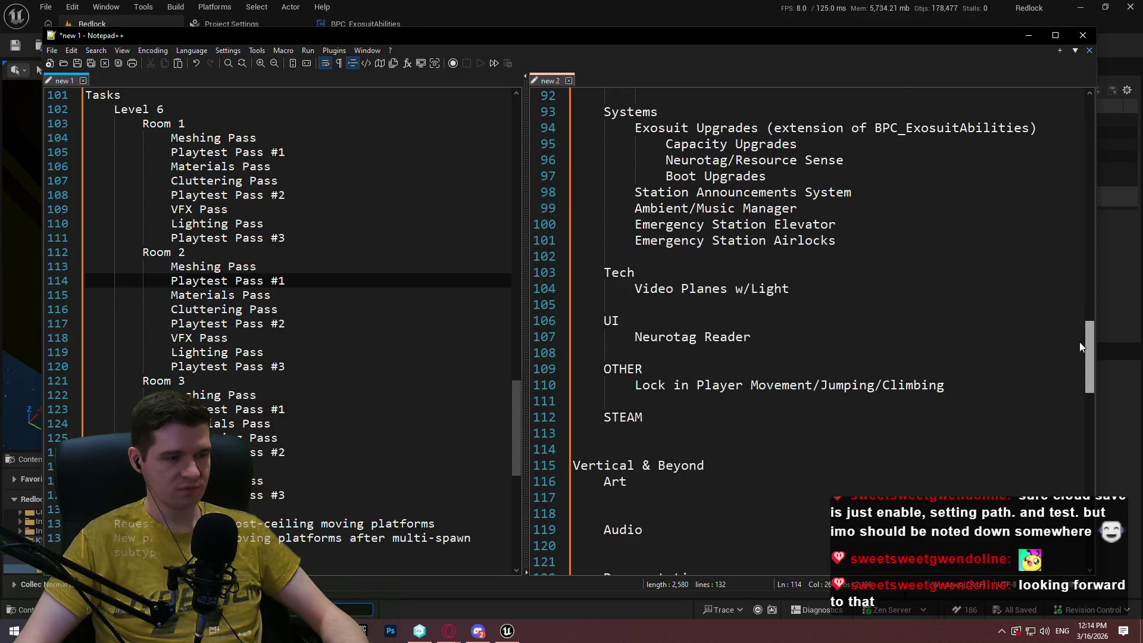
{"action": "left_click", "coordinate": [301, 308]}
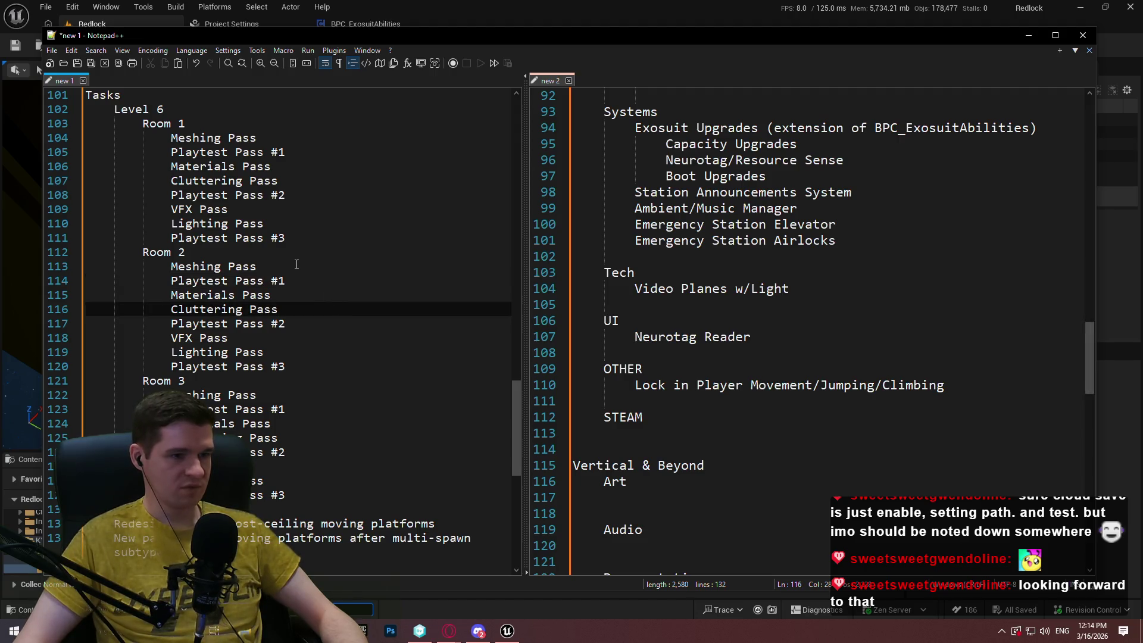
Select the Level 6 Tasks block from line 101 onward in the new 1 pane.
{"action": "scroll", "coordinate": [529, 278], "scroll_direction": "down", "scroll_amount": 4}
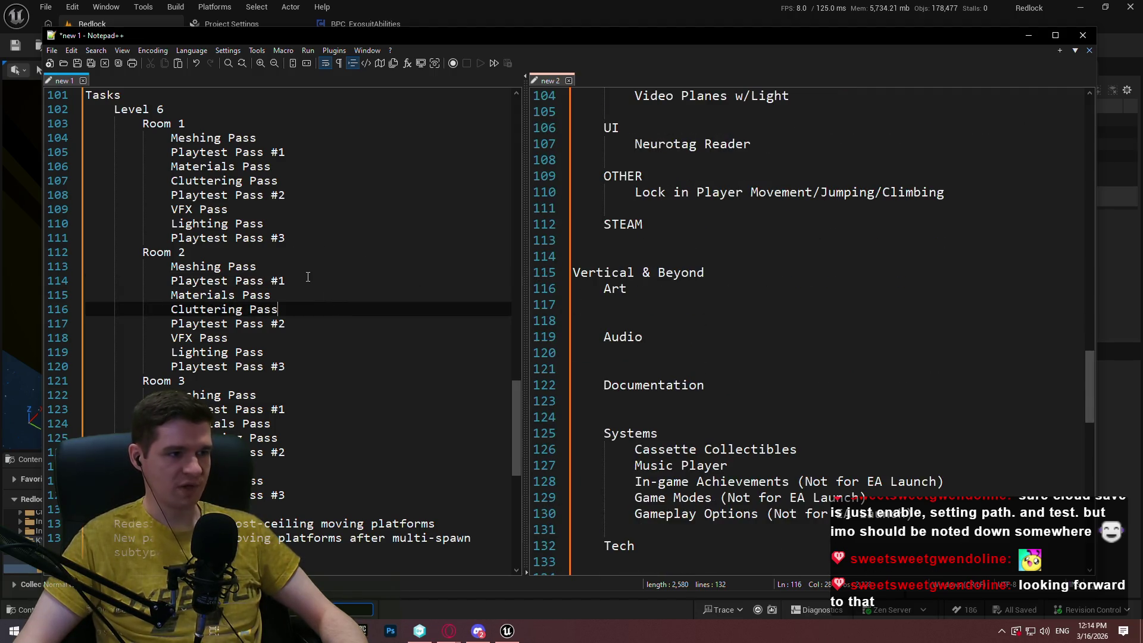
{"action": "scroll", "coordinate": [875, 312], "scroll_direction": "down", "scroll_amount": 4}
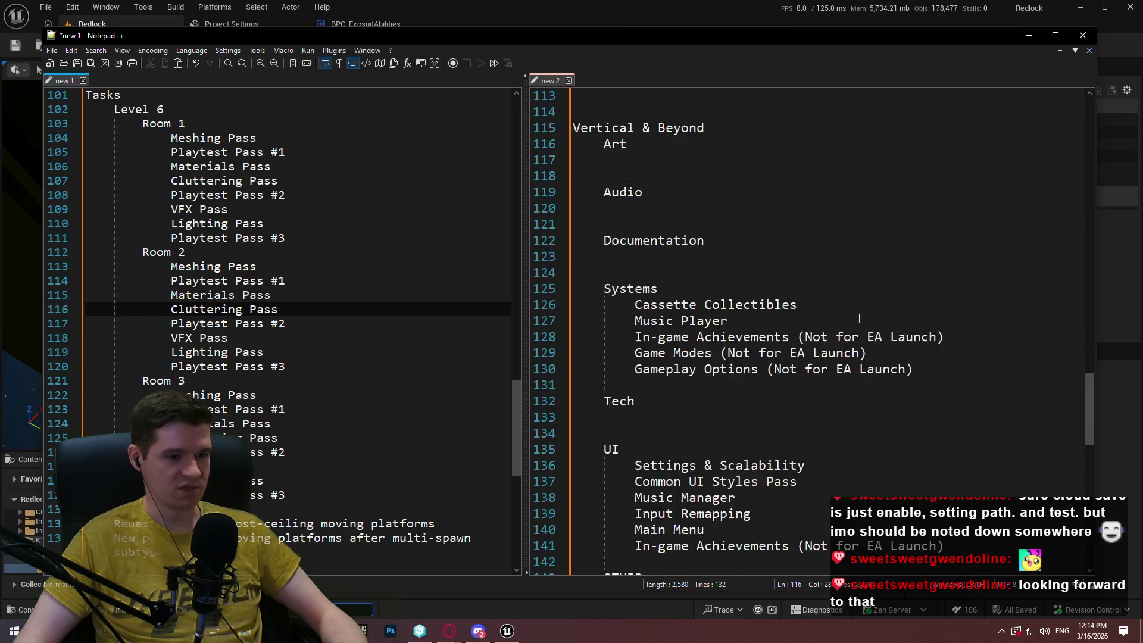
{"action": "scroll", "coordinate": [768, 259], "scroll_direction": "up", "scroll_amount": 5}
{"action": "scroll", "coordinate": [754, 256], "scroll_direction": "up", "scroll_amount": 1}
{"action": "scroll", "coordinate": [744, 261], "scroll_direction": "down", "scroll_amount": 1}
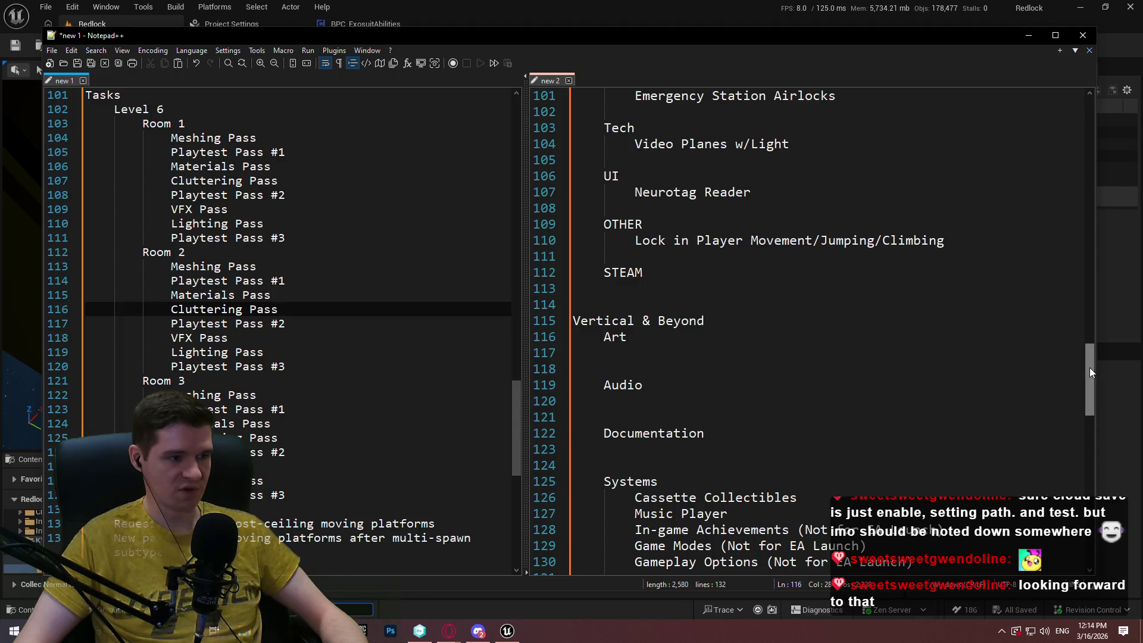
{"action": "left_click_drag", "start_coordinate": [1090, 368], "coordinate": [1093, 293]}
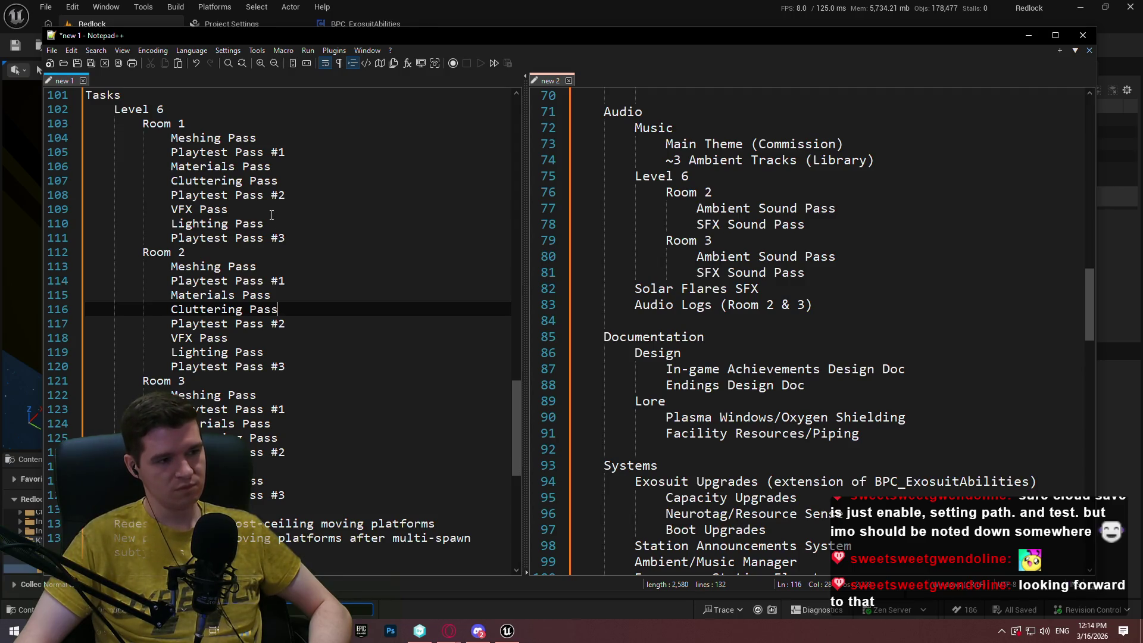
{"action": "left_click_drag", "start_coordinate": [1090, 288], "coordinate": [1090, 308]}
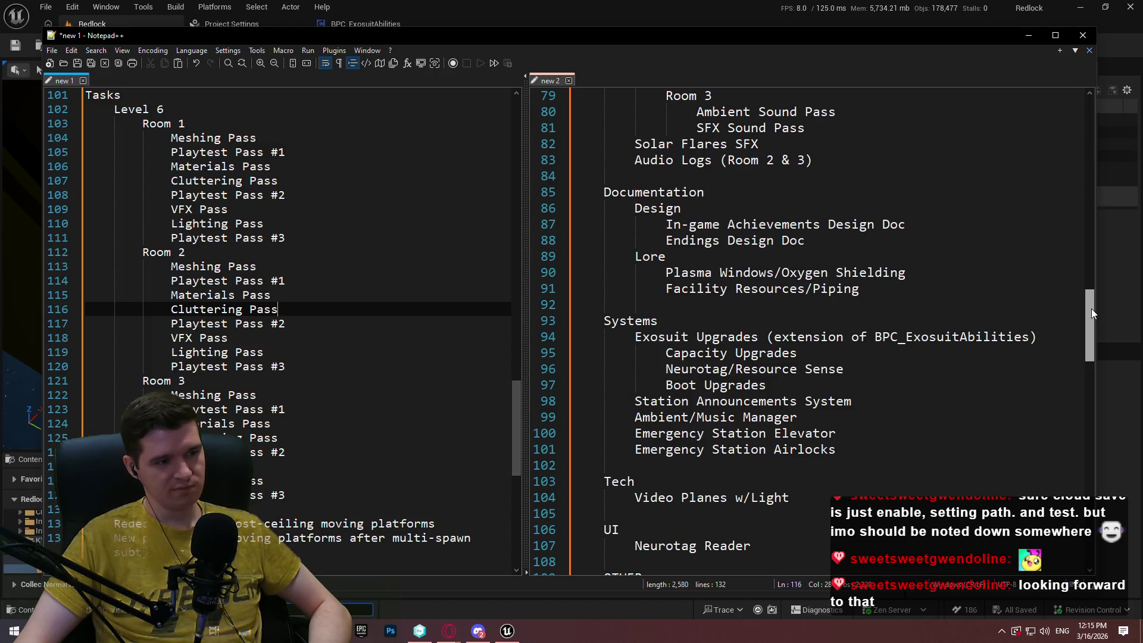
{"action": "mouse_move", "coordinate": [1091, 308]}
{"action": "left_mouse_down"}
{"action": "mouse_move", "coordinate": [1083, 459]}
{"action": "mouse_move", "coordinate": [1080, 444]}
{"action": "left_mouse_up"}
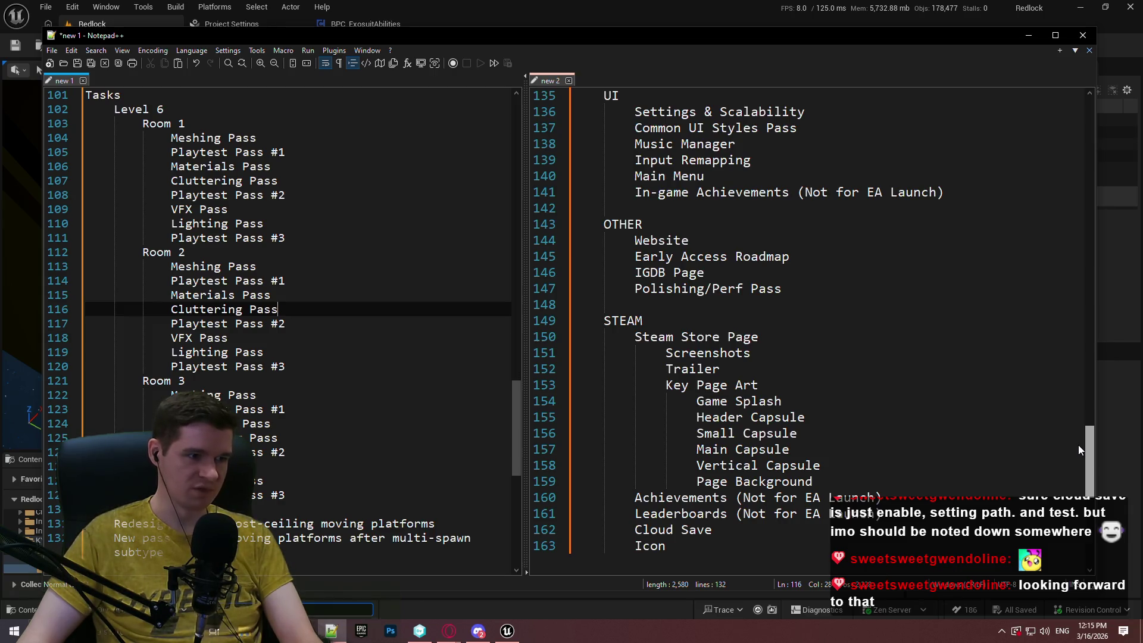
{"action": "mouse_move", "coordinate": [60, 238]}
{"action": "left_mouse_down"}
{"action": "mouse_move", "coordinate": [57, 138]}
{"action": "mouse_move", "coordinate": [60, 381]}
{"action": "left_mouse_up"}
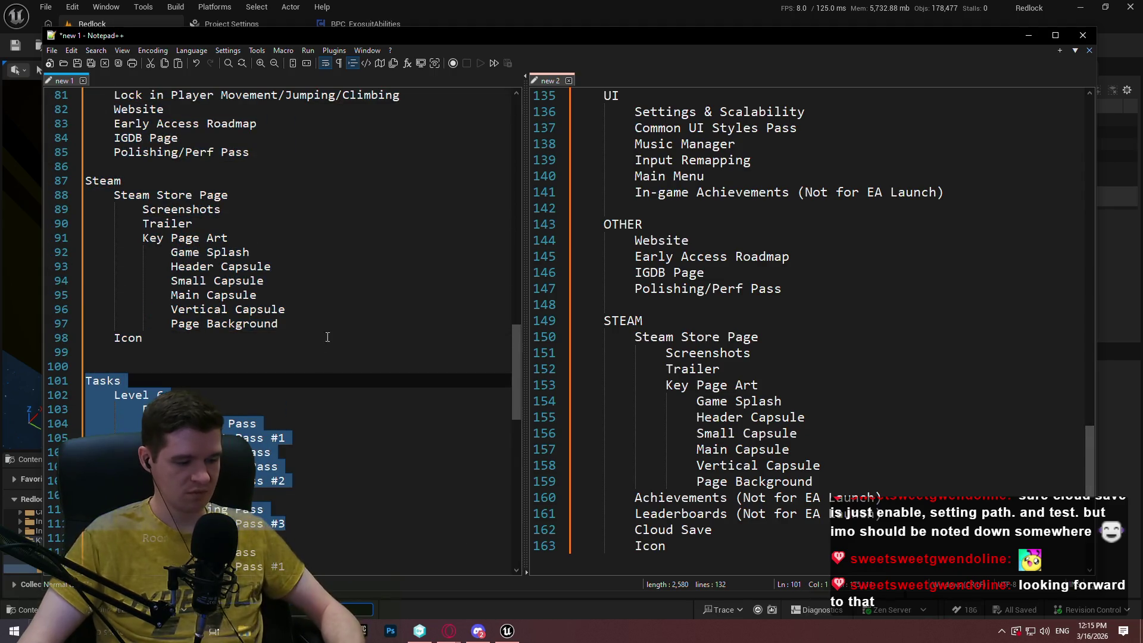
Paste the Tasks block after the Icon line and delete its Meshing Pass and Playtest Pass #1 lines.
{"action": "scroll", "coordinate": [693, 272], "scroll_direction": "down", "scroll_amount": 7}
{"action": "left_click", "coordinate": [679, 273]}
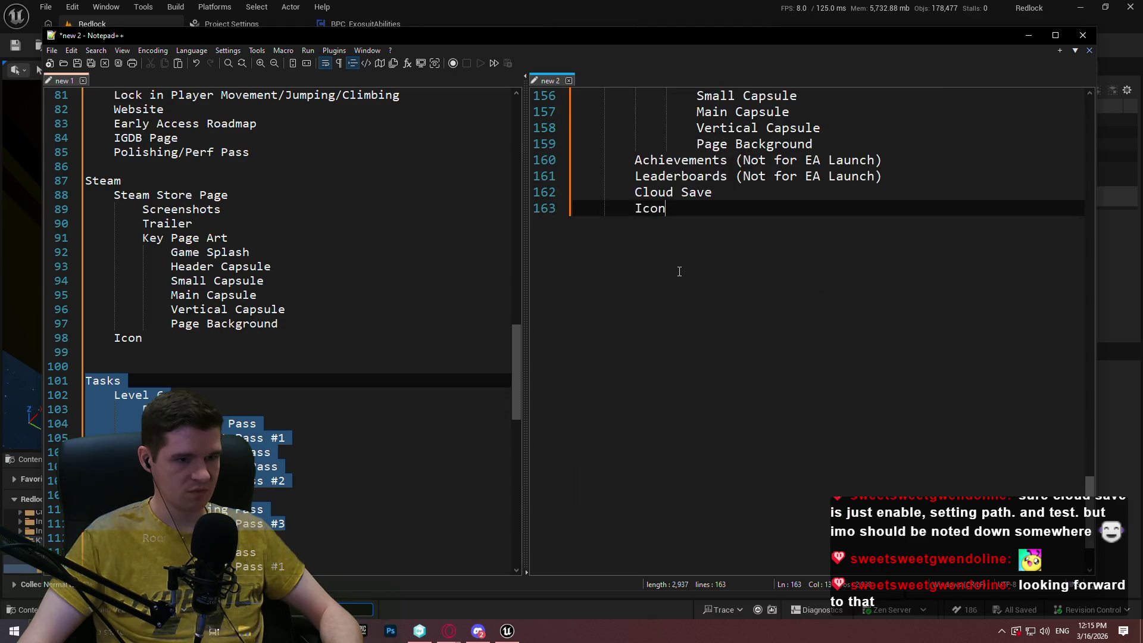
{"action": "key", "text": "Return"}
{"action": "key", "text": "Return"}
{"action": "type", "text": "Tasks \tLevel 6 \t\tRoom 1 \t\t\tMeshing Pass \t\t\tPlaytest Pass #1 \t\t\tMaterials Pass \t\t\tCluttering Pass \t\t\tPlaytest Pass #2 \t\t\tVFX Pass \t\t\tLighting Pass \t\t\tPlaytest Pass #3"}
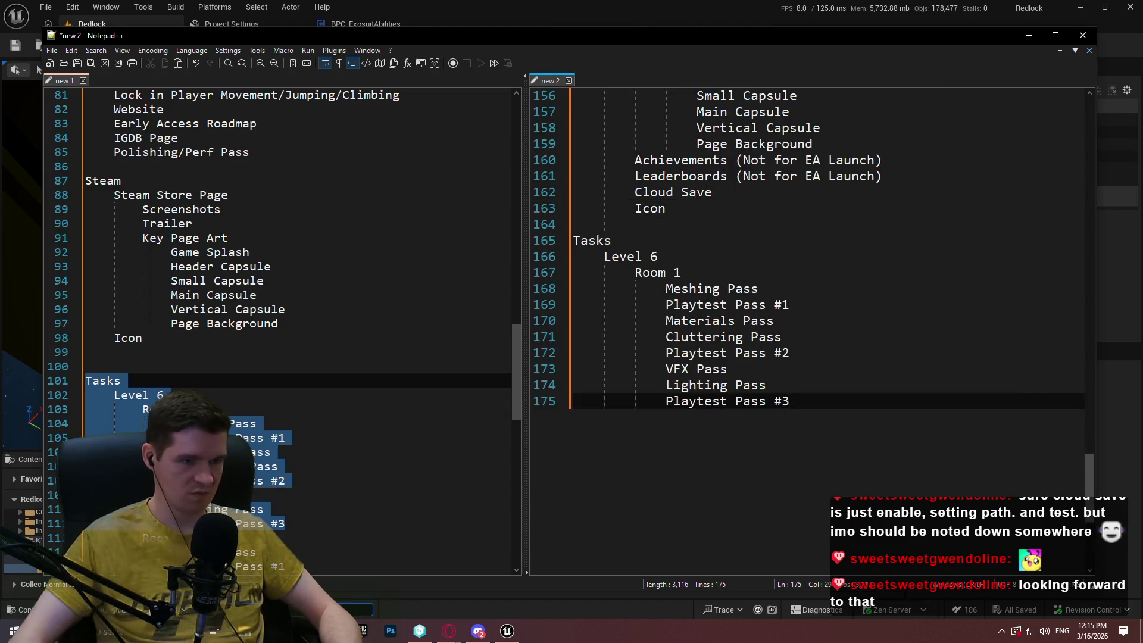
{"action": "left_click", "coordinate": [821, 288]}
{"action": "left_click_drag", "start_coordinate": [823, 314], "coordinate": [798, 270]}
{"action": "key", "text": "Delete"}
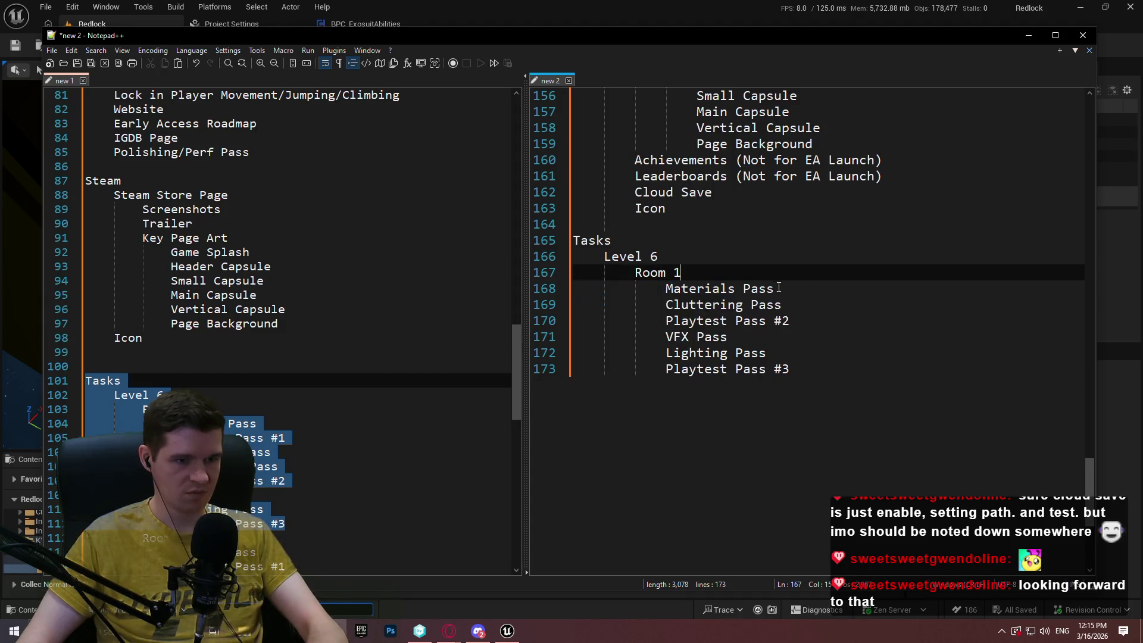
Duplicate the room block through Playtest Pass #3 and renumber the copy Room 3.
{"action": "left_click", "coordinate": [862, 353]}
{"action": "left_click", "coordinate": [832, 364]}
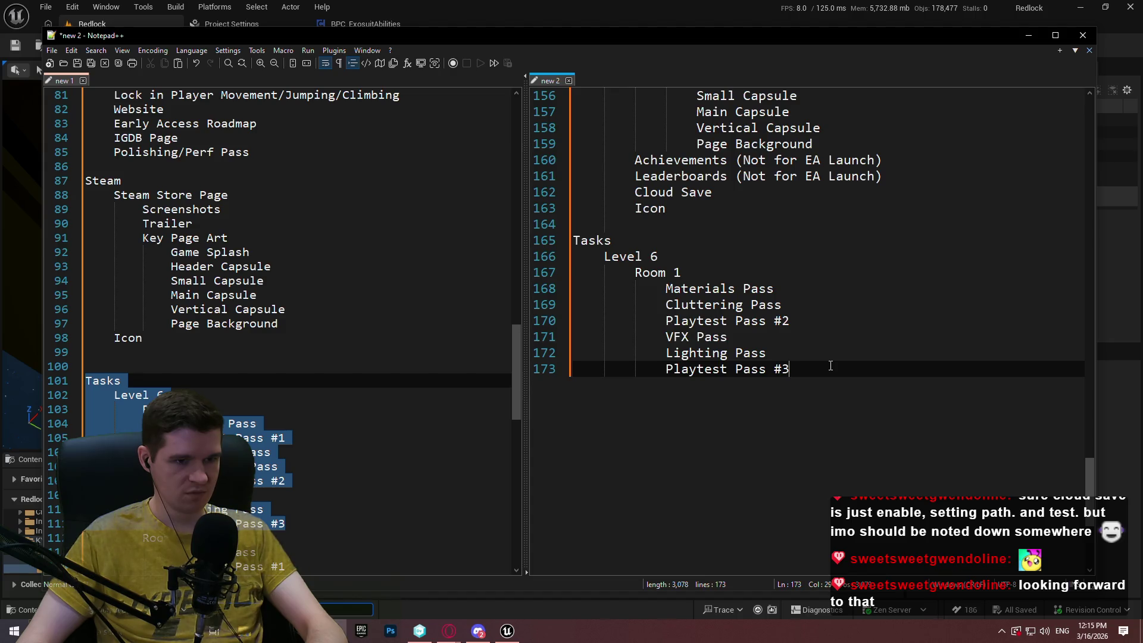
{"action": "left_click_drag", "start_coordinate": [831, 365], "coordinate": [820, 276]}
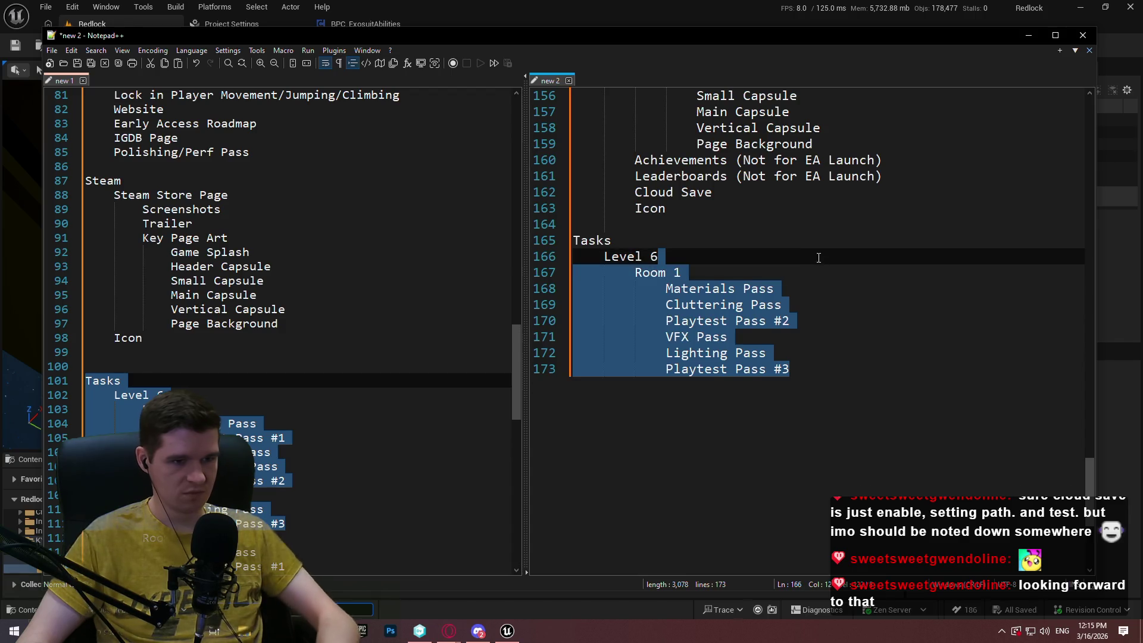
{"action": "left_click", "coordinate": [813, 369]}
{"action": "type", "text": "Room 1 \t\t\tMaterials Pass \t\t\tCluttering Pass \t\t\tPlaytest Pass #2 \t\t\tVFX Pass \t\t\tLighting Pass \t\t\tPlaytest Pass #3"}
{"action": "left_click", "coordinate": [707, 387]}
{"action": "key", "text": "BackSpace"}
{"action": "type", "text": "3"}
Renumber the first room heading to Room 2, then select Tasks through Playtest Pass #1 in the first document.
{"action": "left_click", "coordinate": [685, 272]}
{"action": "key", "text": "BackSpace"}
{"action": "type", "text": "2"}
{"action": "left_click", "coordinate": [805, 362]}
{"action": "left_click", "coordinate": [809, 370]}
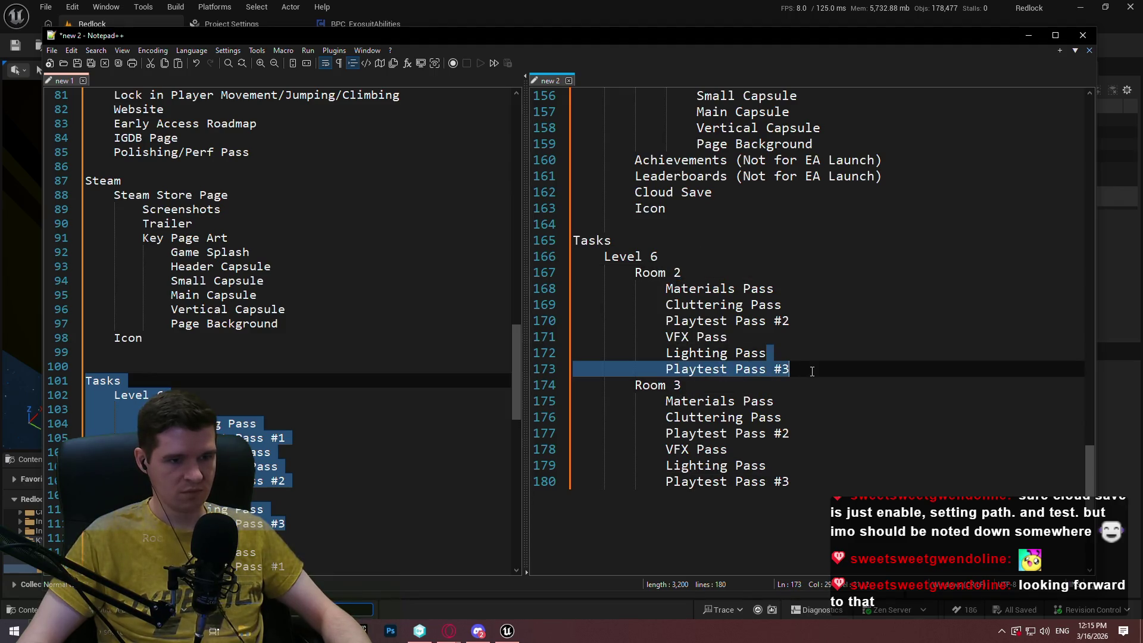
{"action": "left_click_drag", "start_coordinate": [286, 437], "coordinate": [5, 384]}
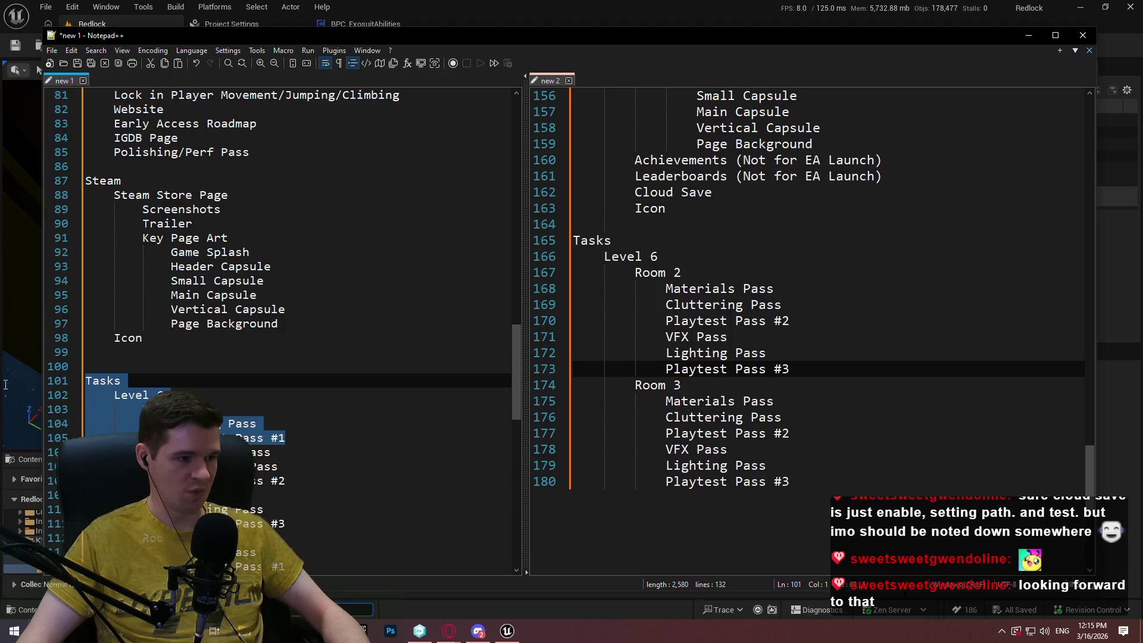
{"action": "left_click_drag", "start_coordinate": [1089, 456], "coordinate": [1081, 317]}
Paste the Tasks through Playtest Pass #1 lines after STEAM and indent them one level.
{"action": "left_click", "coordinate": [691, 416]}
{"action": "key", "text": "Return"}
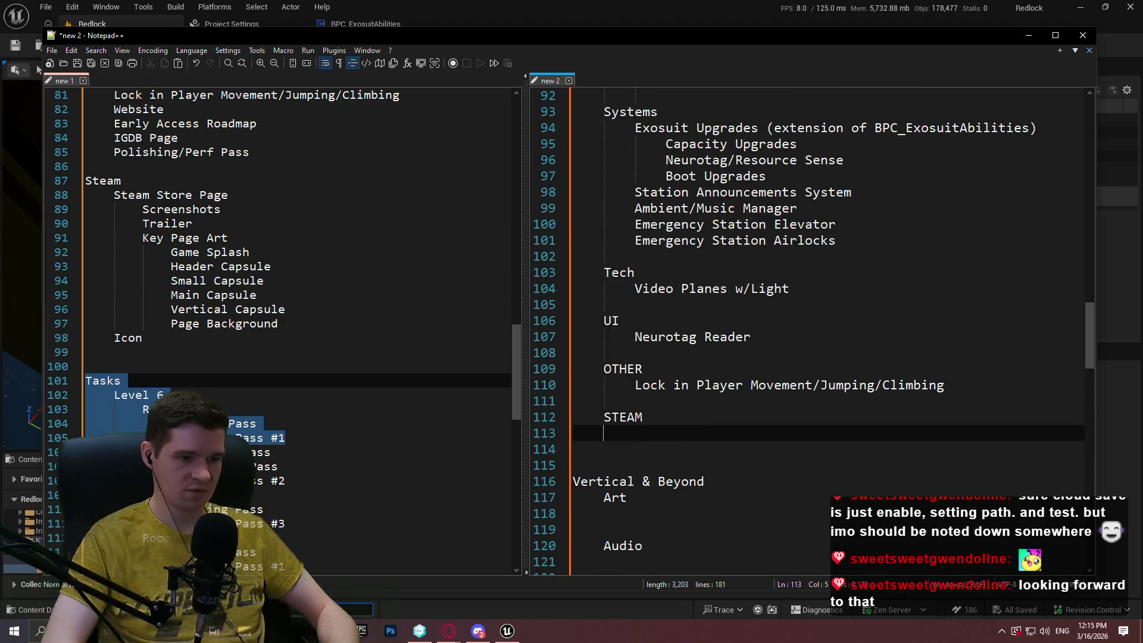
{"action": "type", "text": "Tasks \tLevel 6 \t\tRoom 1 \t\t\tMeshing Pass \t\t\tPlaytest Pass #1"}
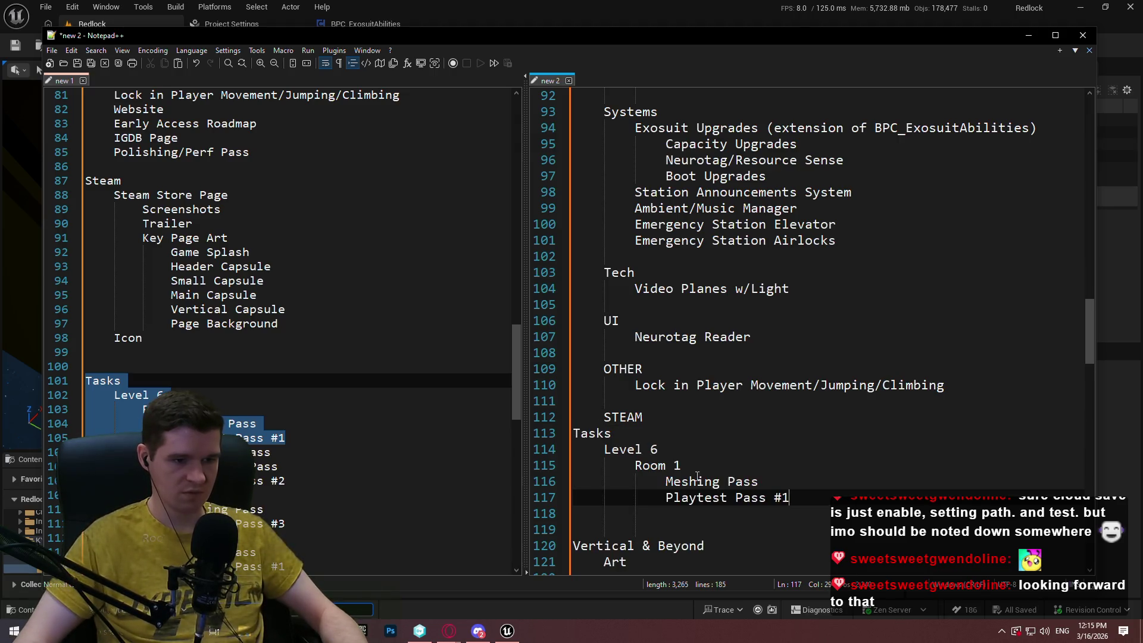
{"action": "left_click", "coordinate": [574, 434], "text": "shift"}
{"action": "key", "text": "Tab"}
{"action": "left_click", "coordinate": [695, 417]}
{"action": "key", "text": "Return"}
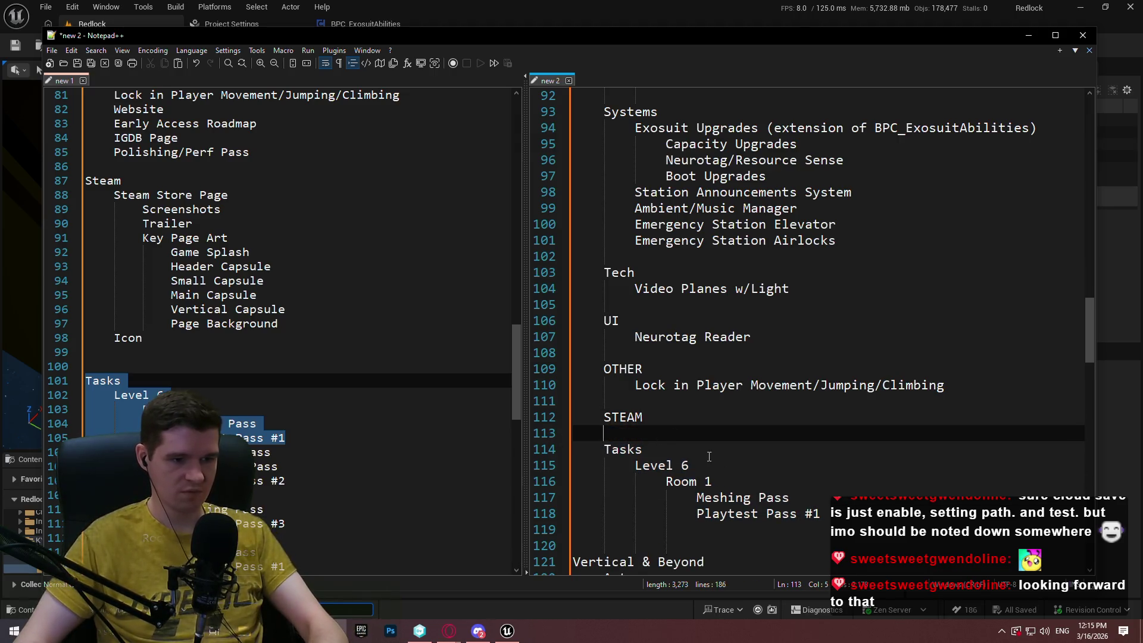
{"action": "scroll", "coordinate": [695, 449], "scroll_direction": "down", "scroll_amount": 3}
Change Room 1 to Room 2, then duplicate the room block and select the copy's room number.
{"action": "key", "text": "Down"}
{"action": "key", "text": "Down"}
{"action": "key", "text": "Down"}
{"action": "key", "text": "End"}
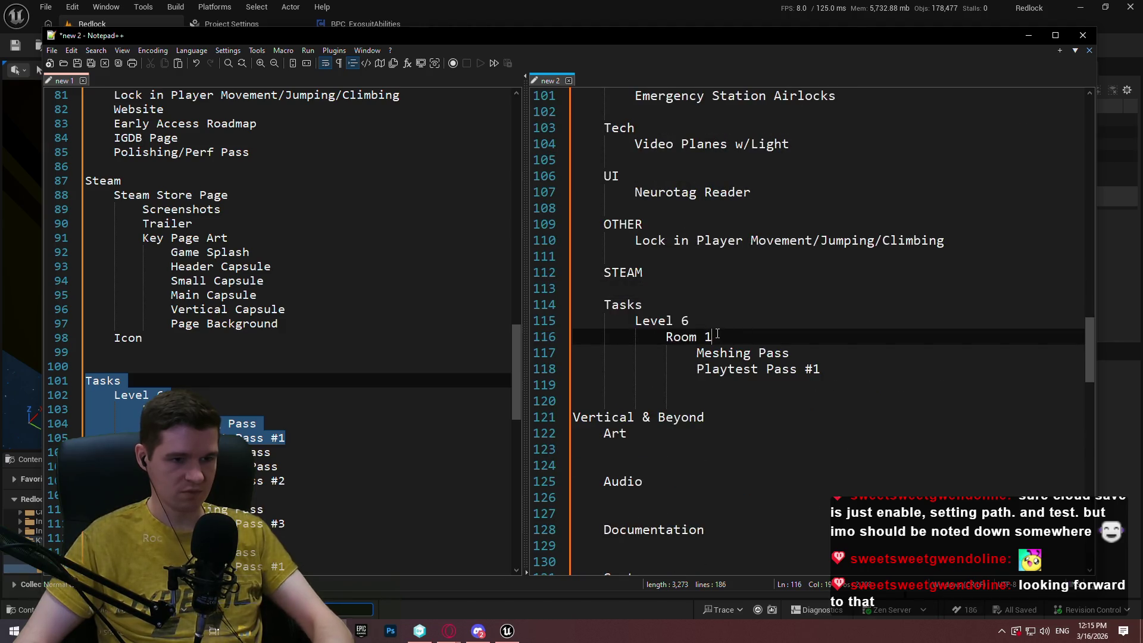
{"action": "key", "text": "shift+Left"}
{"action": "type", "text": "2"}
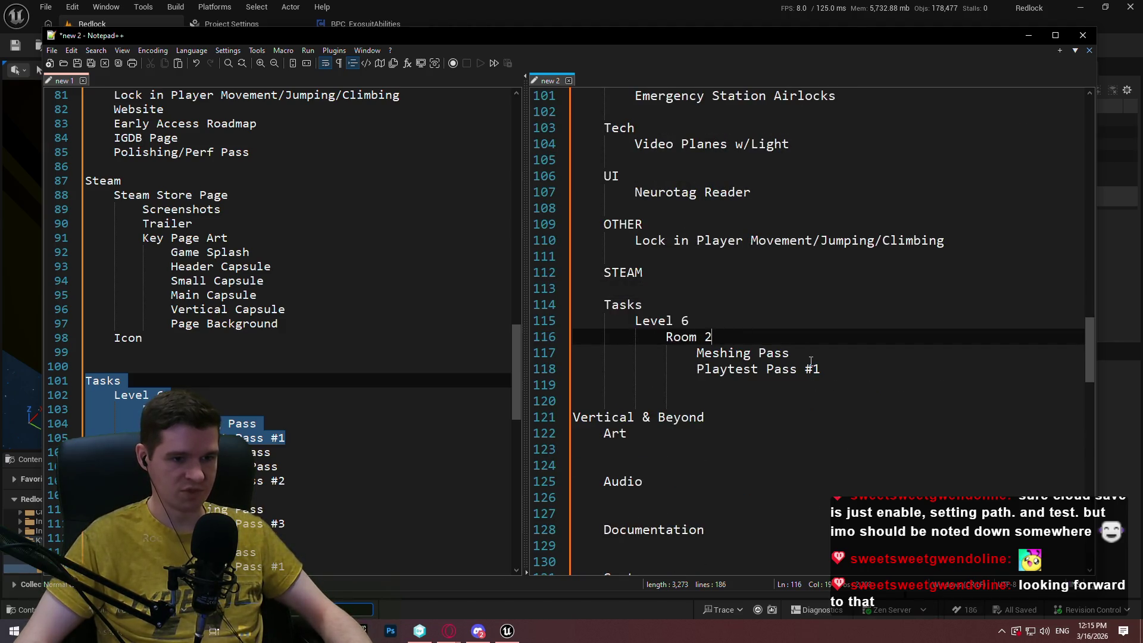
{"action": "mouse_move", "coordinate": [843, 370]}
{"action": "left_mouse_down"}
{"action": "mouse_move", "coordinate": [837, 350]}
{"action": "mouse_move", "coordinate": [715, 321]}
{"action": "left_mouse_up"}
{"action": "key", "text": "ctrl+c"}
{"action": "left_click", "coordinate": [847, 369]}
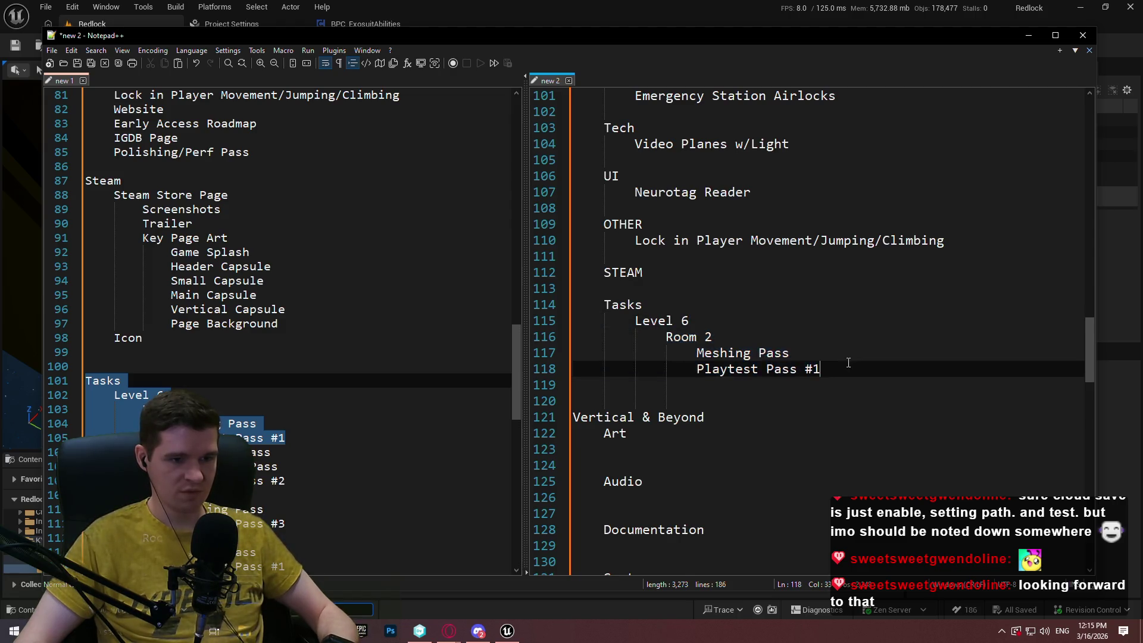
{"action": "key", "text": "ctrl+v"}
{"action": "double_click", "coordinate": [707, 386]}
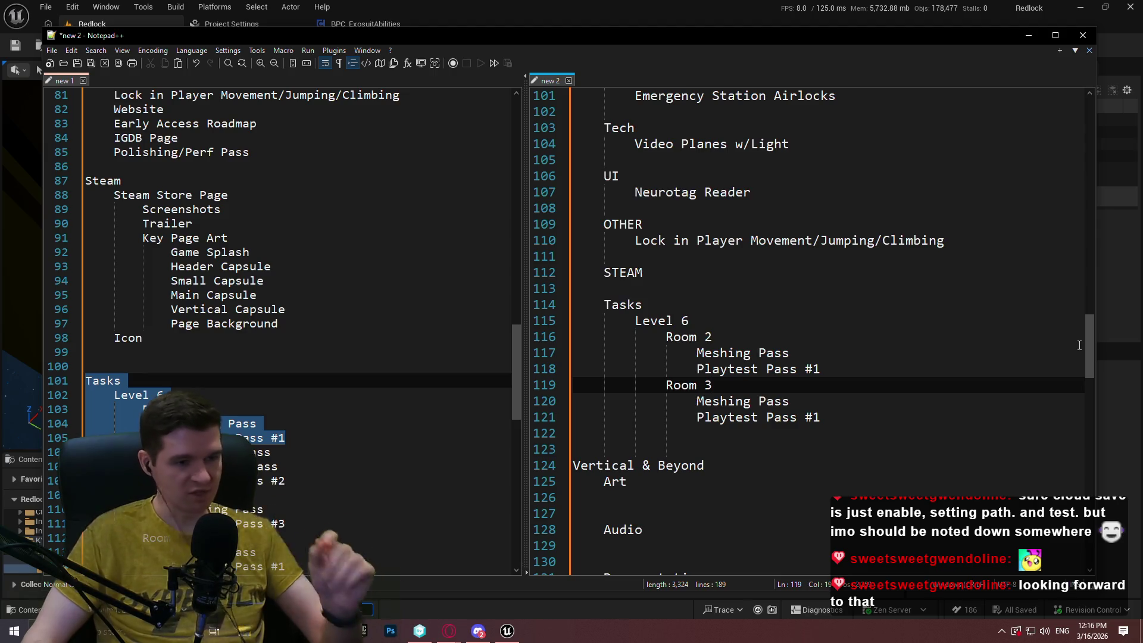
{"action": "mouse_move", "coordinate": [1092, 334]}
{"action": "left_mouse_down"}
{"action": "mouse_move", "coordinate": [1098, 355]}
{"action": "mouse_move", "coordinate": [1077, 230]}
{"action": "mouse_move", "coordinate": [1087, 67]}
{"action": "mouse_move", "coordinate": [1090, 108]}
{"action": "mouse_move", "coordinate": [1057, 116]}
{"action": "mouse_move", "coordinate": [1024, 183]}
{"action": "mouse_move", "coordinate": [1056, 87]}
{"action": "mouse_move", "coordinate": [1049, 212]}
{"action": "mouse_move", "coordinate": [1020, 117]}
{"action": "mouse_move", "coordinate": [1031, 234]}
{"action": "mouse_move", "coordinate": [1040, 105]}
{"action": "mouse_move", "coordinate": [1056, 205]}
{"action": "mouse_move", "coordinate": [1048, 167]}
{"action": "mouse_move", "coordinate": [1087, 98]}
{"action": "left_mouse_up"}
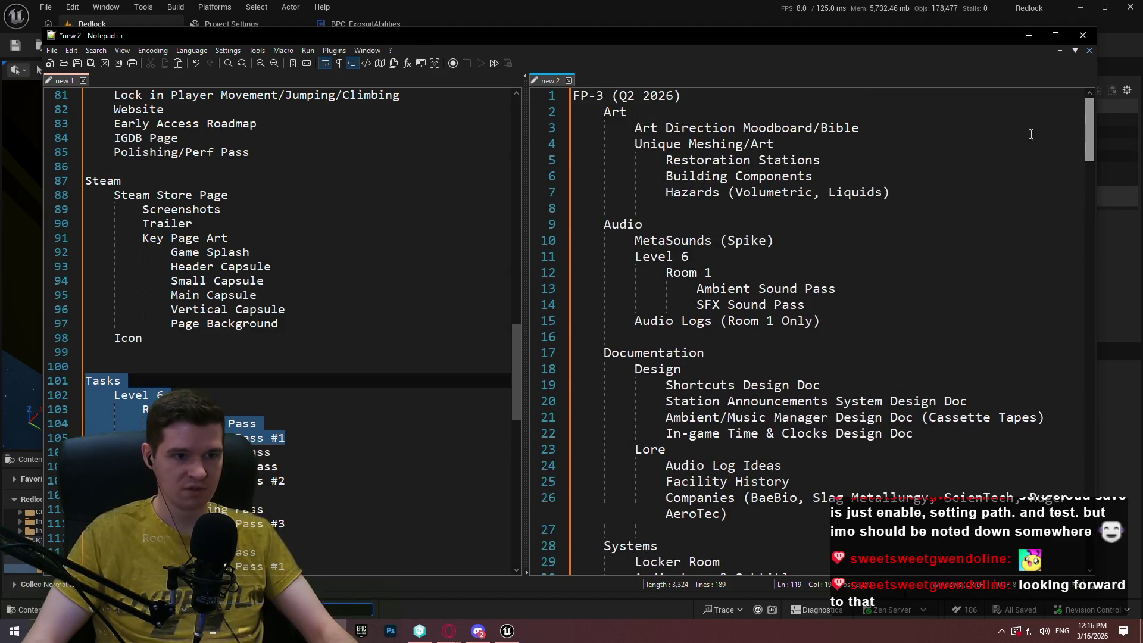
Place the caret on the Hazards line in new 2, then return to the browser.
{"action": "left_click", "coordinate": [970, 193]}
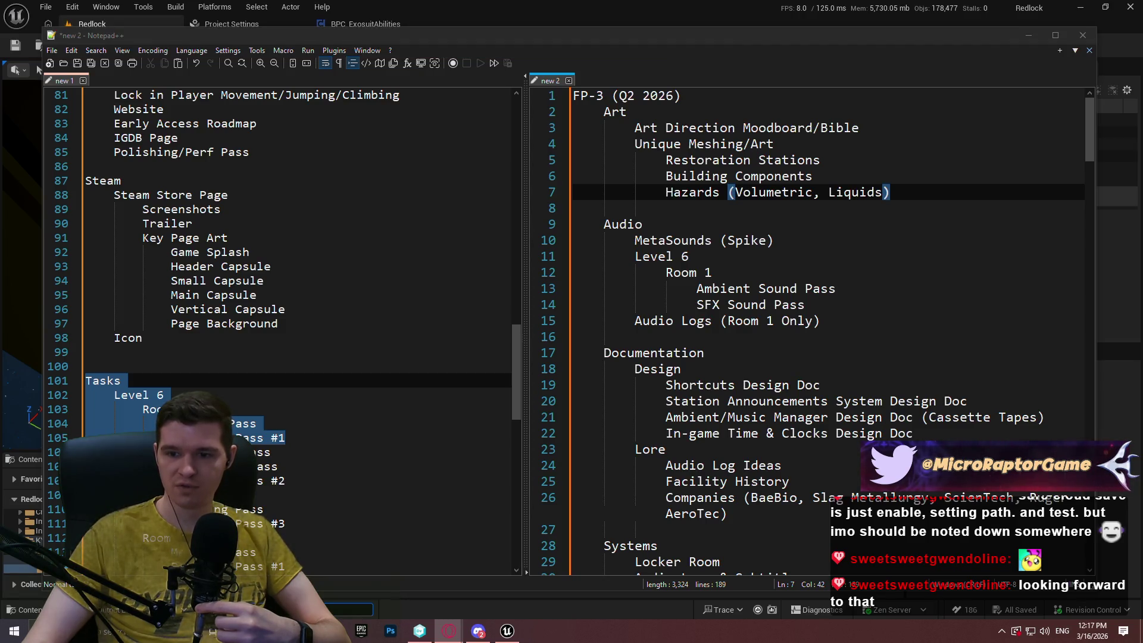
{"action": "key", "text": "alt+Tab"}
{"action": "key", "text": "alt+Tab"}
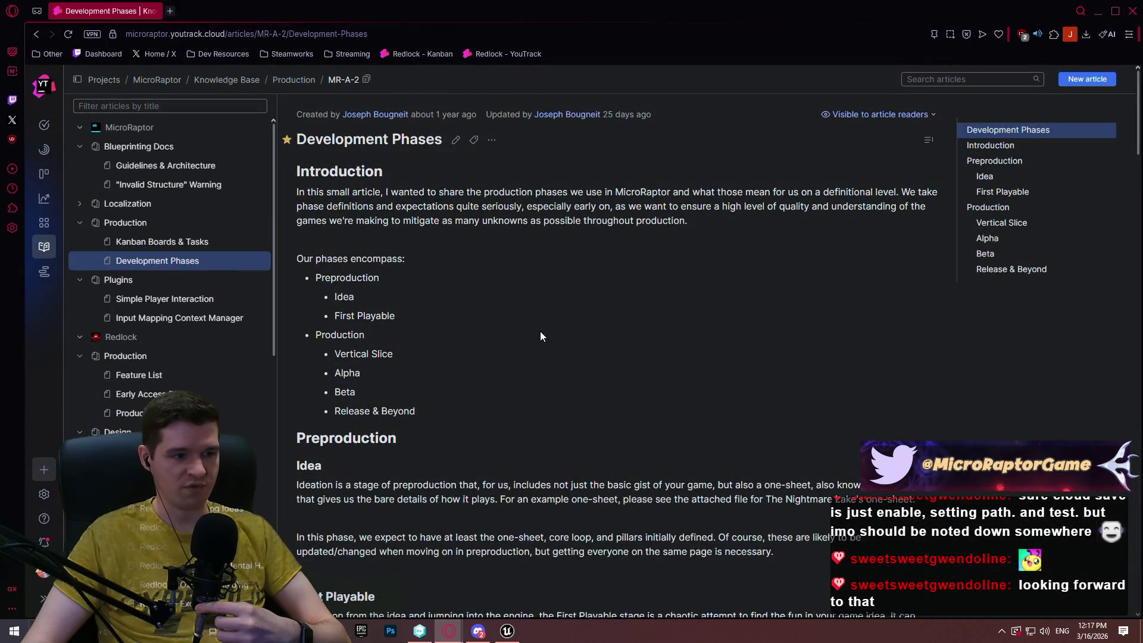
Review the First Playable section's gameplay loop, game idea intention and pillars questions.
{"action": "left_click", "coordinate": [1012, 191]}
{"action": "left_click", "coordinate": [1012, 175]}
{"action": "scroll", "coordinate": [519, 287], "scroll_direction": "down", "scroll_amount": 4}
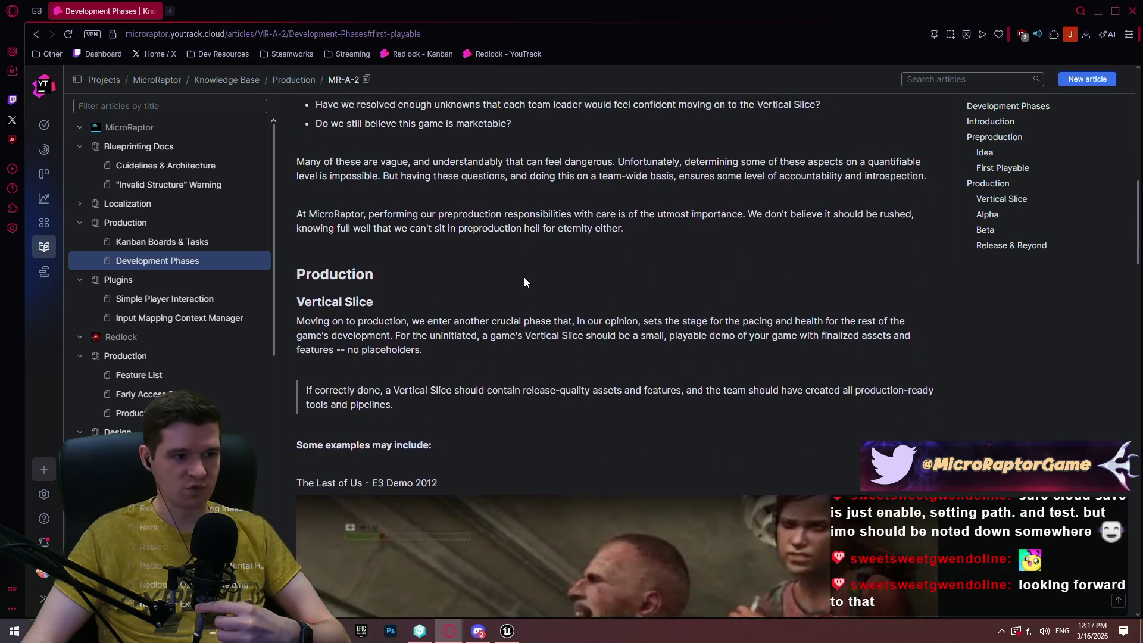
{"action": "scroll", "coordinate": [525, 274], "scroll_direction": "up", "scroll_amount": 5}
{"action": "scroll", "coordinate": [603, 390], "scroll_direction": "down", "scroll_amount": 1}
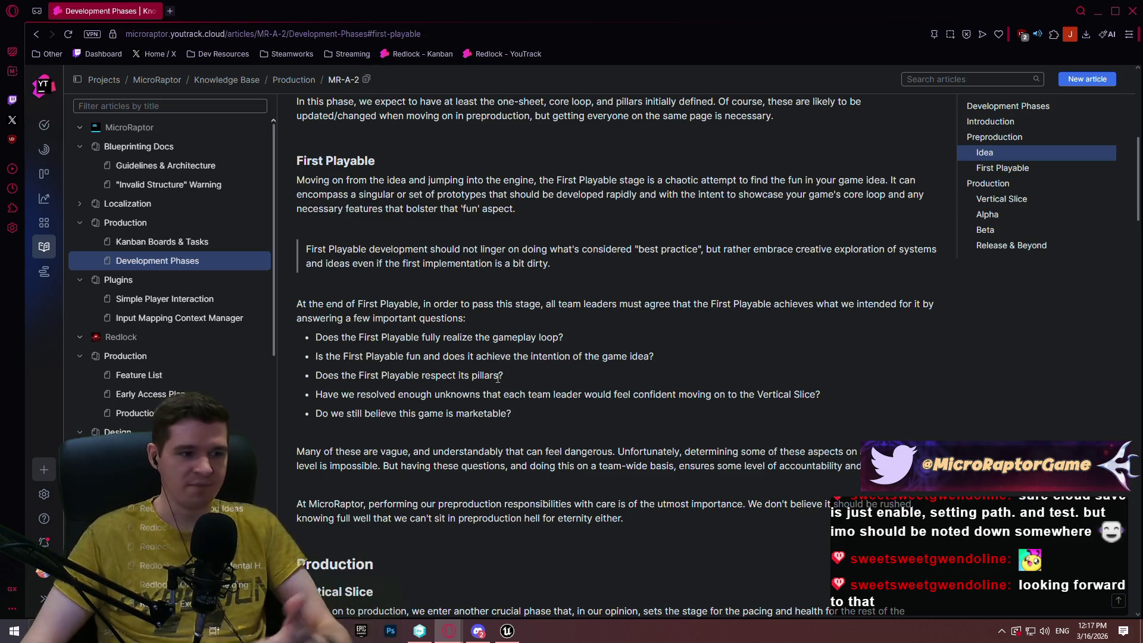
{"action": "mouse_move", "coordinate": [571, 338]}
{"action": "left_mouse_down"}
{"action": "mouse_move", "coordinate": [384, 355]}
{"action": "mouse_move", "coordinate": [314, 336]}
{"action": "left_mouse_up"}
{"action": "left_click", "coordinate": [700, 356]}
{"action": "left_click_drag", "start_coordinate": [700, 356], "coordinate": [454, 356]}
{"action": "left_click_drag", "start_coordinate": [538, 376], "coordinate": [415, 377]}
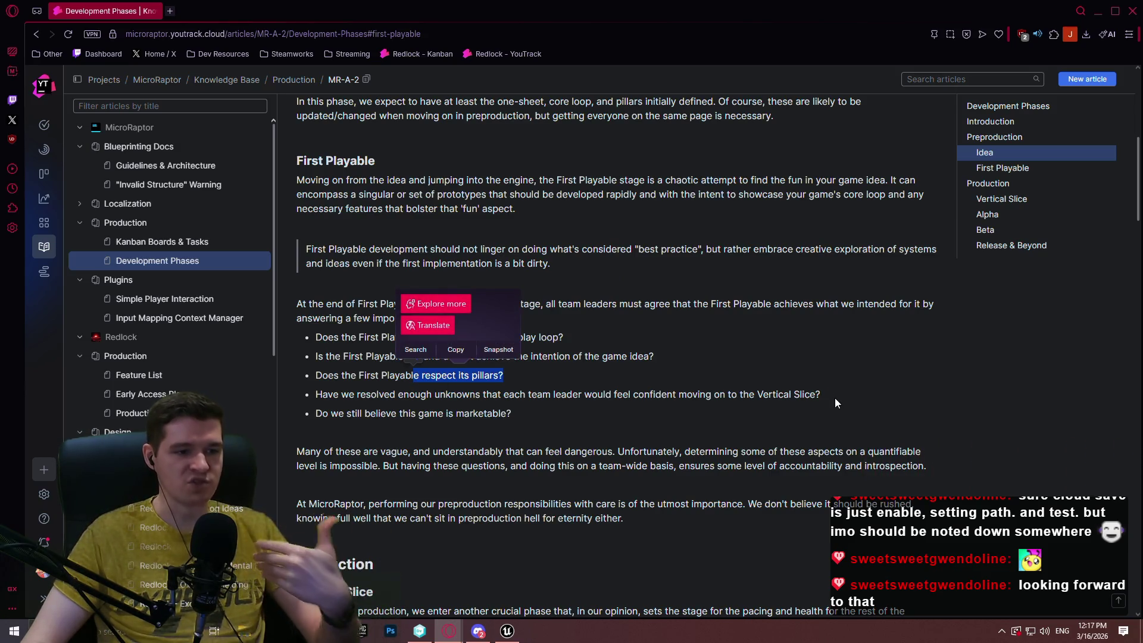
Close the Development Phases article window and minimize the browser.
{"action": "left_click", "coordinate": [841, 383]}
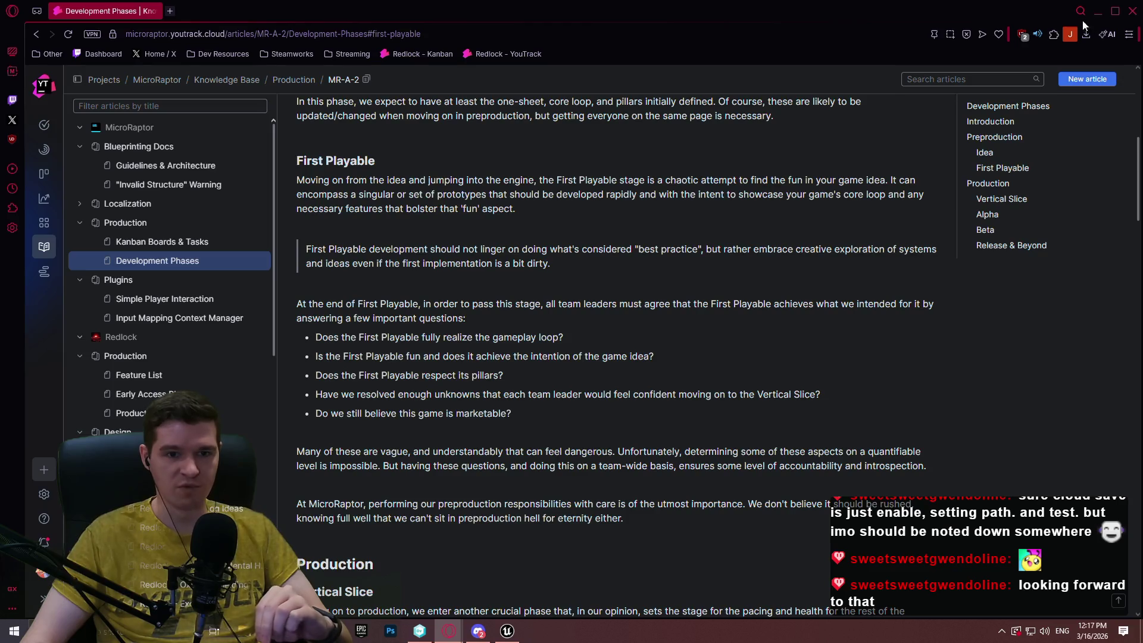
{"action": "left_click", "coordinate": [1136, 13]}
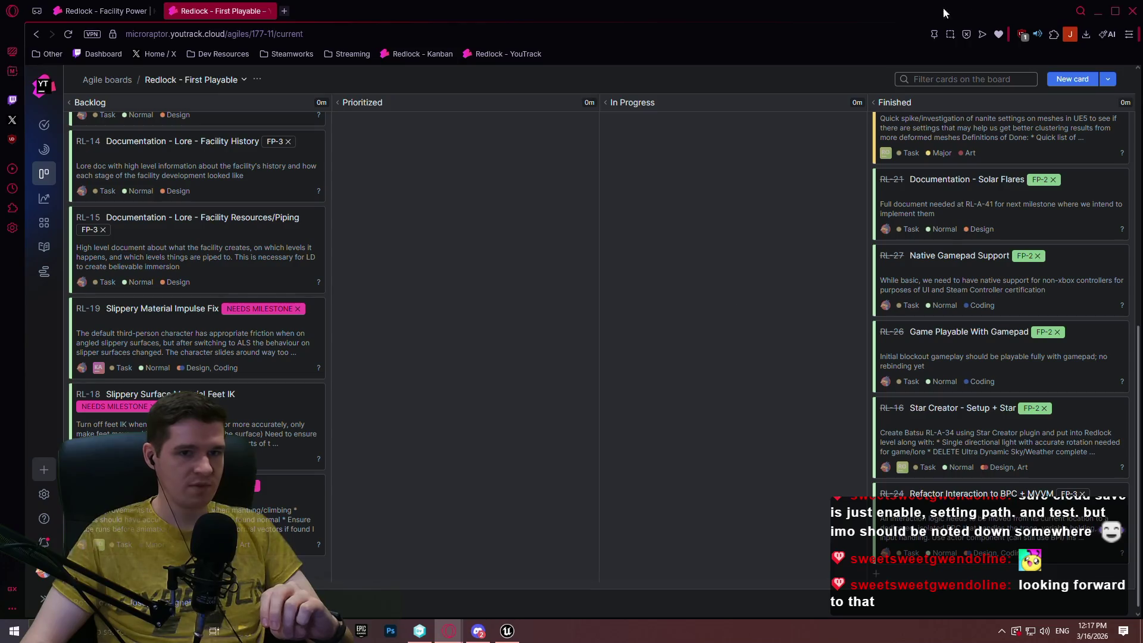
{"action": "left_click", "coordinate": [1098, 12]}
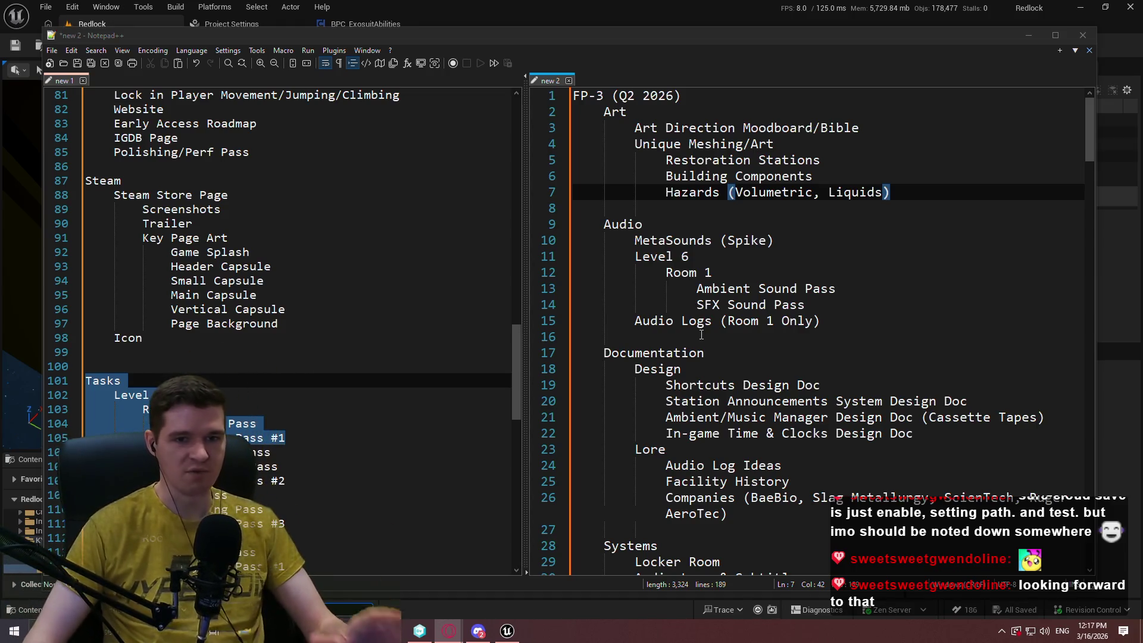
Look over the new 1 and new 2 notes, then start saving new 2 with Ctrl+S.
{"action": "left_click_drag", "start_coordinate": [1092, 105], "coordinate": [1072, 173]}
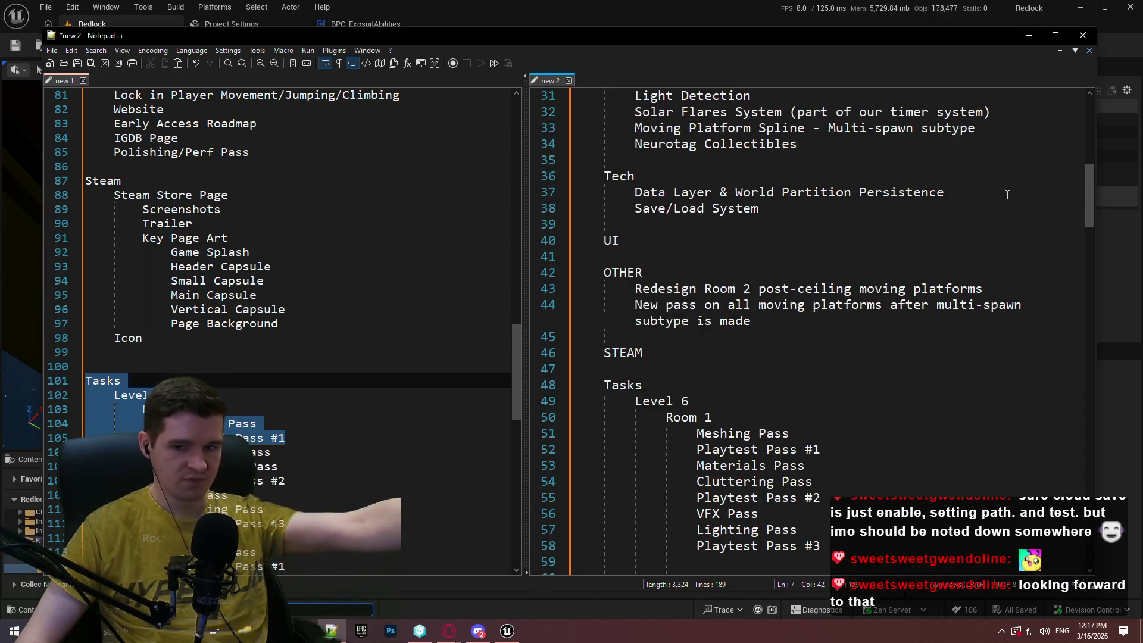
{"action": "mouse_move", "coordinate": [1084, 187]}
{"action": "left_mouse_down"}
{"action": "mouse_move", "coordinate": [1085, 251]}
{"action": "mouse_move", "coordinate": [1002, 341]}
{"action": "mouse_move", "coordinate": [1084, 325]}
{"action": "mouse_move", "coordinate": [1081, 380]}
{"action": "mouse_move", "coordinate": [1108, 471]}
{"action": "mouse_move", "coordinate": [1129, 354]}
{"action": "mouse_move", "coordinate": [1134, 105]}
{"action": "left_mouse_up"}
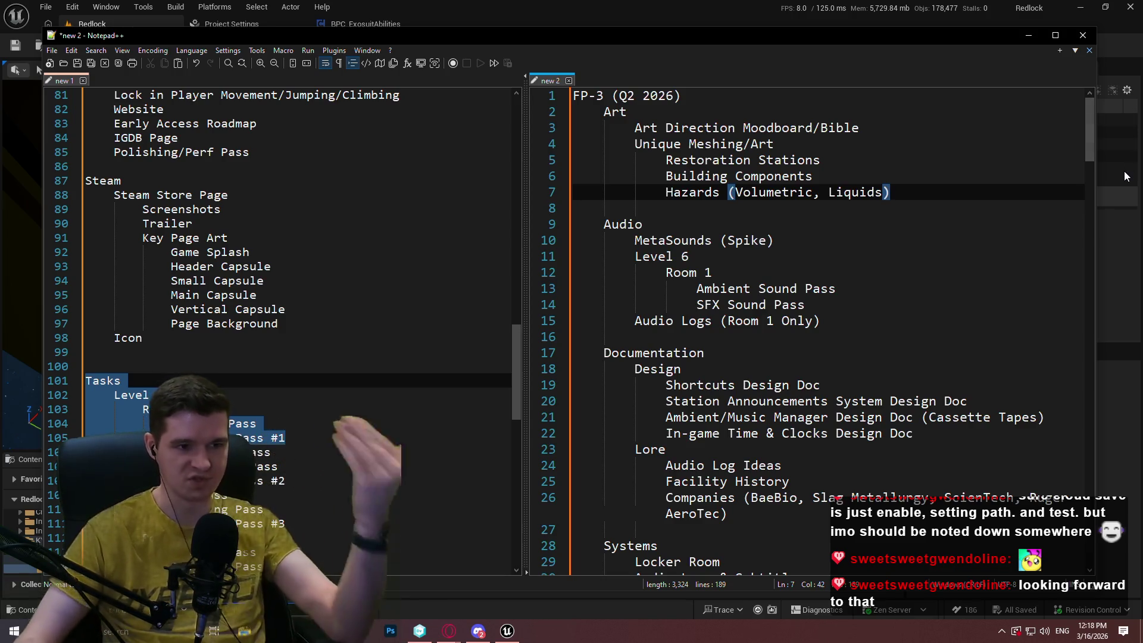
{"action": "left_click", "coordinate": [410, 339]}
{"action": "left_click_drag", "start_coordinate": [516, 341], "coordinate": [537, 433]}
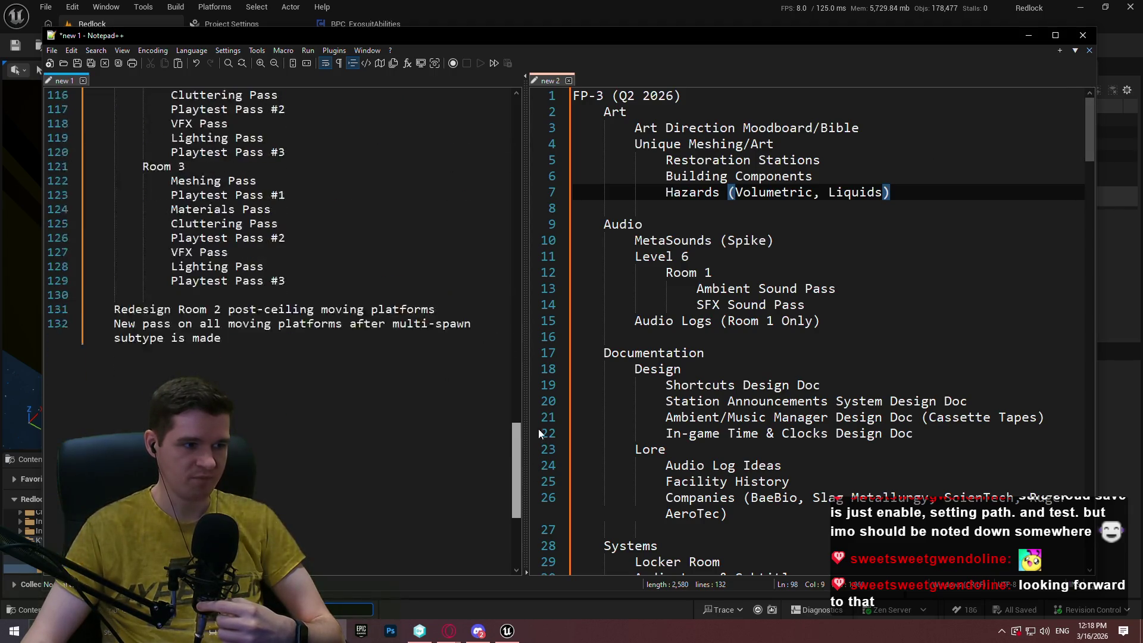
{"action": "mouse_move", "coordinate": [1088, 128]}
{"action": "left_mouse_down"}
{"action": "mouse_move", "coordinate": [1084, 310]}
{"action": "mouse_move", "coordinate": [1060, 401]}
{"action": "mouse_move", "coordinate": [1060, 481]}
{"action": "mouse_move", "coordinate": [1058, 59]}
{"action": "left_mouse_up"}
{"action": "key", "text": "ctrl+s"}
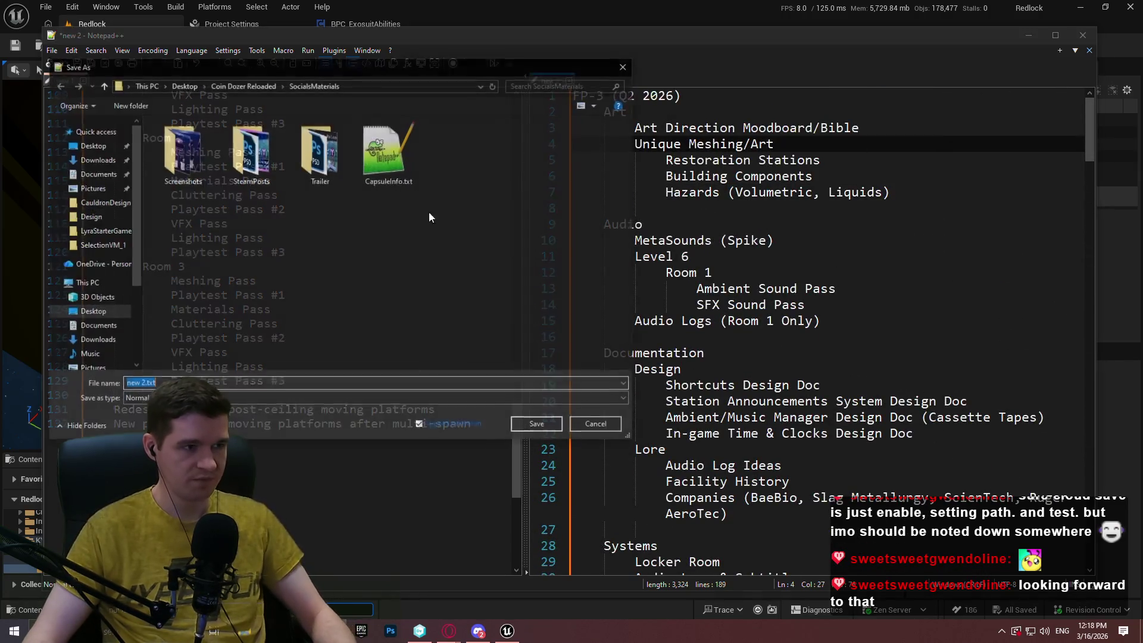
Save the notes as 'prod' in the Desktop folder, then look over the saved file.
{"action": "type", "text": "prod"}
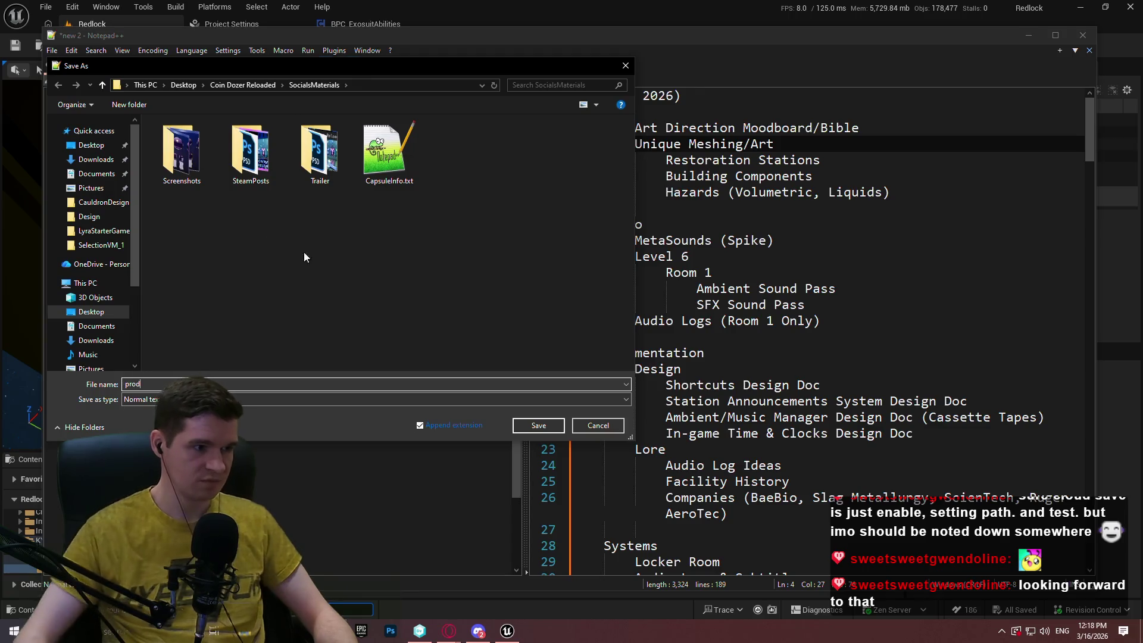
{"action": "left_click", "coordinate": [91, 144]}
{"action": "key", "text": "Return"}
{"action": "left_click_drag", "start_coordinate": [951, 258], "coordinate": [953, 267]}
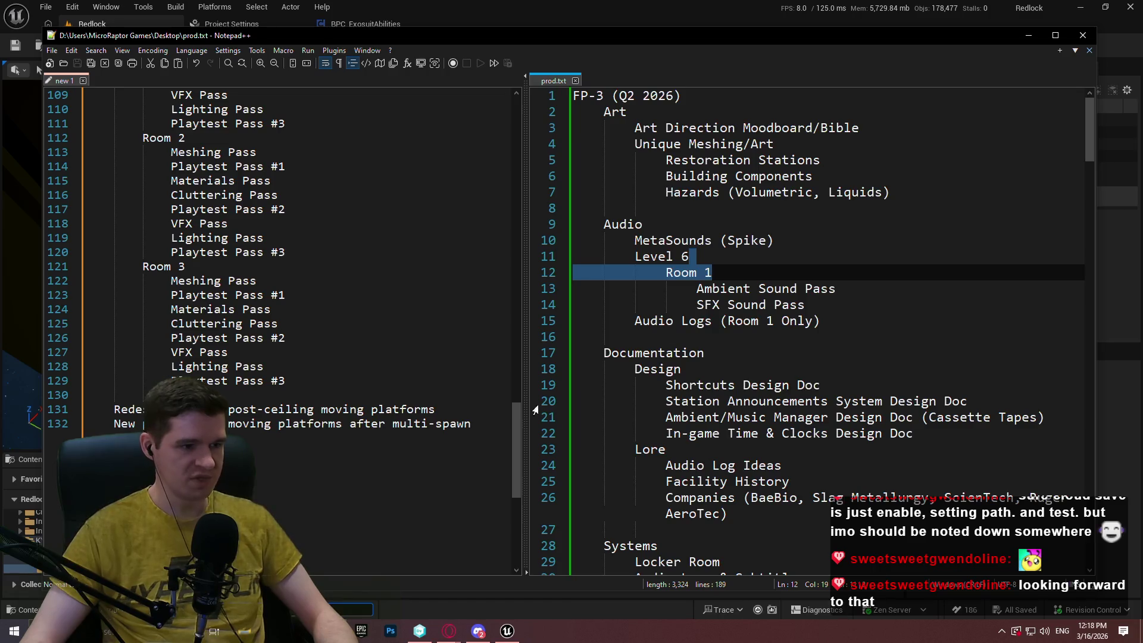
{"action": "left_click_drag", "start_coordinate": [517, 431], "coordinate": [520, 356]}
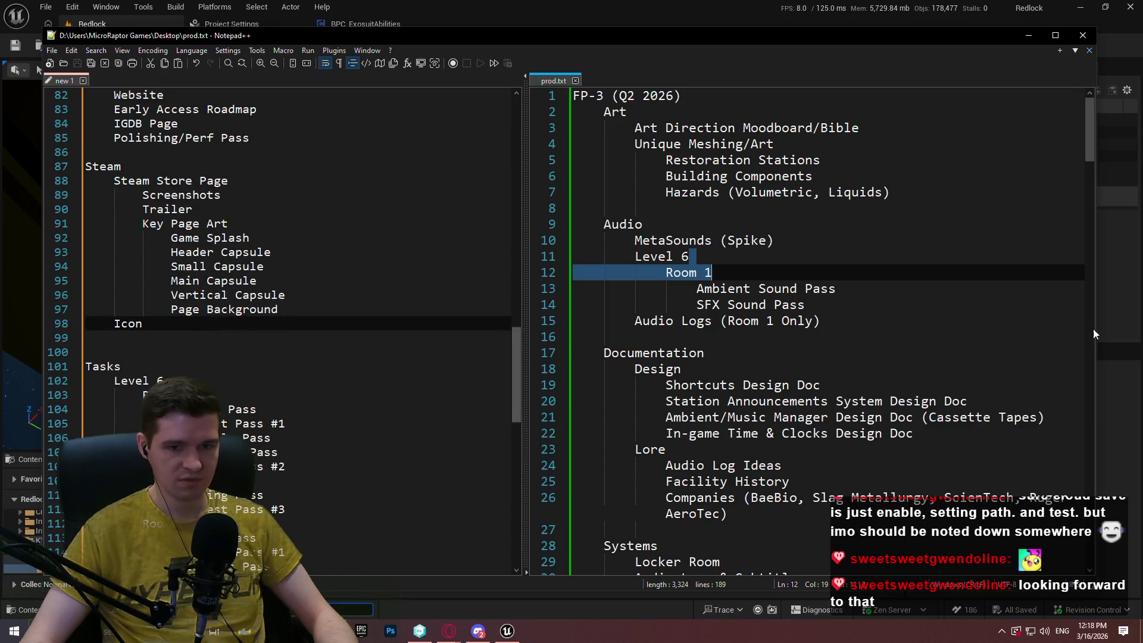
{"action": "scroll", "coordinate": [410, 295], "scroll_direction": "up", "scroll_amount": 1}
{"action": "scroll", "coordinate": [413, 319], "scroll_direction": "up", "scroll_amount": 2}
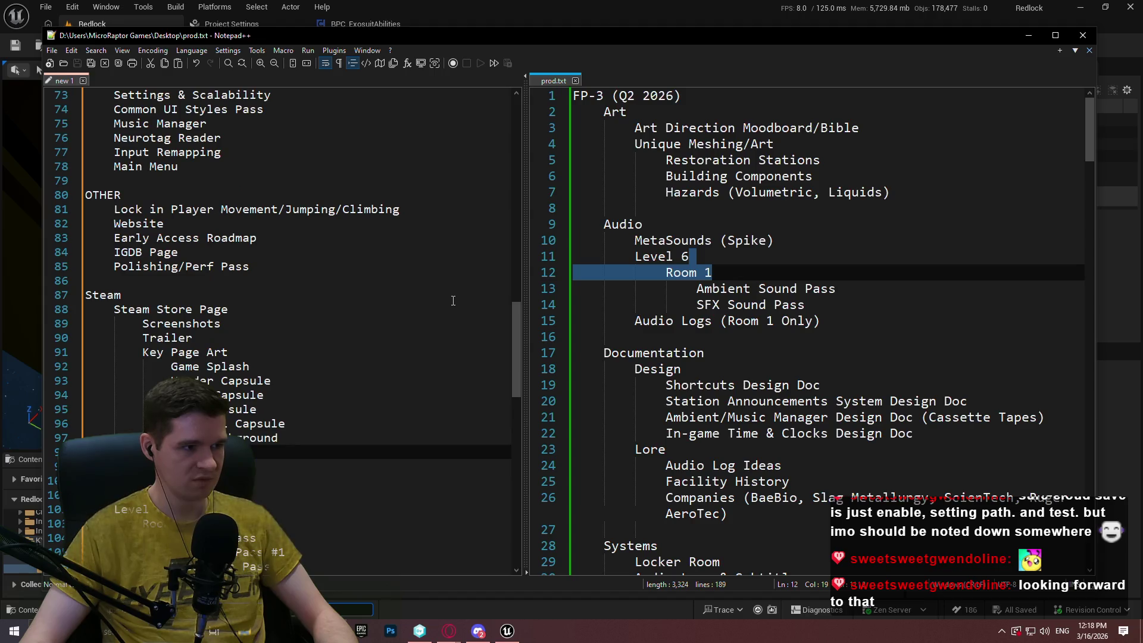
Close the new 1 tab without saving, leaving prod.txt as the only open file.
{"action": "mouse_move", "coordinate": [1087, 116]}
{"action": "left_mouse_down"}
{"action": "mouse_move", "coordinate": [1097, 239]}
{"action": "mouse_move", "coordinate": [1084, 409]}
{"action": "mouse_move", "coordinate": [1122, 158]}
{"action": "left_mouse_up"}
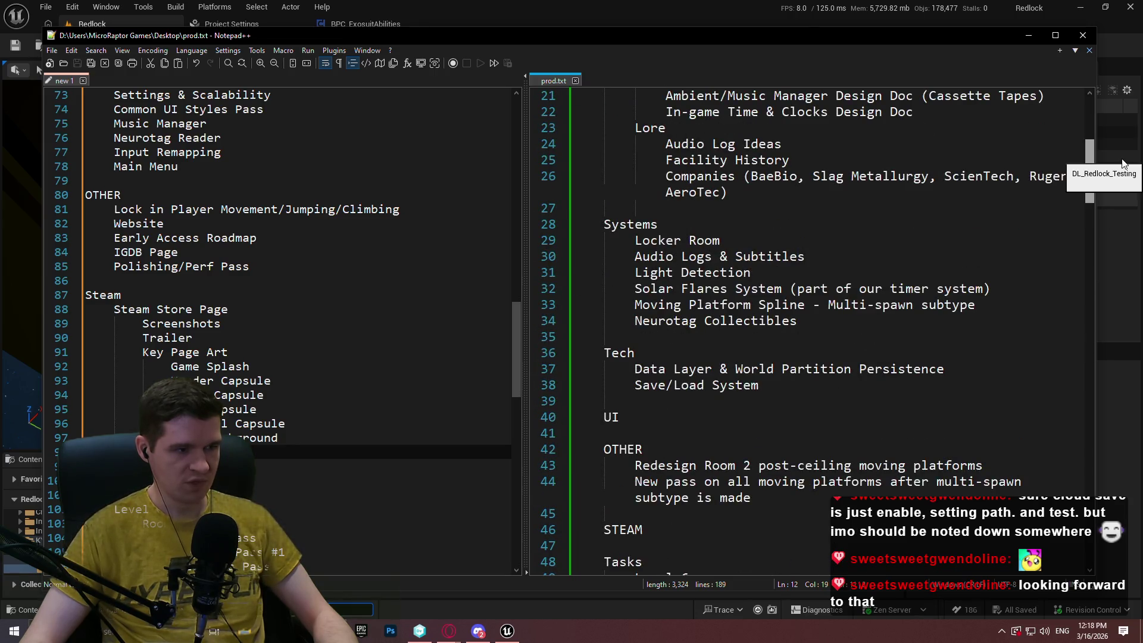
{"action": "scroll", "coordinate": [328, 267], "scroll_direction": "up", "scroll_amount": 2}
{"action": "scroll", "coordinate": [329, 267], "scroll_direction": "up", "scroll_amount": 14}
{"action": "mouse_move", "coordinate": [1090, 174]}
{"action": "left_mouse_down"}
{"action": "mouse_move", "coordinate": [1112, 166]}
{"action": "mouse_move", "coordinate": [1114, 132]}
{"action": "left_mouse_up"}
{"action": "scroll", "coordinate": [368, 188], "scroll_direction": "up", "scroll_amount": 6}
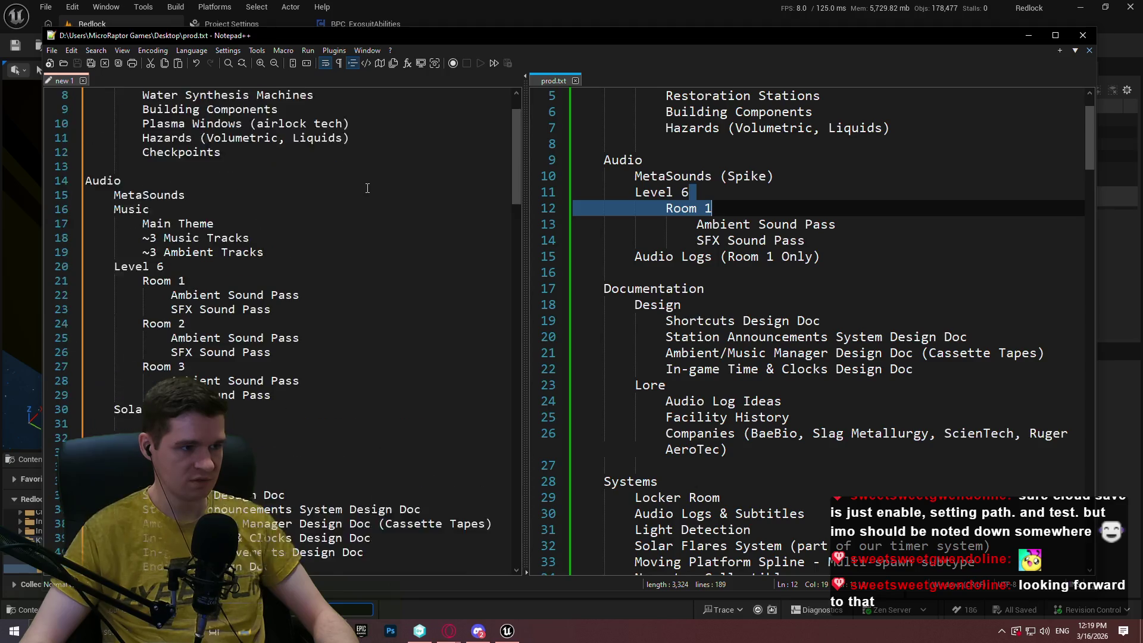
{"action": "scroll", "coordinate": [369, 184], "scroll_direction": "up", "scroll_amount": 3}
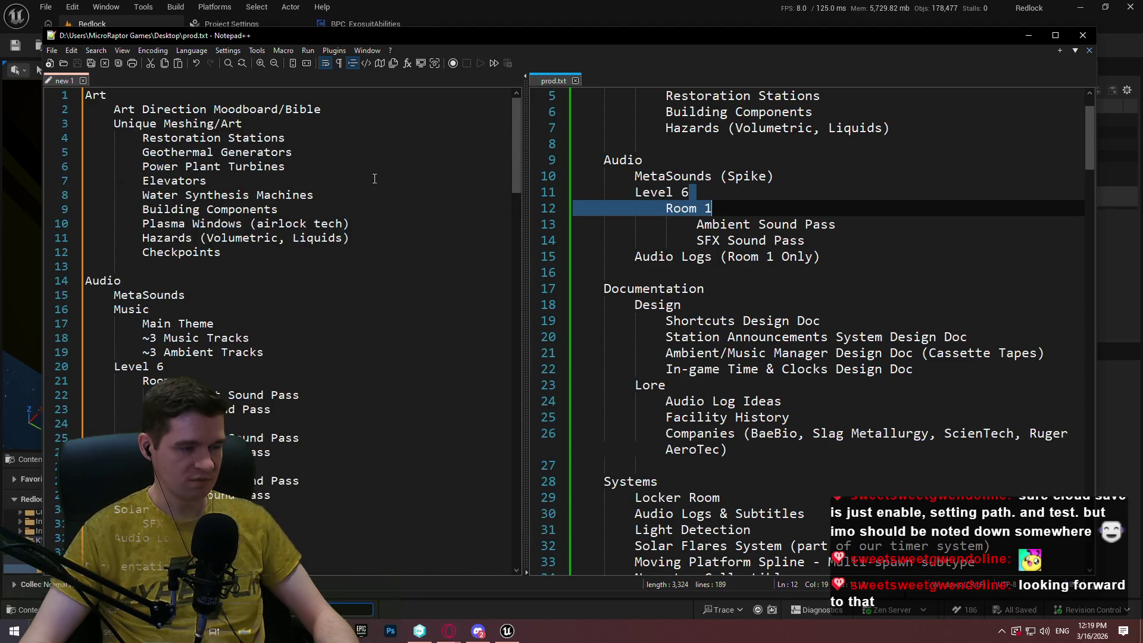
{"action": "left_click", "coordinate": [82, 81]}
{"action": "left_click", "coordinate": [578, 361]}
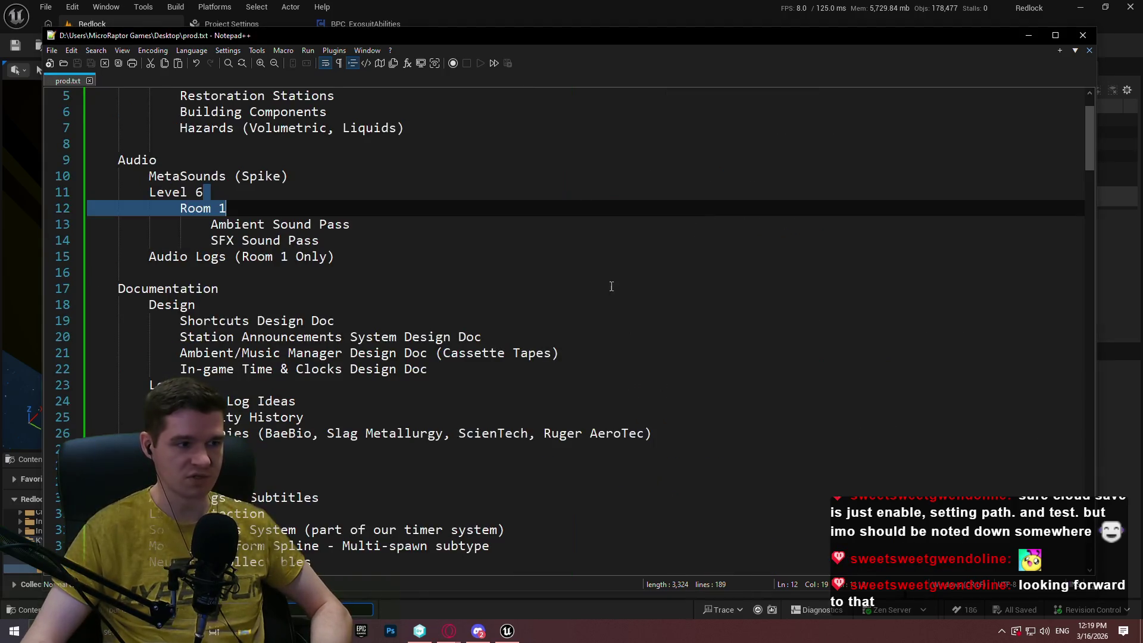
Resize and reposition the prod.txt window, scroll the notes, then minimize Notepad++.
{"action": "left_click", "coordinate": [605, 288]}
{"action": "mouse_move", "coordinate": [1096, 160]}
{"action": "left_mouse_down"}
{"action": "mouse_move", "coordinate": [734, 160]}
{"action": "mouse_move", "coordinate": [902, 161]}
{"action": "left_mouse_up"}
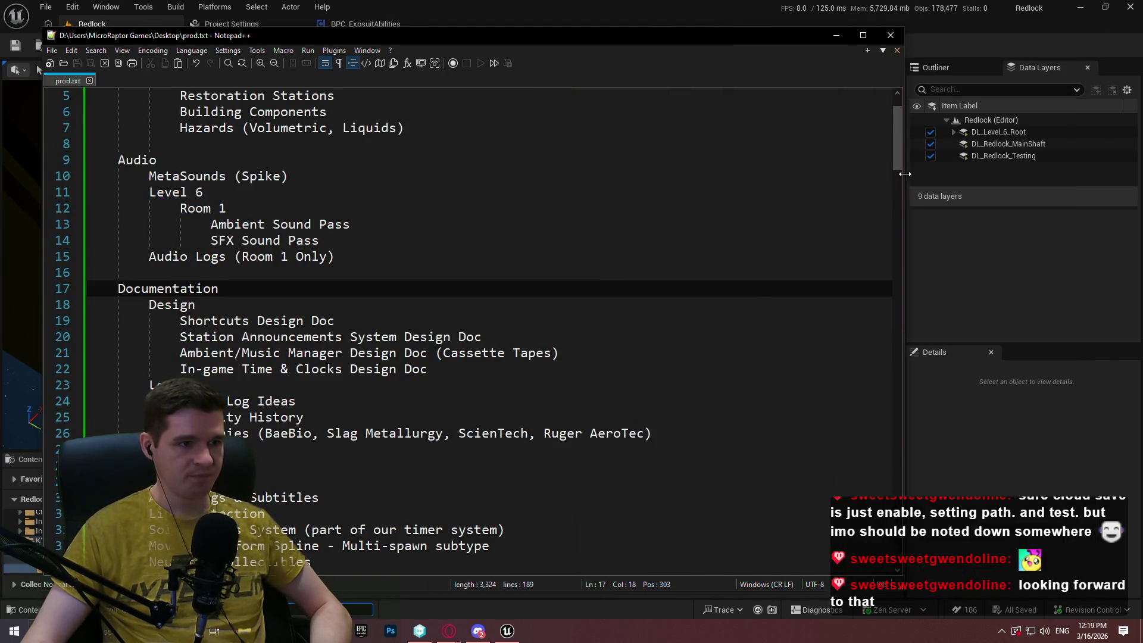
{"action": "left_click_drag", "start_coordinate": [505, 35], "coordinate": [688, 34]}
{"action": "scroll", "coordinate": [1085, 134], "scroll_direction": "up", "scroll_amount": 2}
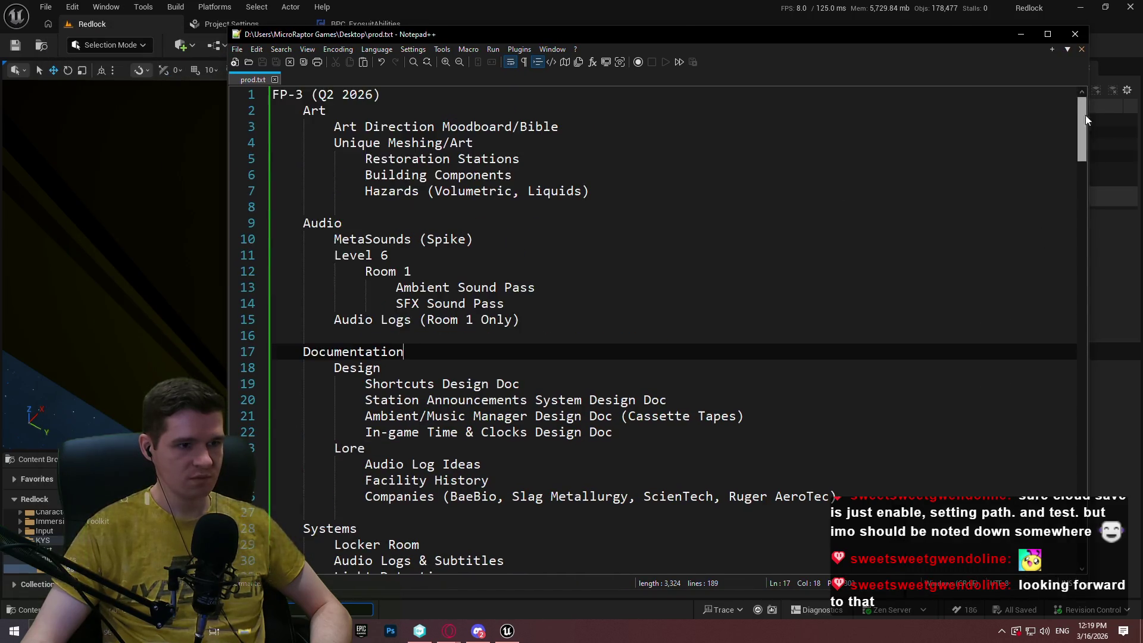
{"action": "mouse_move", "coordinate": [1081, 119]}
{"action": "left_mouse_down"}
{"action": "mouse_move", "coordinate": [1062, 346]}
{"action": "mouse_move", "coordinate": [1074, 109]}
{"action": "mouse_move", "coordinate": [1065, 253]}
{"action": "mouse_move", "coordinate": [1065, 144]}
{"action": "mouse_move", "coordinate": [1090, 109]}
{"action": "left_mouse_up"}
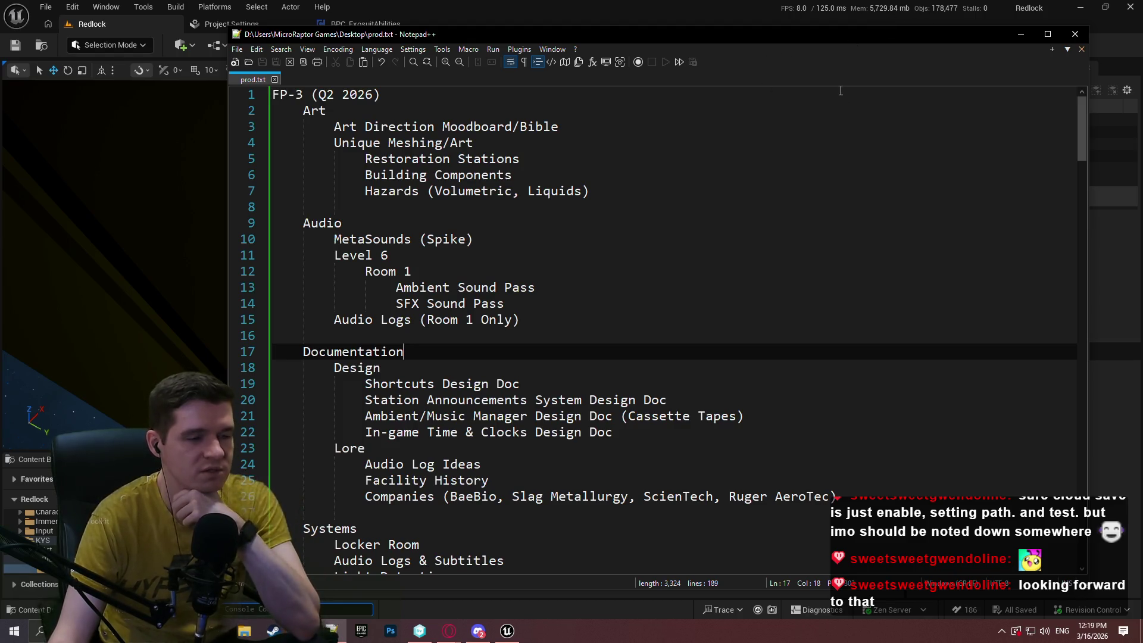
{"action": "mouse_move", "coordinate": [1081, 119]}
{"action": "left_mouse_down"}
{"action": "mouse_move", "coordinate": [1081, 185]}
{"action": "mouse_move", "coordinate": [1091, 41]}
{"action": "left_mouse_up"}
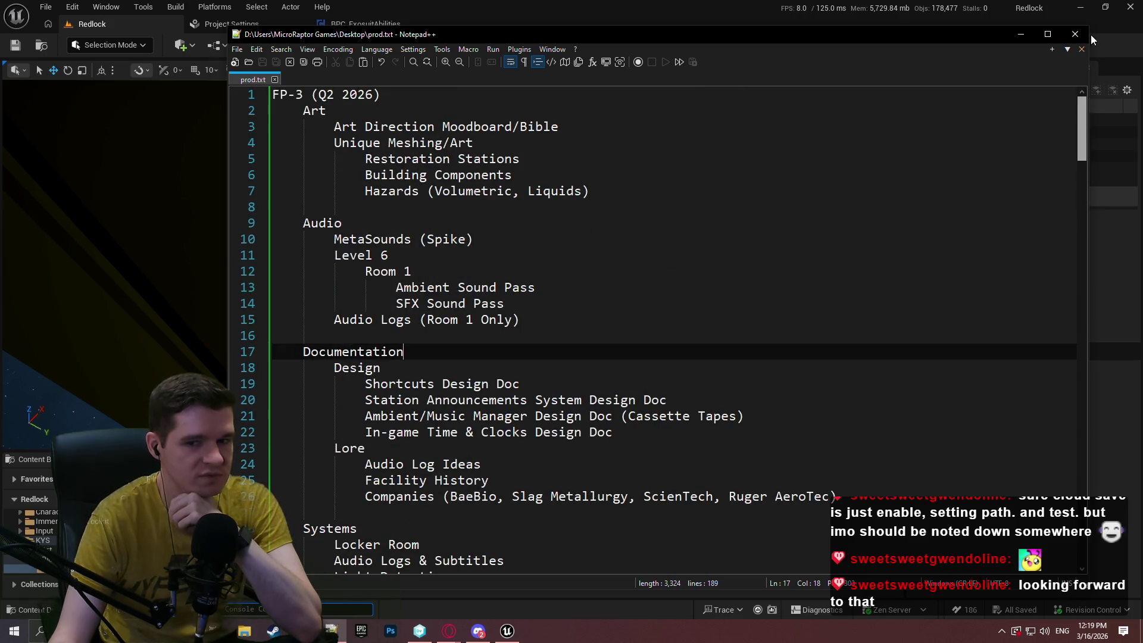
{"action": "mouse_move", "coordinate": [1079, 98]}
{"action": "left_mouse_down"}
{"action": "mouse_move", "coordinate": [1080, 140]}
{"action": "mouse_move", "coordinate": [1081, 60]}
{"action": "left_mouse_up"}
{"action": "left_click", "coordinate": [1021, 35]}
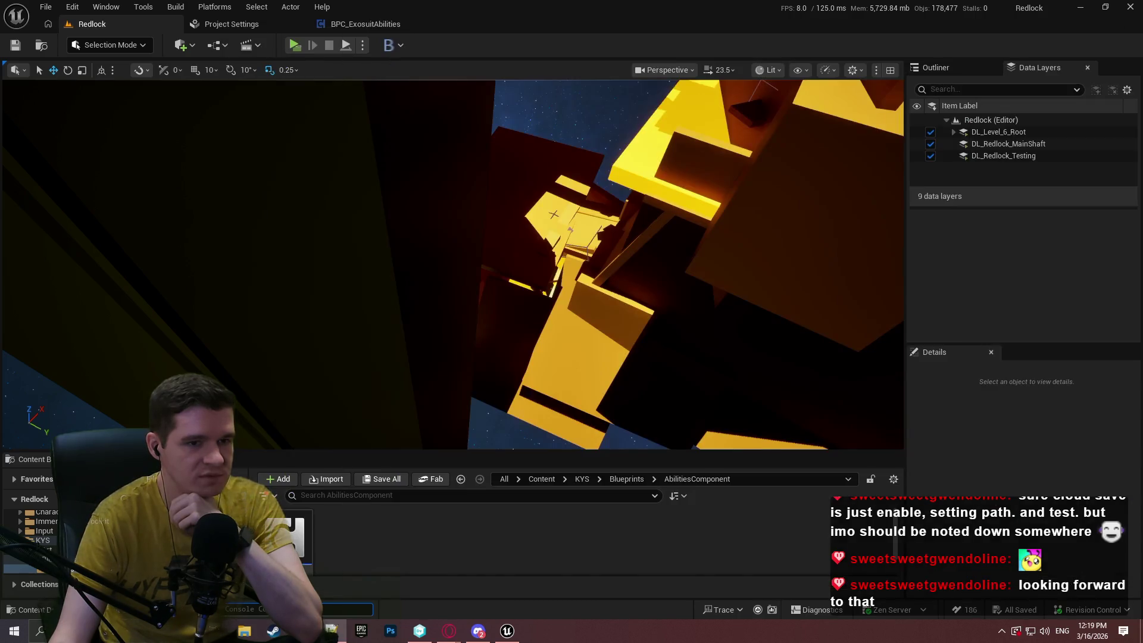
Bring the browser back and open Redlock's Production Plan article from the knowledge base.
{"action": "left_click", "coordinate": [420, 631]}
{"action": "mouse_move", "coordinate": [459, 636]}
{"action": "left_click", "coordinate": [511, 578]}
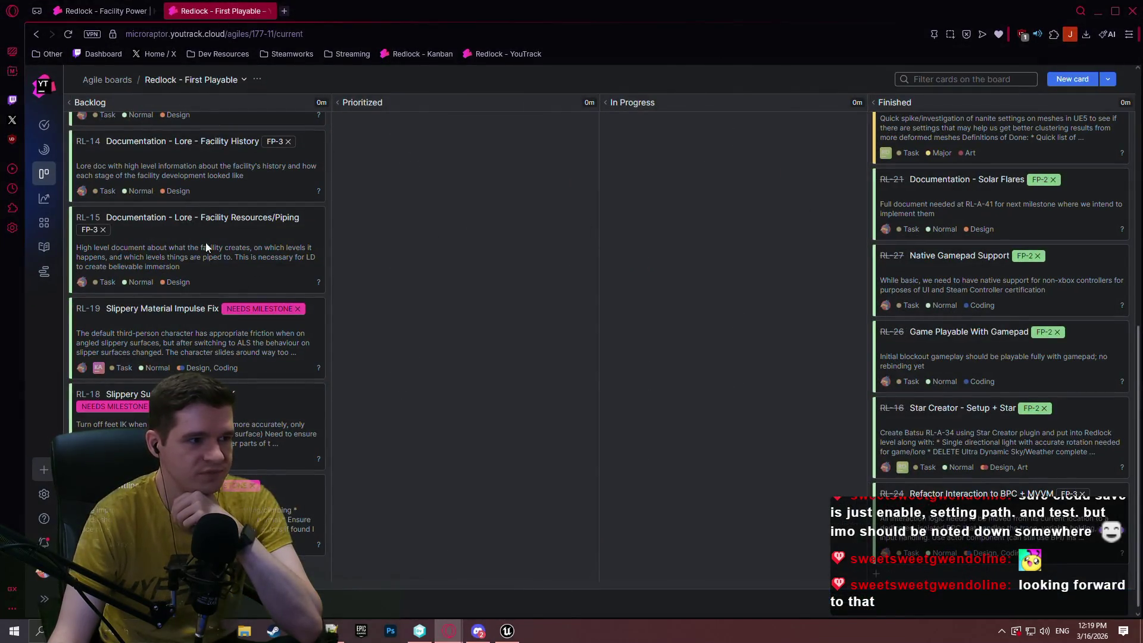
{"action": "left_click", "coordinate": [44, 246]}
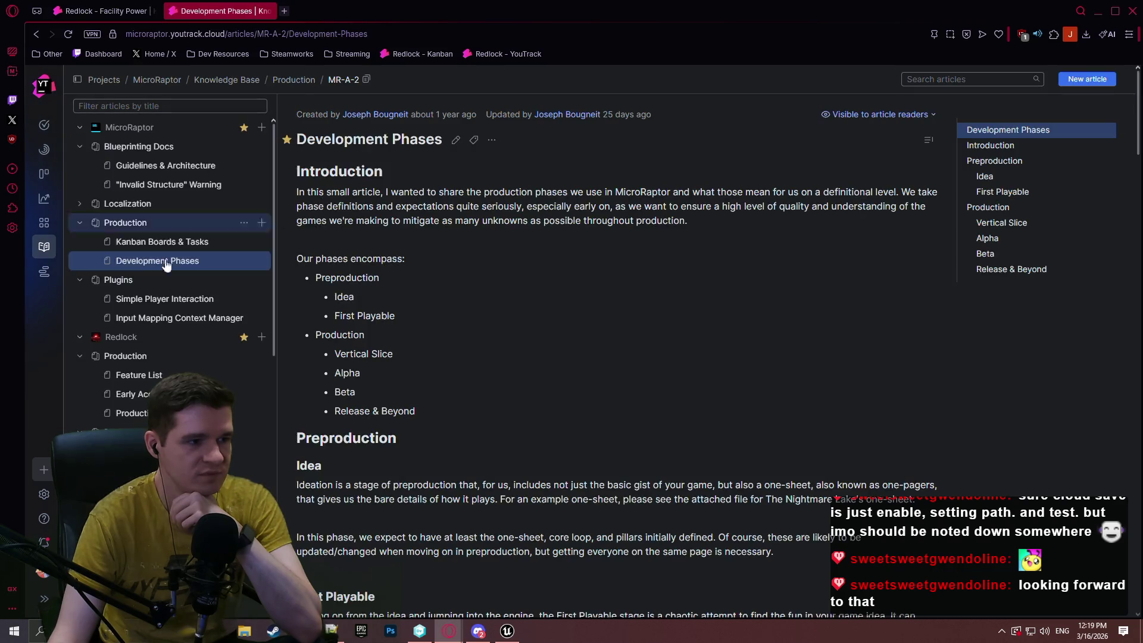
{"action": "left_click", "coordinate": [131, 413]}
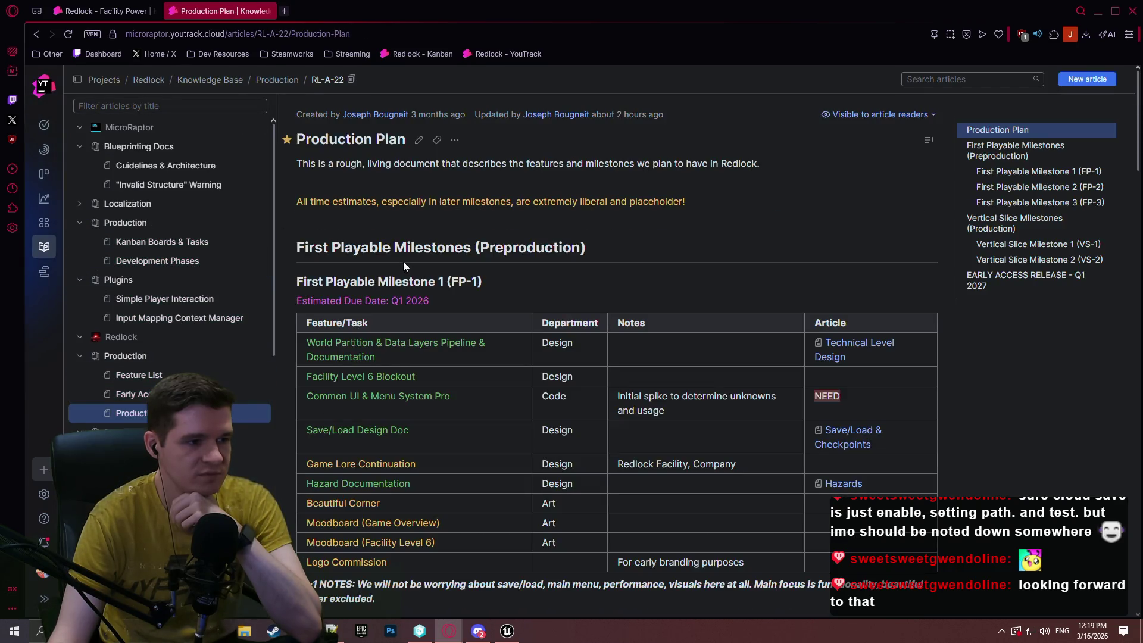
Scroll through the empty Production Plan article and switch it into edit mode.
{"action": "scroll", "coordinate": [519, 215], "scroll_direction": "down", "scroll_amount": 1}
{"action": "scroll", "coordinate": [519, 214], "scroll_direction": "down", "scroll_amount": 2}
{"action": "scroll", "coordinate": [702, 204], "scroll_direction": "down", "scroll_amount": 4}
{"action": "scroll", "coordinate": [527, 238], "scroll_direction": "up", "scroll_amount": 4}
{"action": "scroll", "coordinate": [515, 227], "scroll_direction": "down", "scroll_amount": 5}
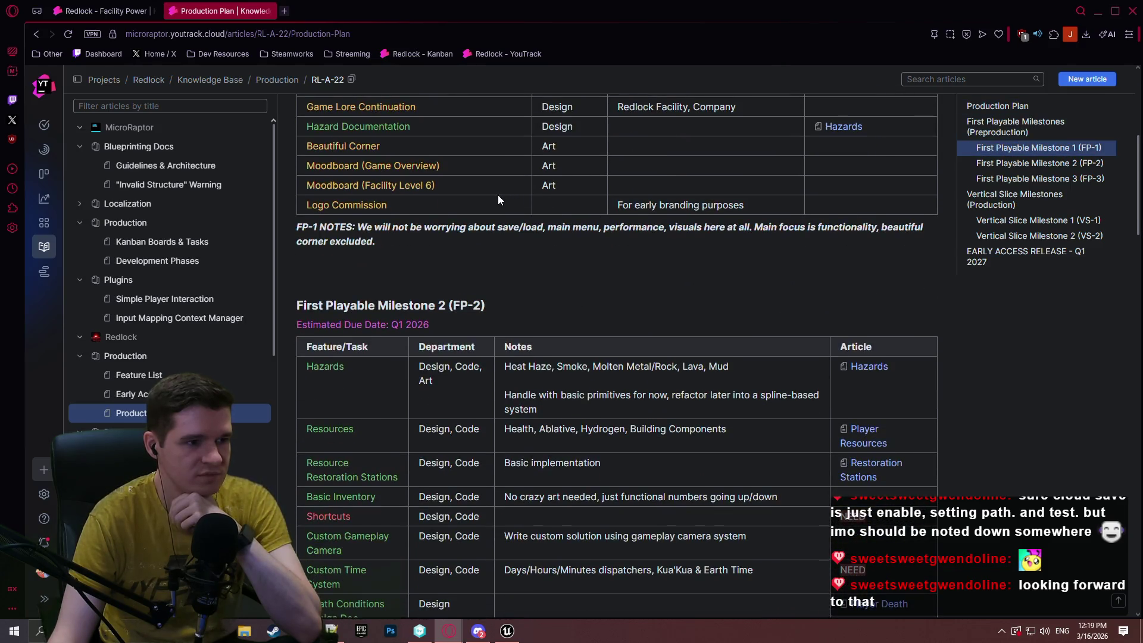
{"action": "scroll", "coordinate": [499, 197], "scroll_direction": "up", "scroll_amount": 5}
{"action": "scroll", "coordinate": [524, 238], "scroll_direction": "down", "scroll_amount": 3}
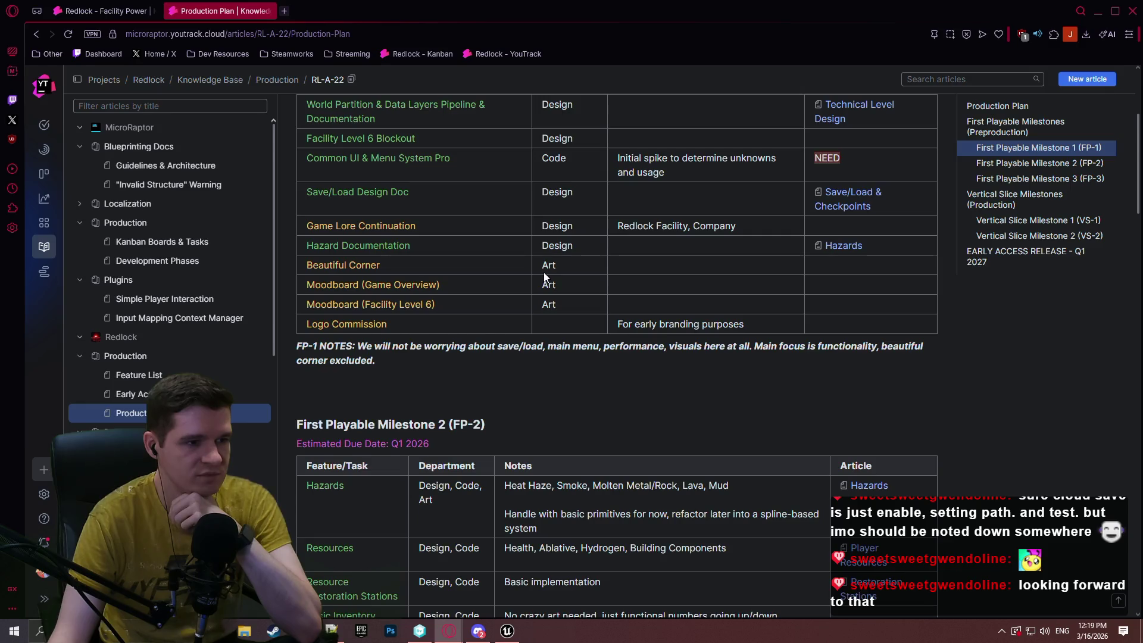
{"action": "scroll", "coordinate": [546, 271], "scroll_direction": "up", "scroll_amount": 1}
{"action": "scroll", "coordinate": [545, 271], "scroll_direction": "down", "scroll_amount": 7}
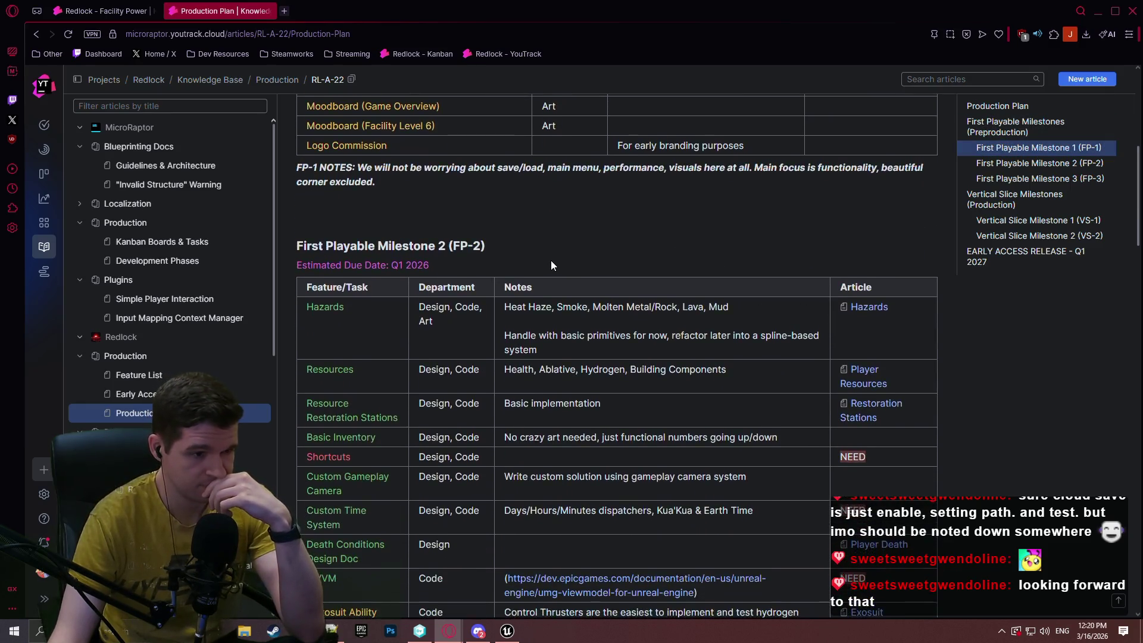
{"action": "scroll", "coordinate": [542, 250], "scroll_direction": "down", "scroll_amount": 2}
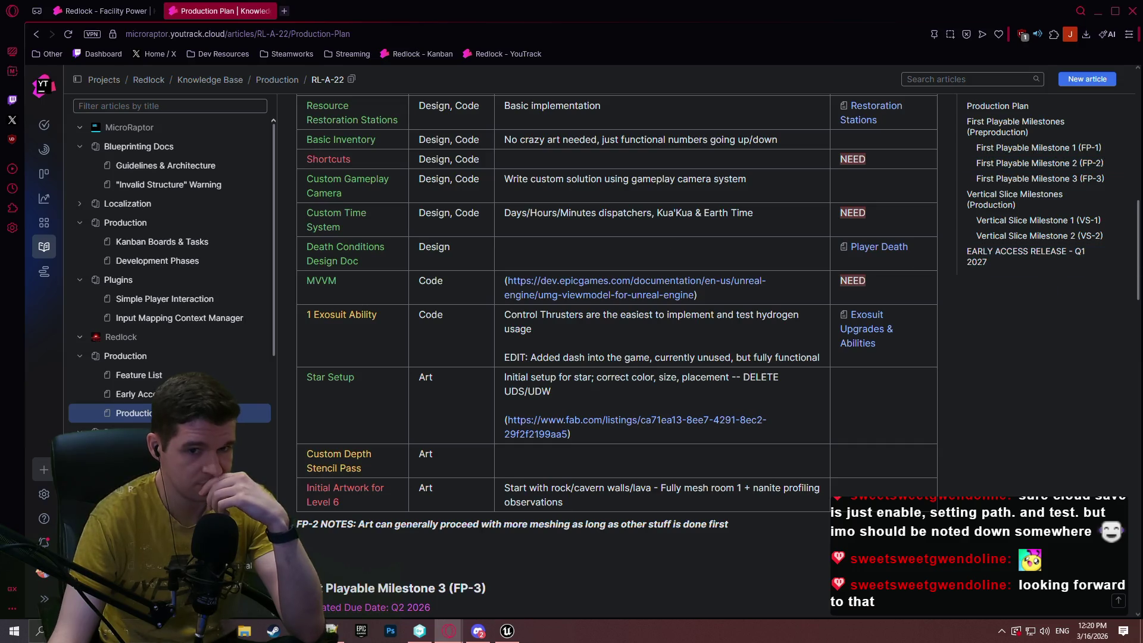
{"action": "scroll", "coordinate": [1137, 228], "scroll_direction": "down", "scroll_amount": 1}
{"action": "scroll", "coordinate": [1137, 228], "scroll_direction": "up", "scroll_amount": 2}
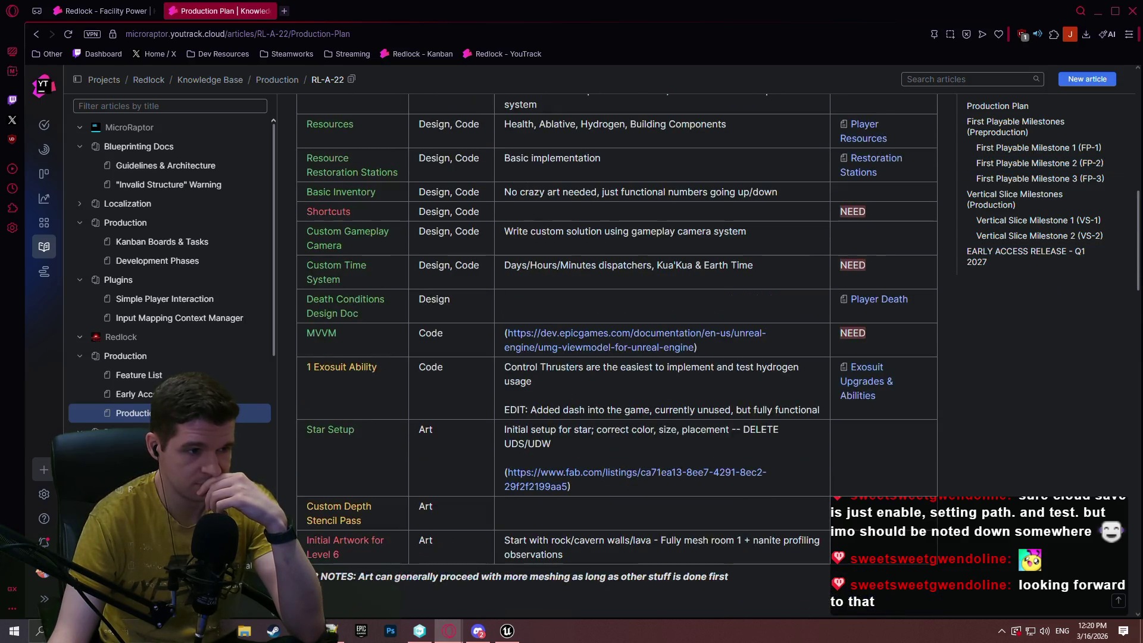
{"action": "scroll", "coordinate": [451, 157], "scroll_direction": "down", "scroll_amount": 1}
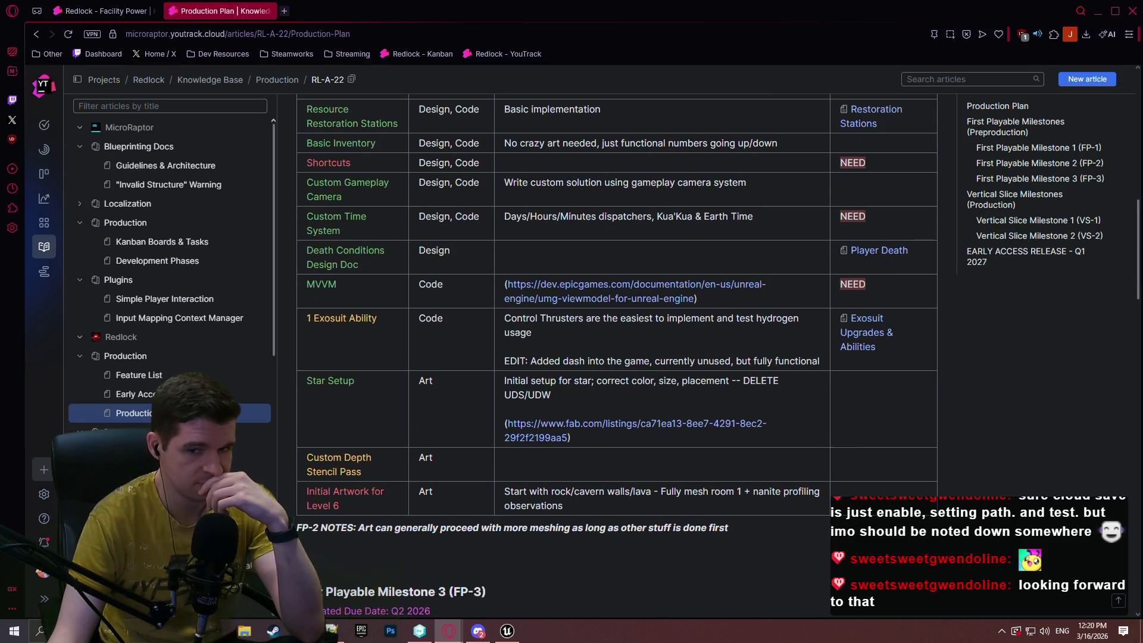
{"action": "scroll", "coordinate": [450, 156], "scroll_direction": "up", "scroll_amount": 20}
{"action": "left_click", "coordinate": [419, 139]}
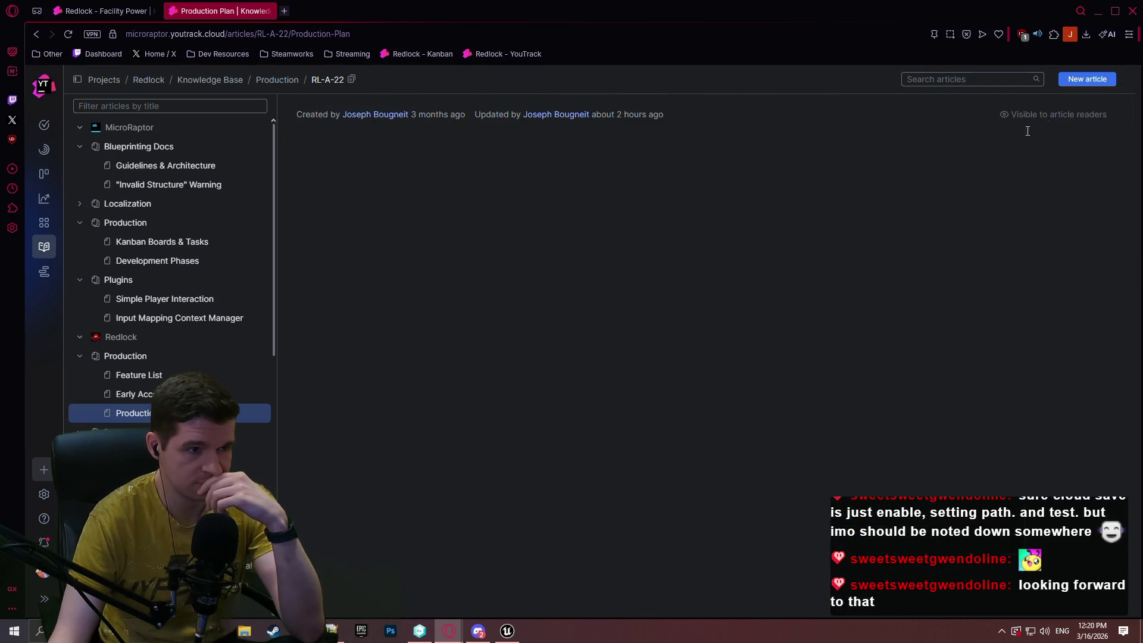
Colour the Custom Depth Stencil Pass task name in the FP-2 table green.
{"action": "scroll", "coordinate": [1122, 278], "scroll_direction": "down", "scroll_amount": 10}
{"action": "scroll", "coordinate": [1123, 278], "scroll_direction": "up", "scroll_amount": 4}
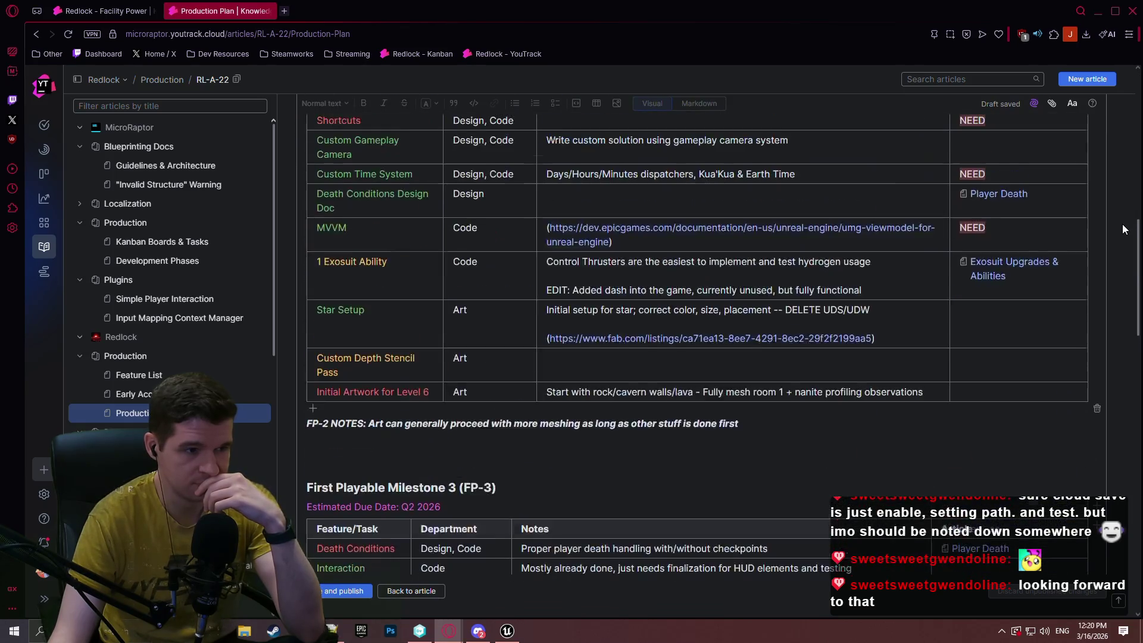
{"action": "left_click", "coordinate": [342, 370]}
{"action": "triple_click", "coordinate": [342, 369]}
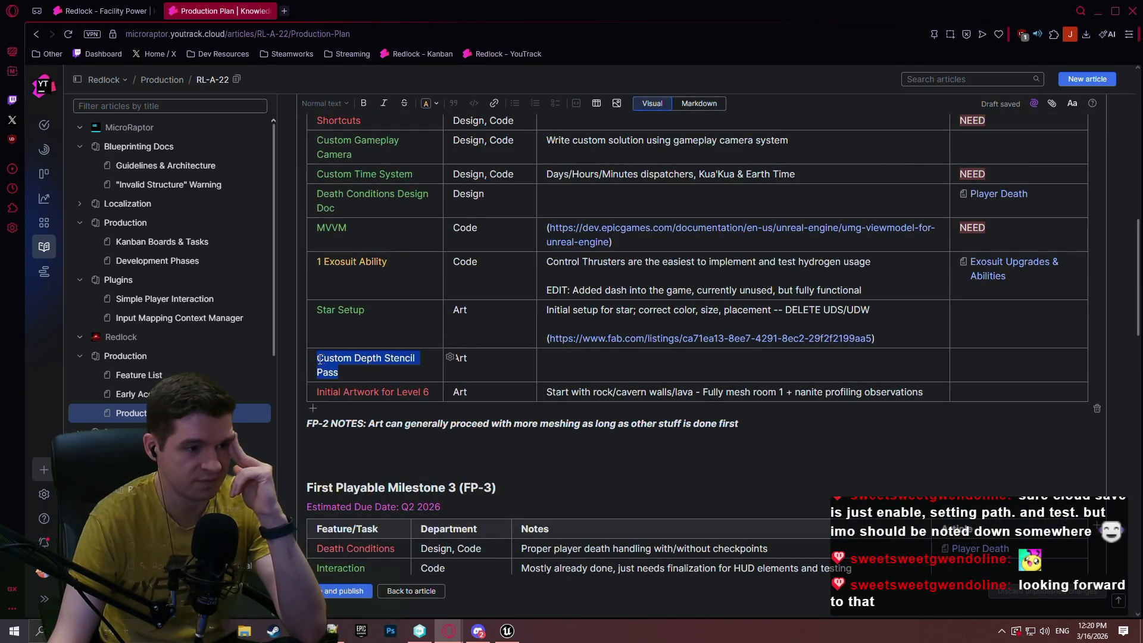
{"action": "left_click", "coordinate": [414, 339]}
{"action": "left_click", "coordinate": [478, 390]}
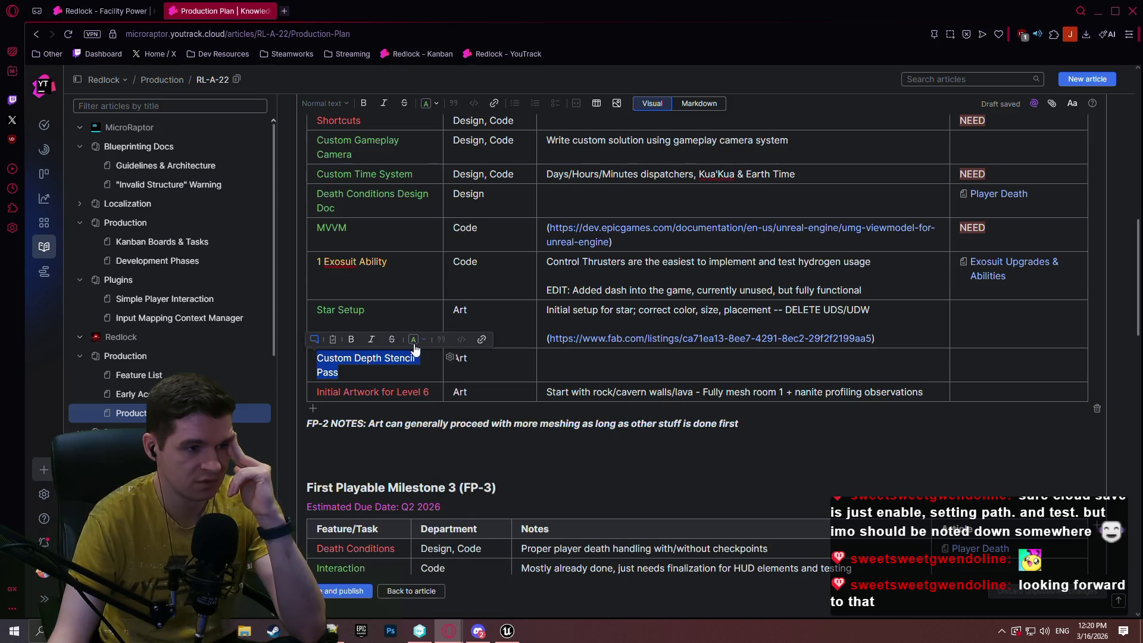
Colour the 1 Exosuit Ability task name green and deselect it.
{"action": "scroll", "coordinate": [429, 387], "scroll_direction": "up", "scroll_amount": 2}
{"action": "left_click", "coordinate": [396, 381]}
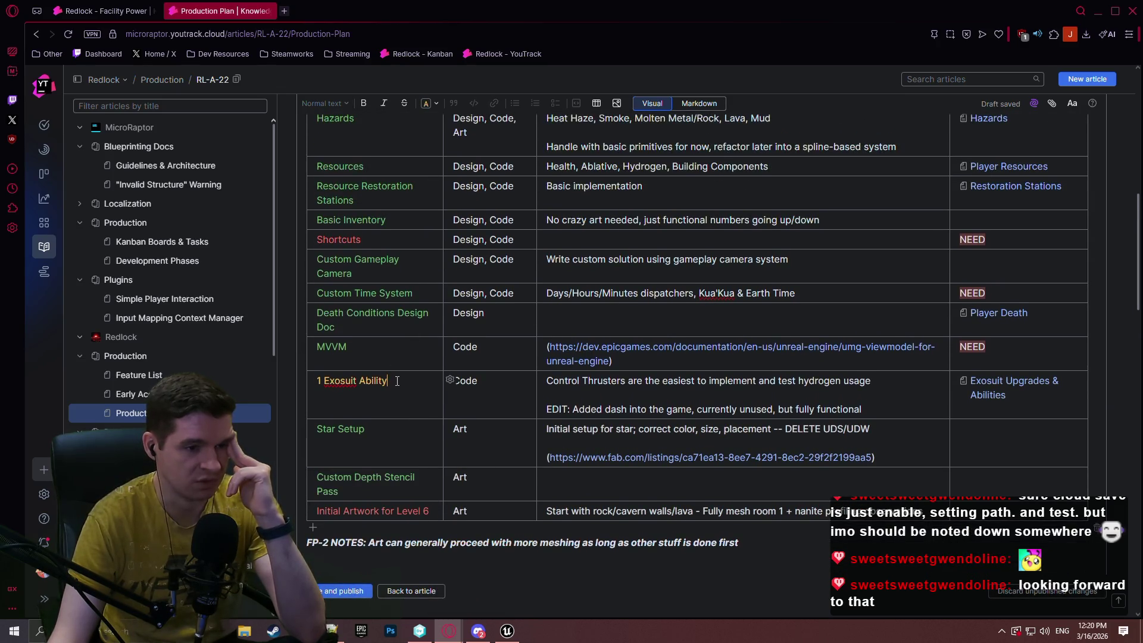
{"action": "left_click_drag", "start_coordinate": [395, 380], "coordinate": [313, 380]}
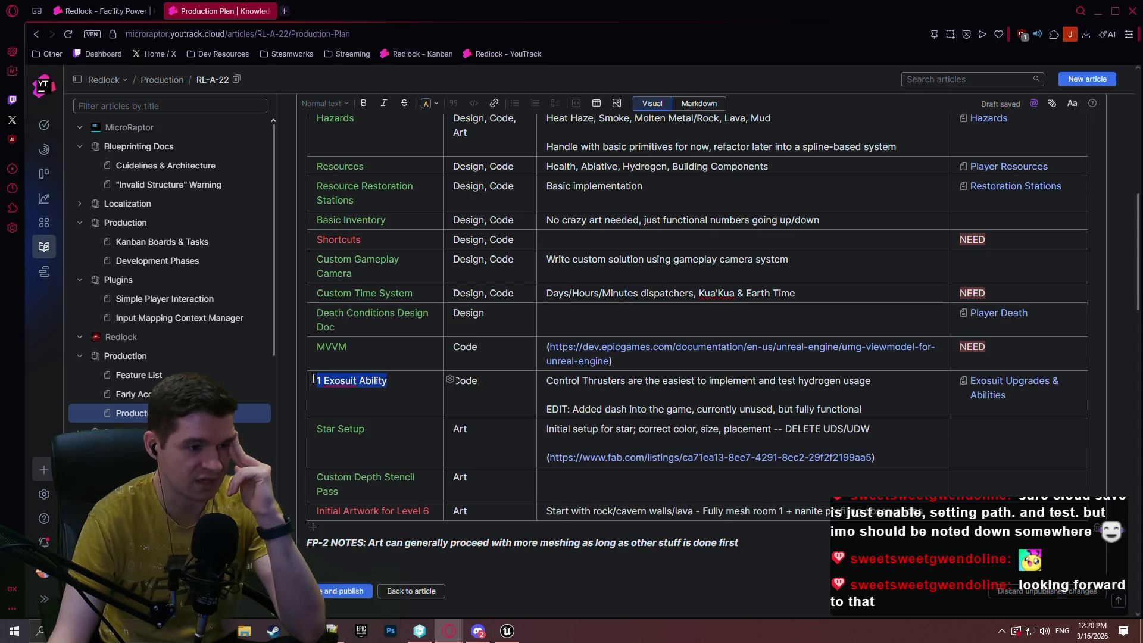
{"action": "left_click", "coordinate": [422, 364]}
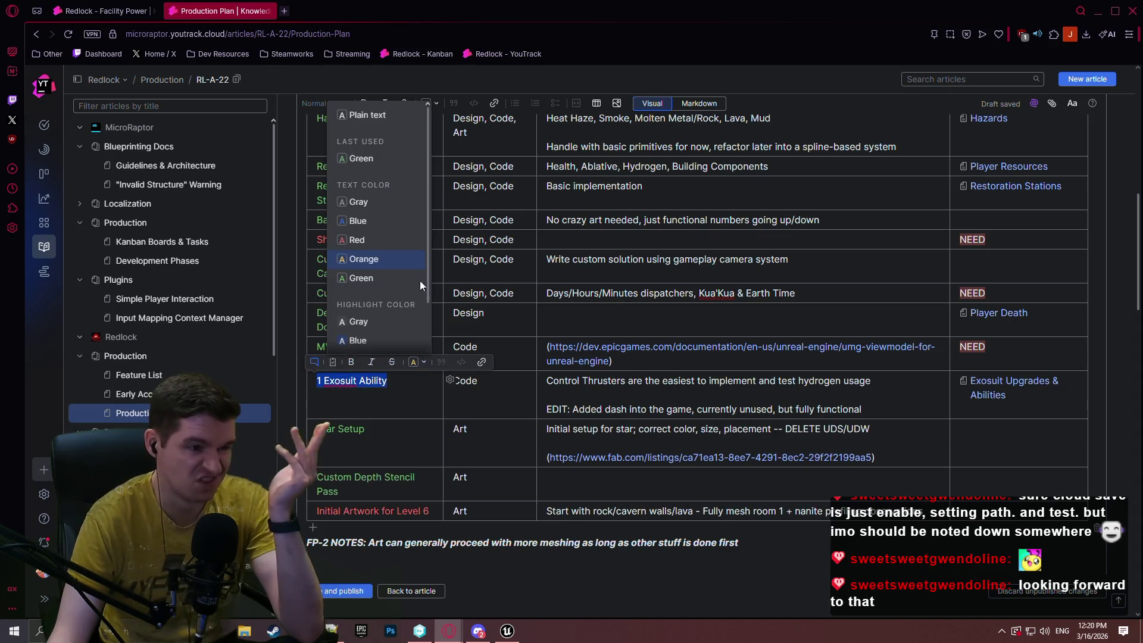
{"action": "left_click", "coordinate": [393, 172]}
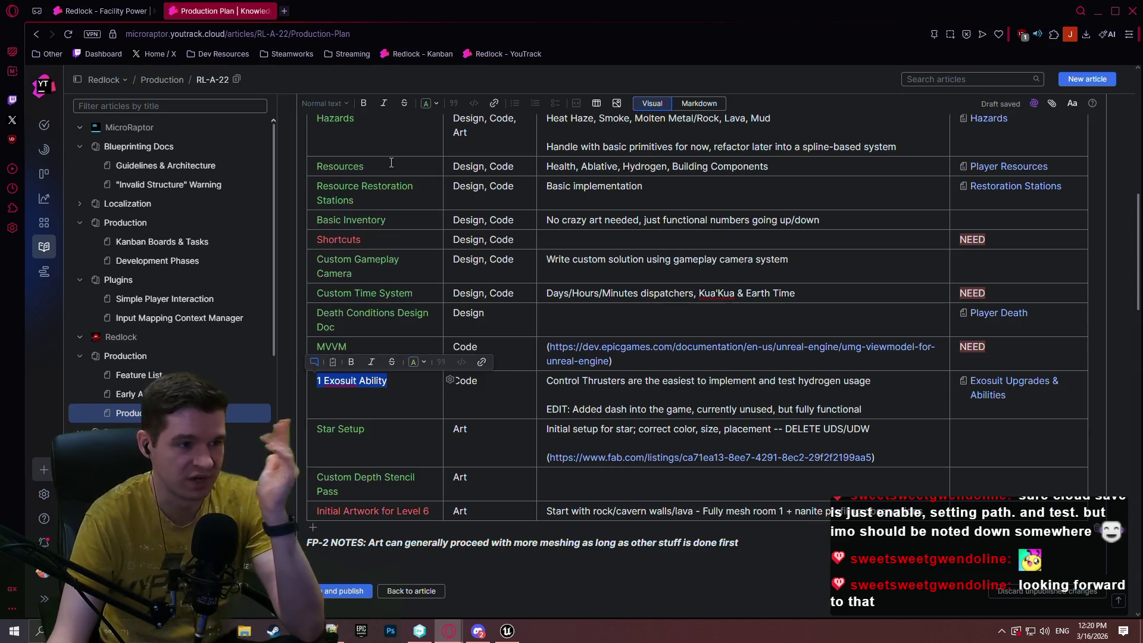
{"action": "left_click", "coordinate": [362, 383]}
Scroll through the article to review the recoloured FP-2 table.
{"action": "scroll", "coordinate": [395, 357], "scroll_direction": "up", "scroll_amount": 4}
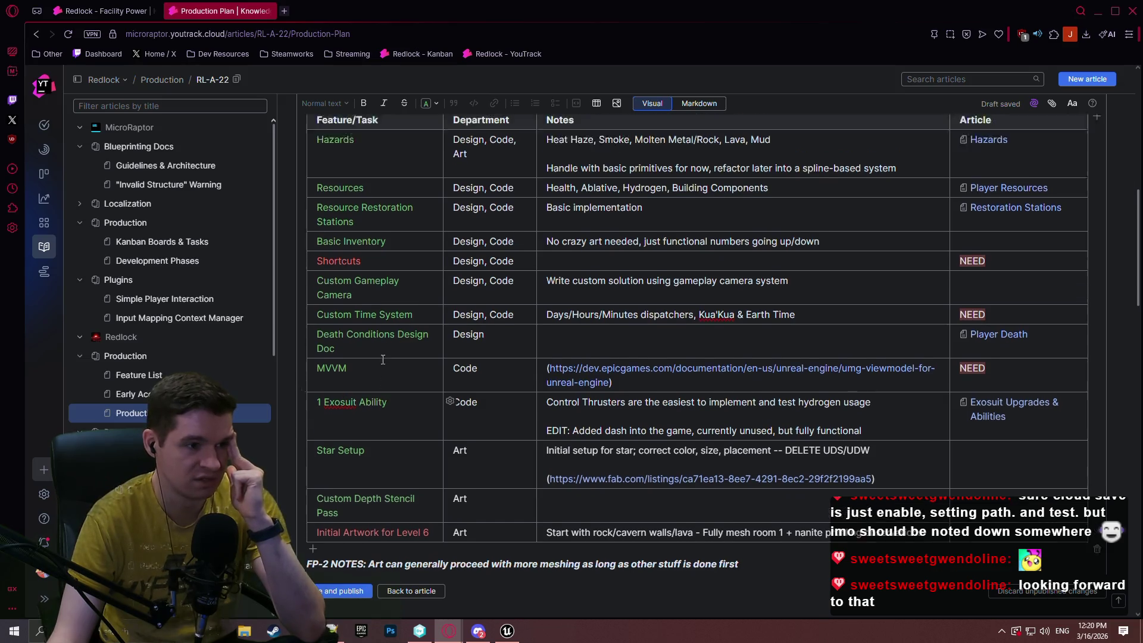
{"action": "scroll", "coordinate": [396, 305], "scroll_direction": "down", "scroll_amount": 4}
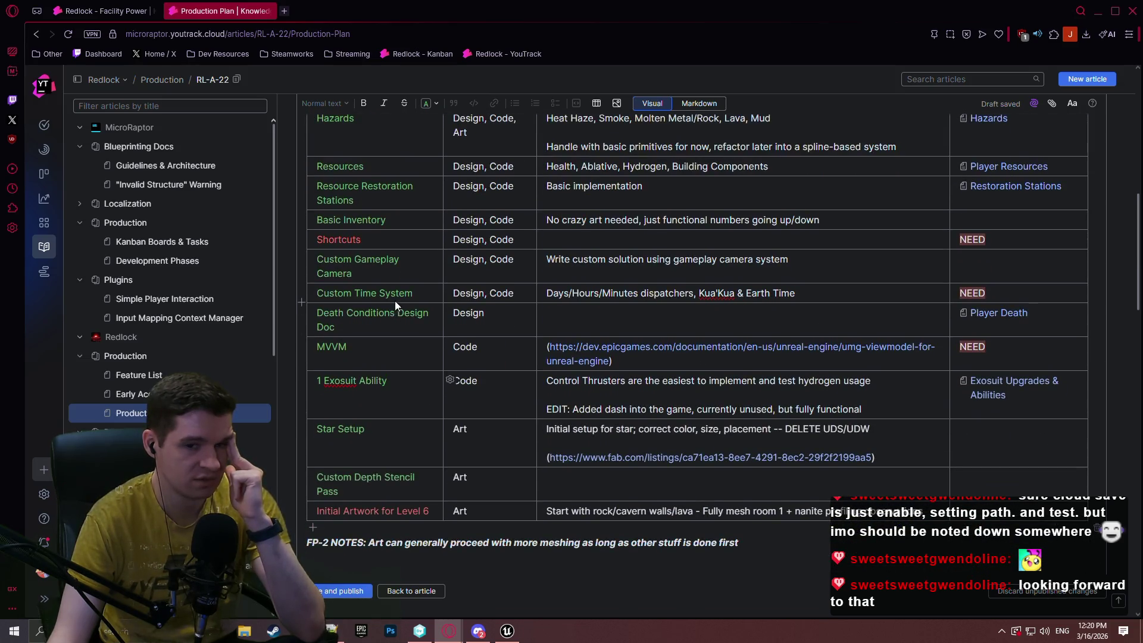
{"action": "scroll", "coordinate": [404, 293], "scroll_direction": "up", "scroll_amount": 1}
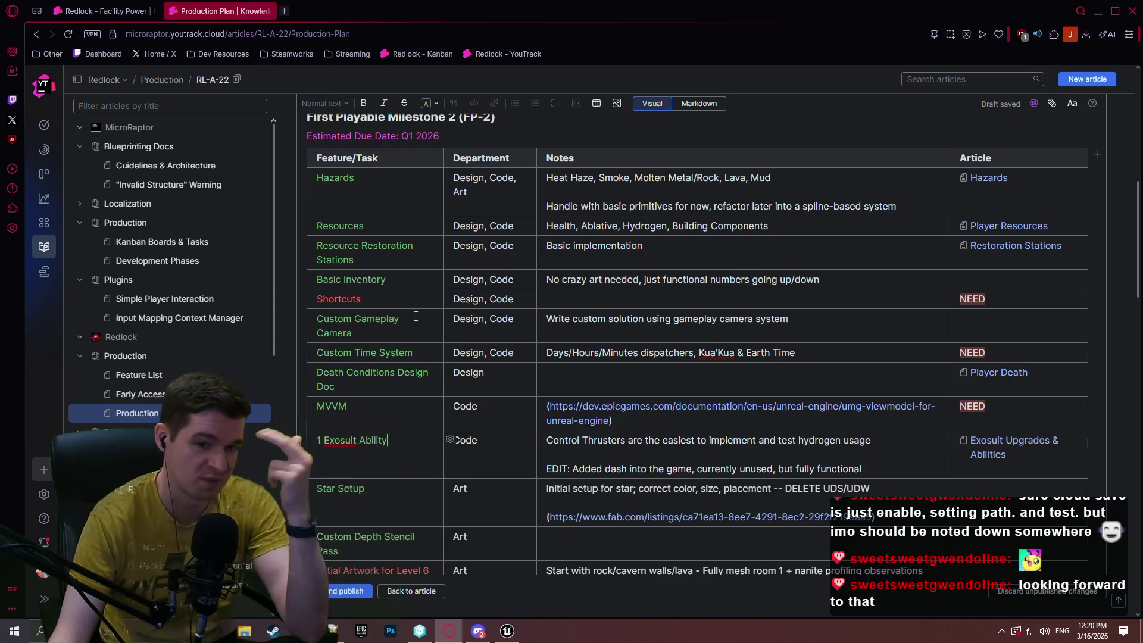
{"action": "scroll", "coordinate": [625, 289], "scroll_direction": "down", "scroll_amount": 4}
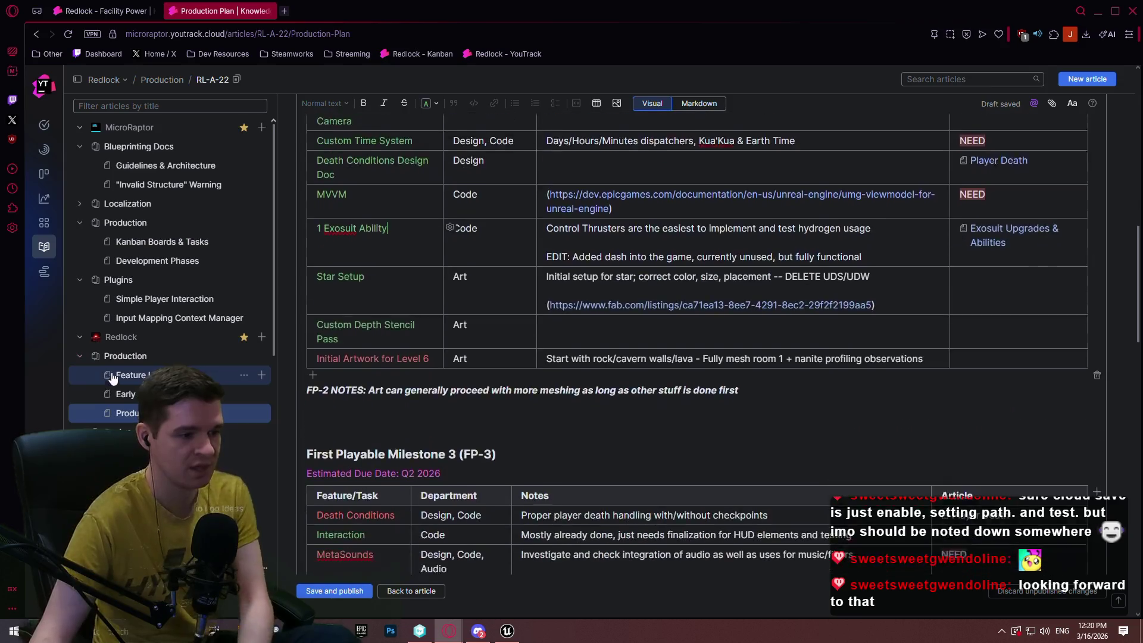
{"action": "scroll", "coordinate": [625, 288], "scroll_direction": "up", "scroll_amount": 5}
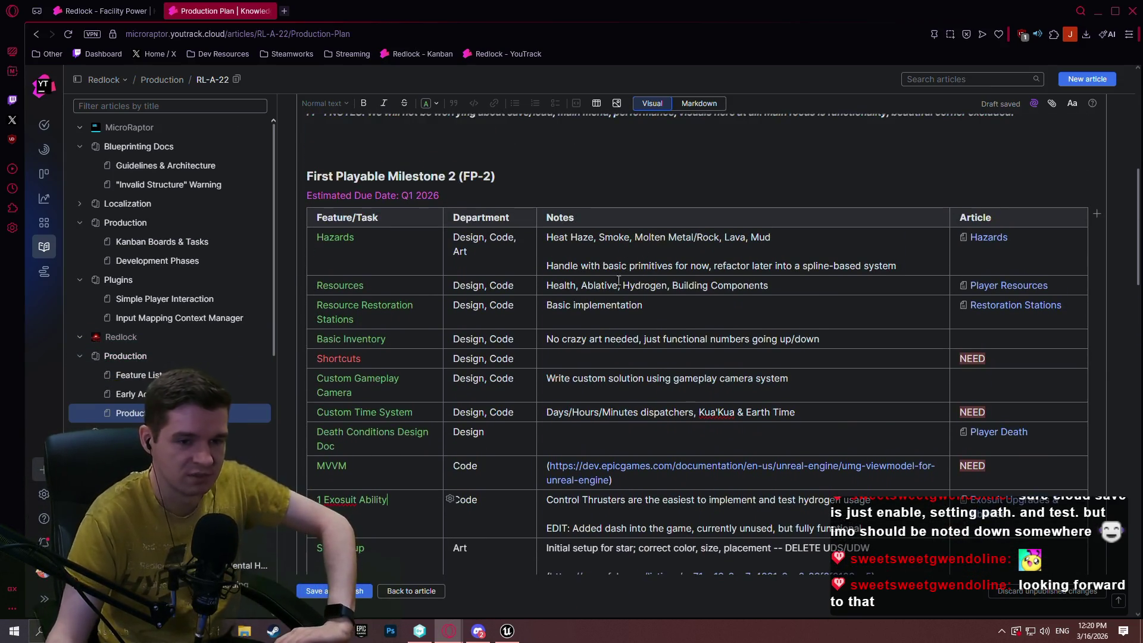
{"action": "scroll", "coordinate": [620, 289], "scroll_direction": "down", "scroll_amount": 3}
{"action": "scroll", "coordinate": [684, 217], "scroll_direction": "up", "scroll_amount": 1}
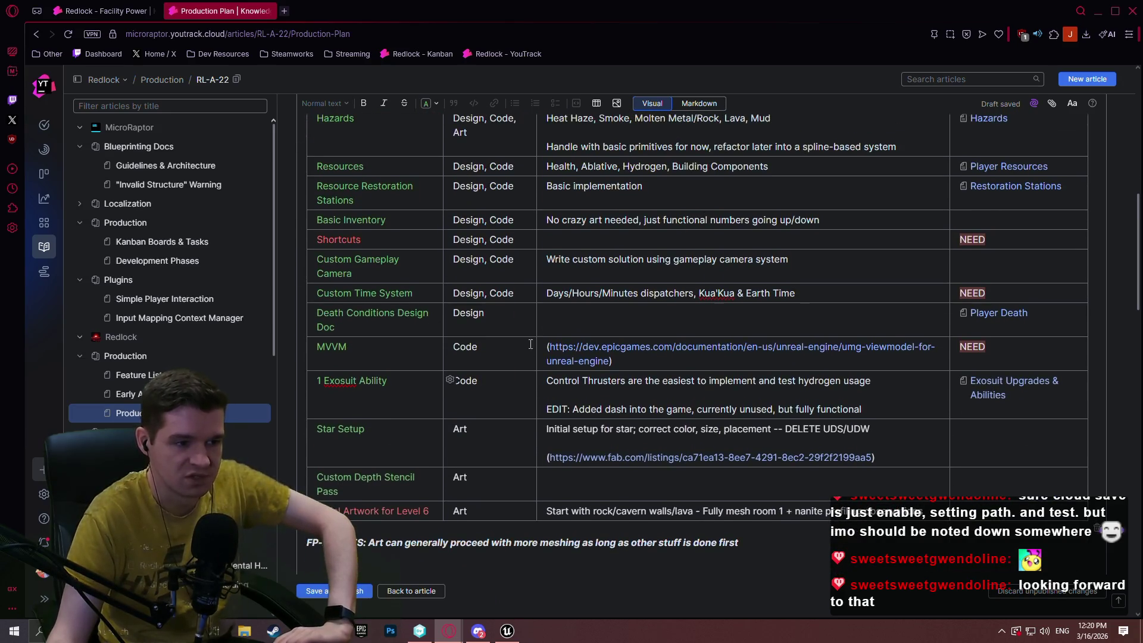
{"action": "scroll", "coordinate": [493, 191], "scroll_direction": "down", "scroll_amount": 8}
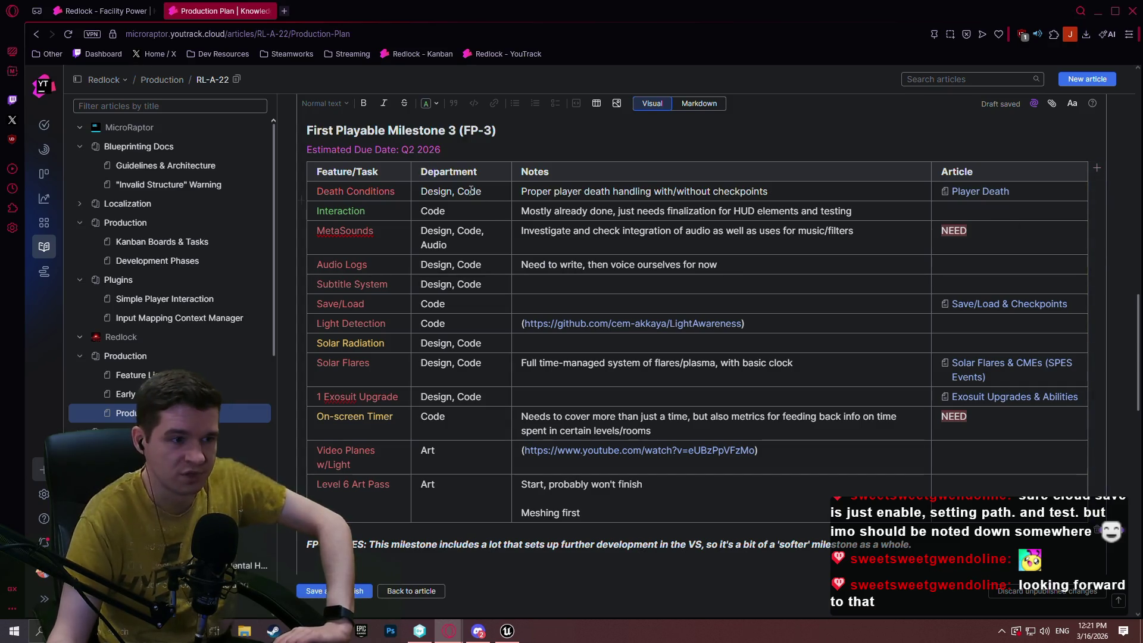
{"action": "scroll", "coordinate": [462, 209], "scroll_direction": "down", "scroll_amount": 5}
{"action": "scroll", "coordinate": [452, 224], "scroll_direction": "up", "scroll_amount": 3}
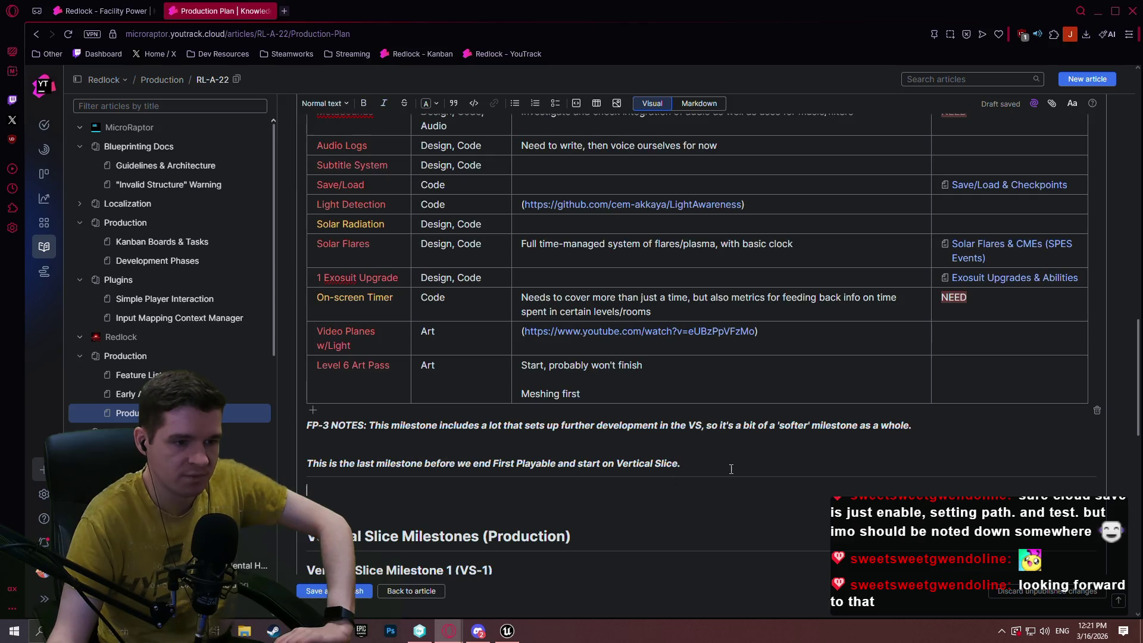
{"action": "scroll", "coordinate": [580, 145], "scroll_direction": "up", "scroll_amount": 2}
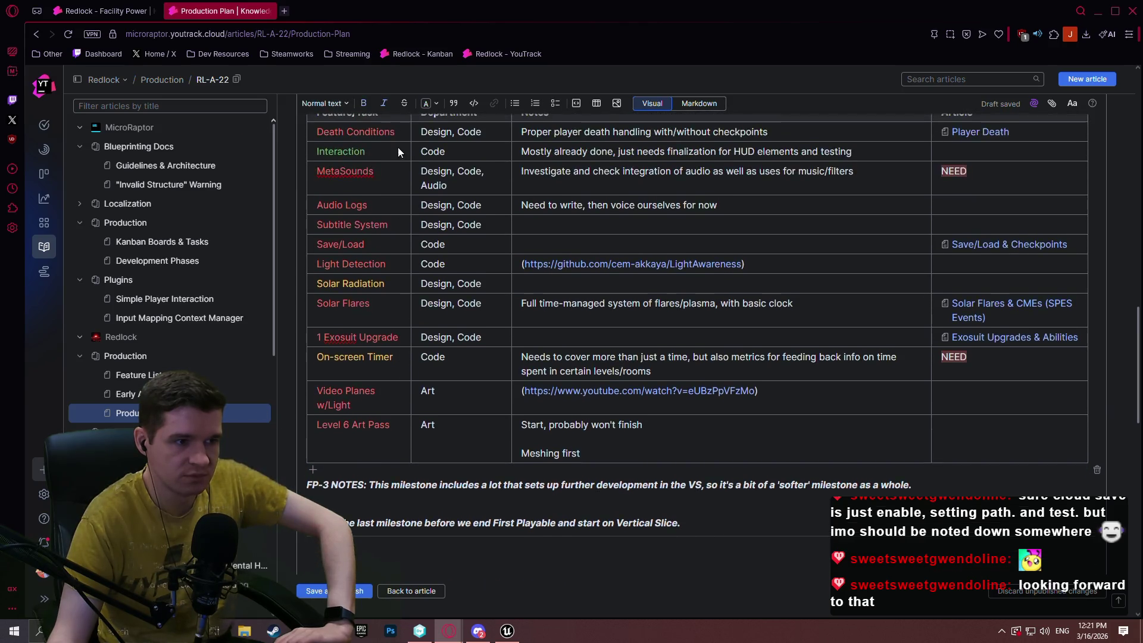
In Markdown view, duplicate the FP-3 heading and due date below the FP-3 notes.
{"action": "left_click", "coordinate": [684, 103]}
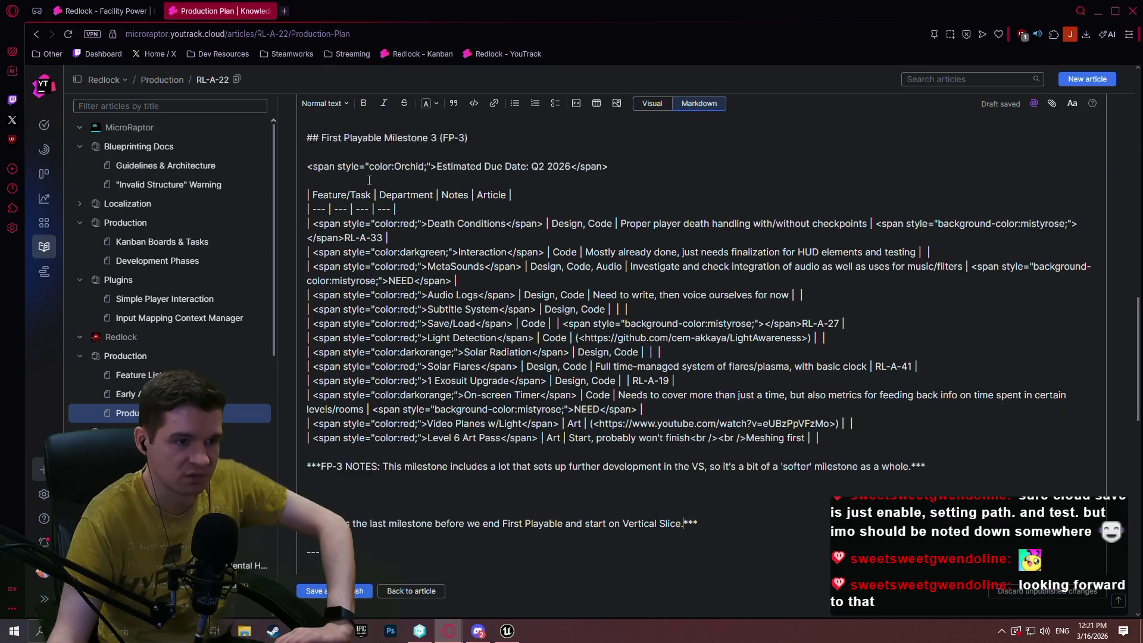
{"action": "scroll", "coordinate": [310, 209], "scroll_direction": "down", "scroll_amount": 1}
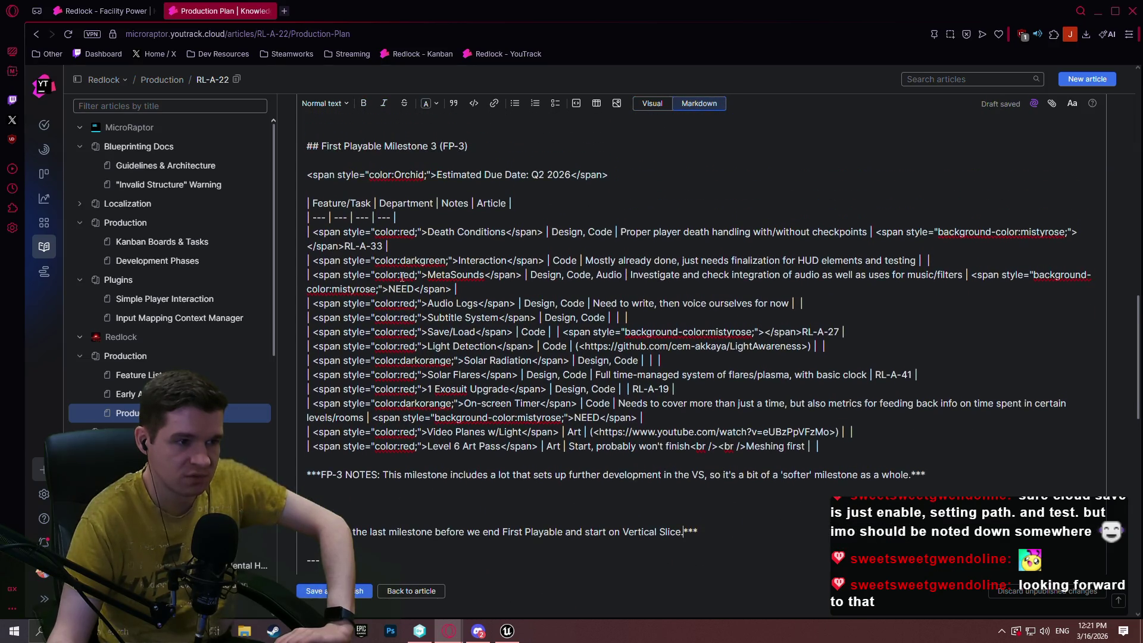
{"action": "left_click_drag", "start_coordinate": [305, 141], "coordinate": [671, 176]}
{"action": "key", "text": "ctrl+c"}
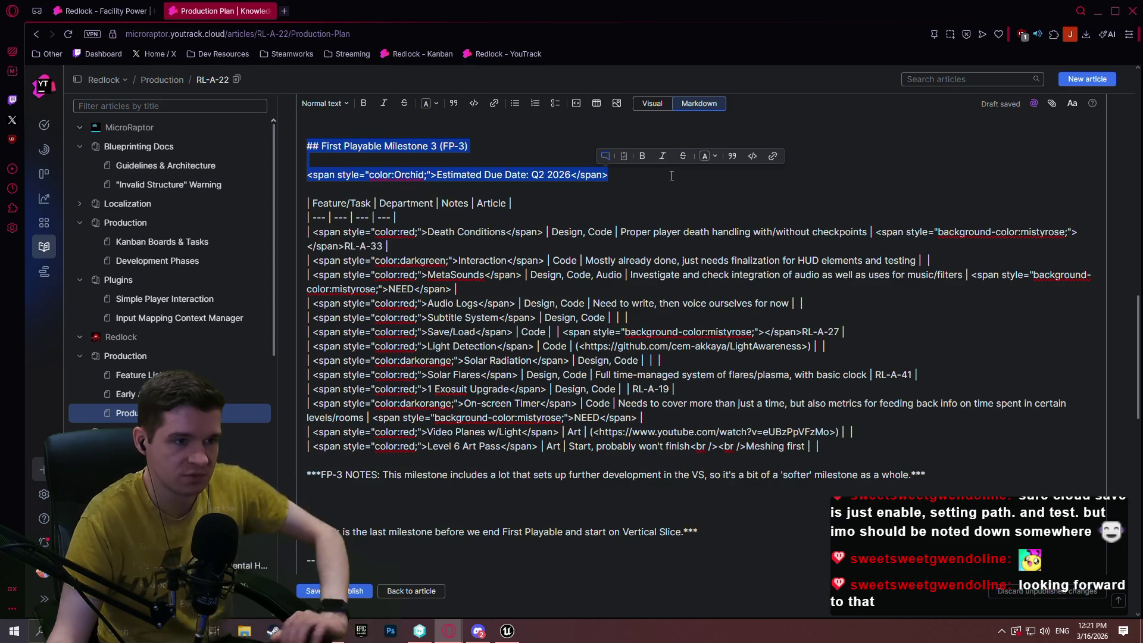
{"action": "scroll", "coordinate": [671, 238], "scroll_direction": "down", "scroll_amount": 2}
{"action": "left_click", "coordinate": [810, 413]}
{"action": "key", "text": "ctrl+v"}
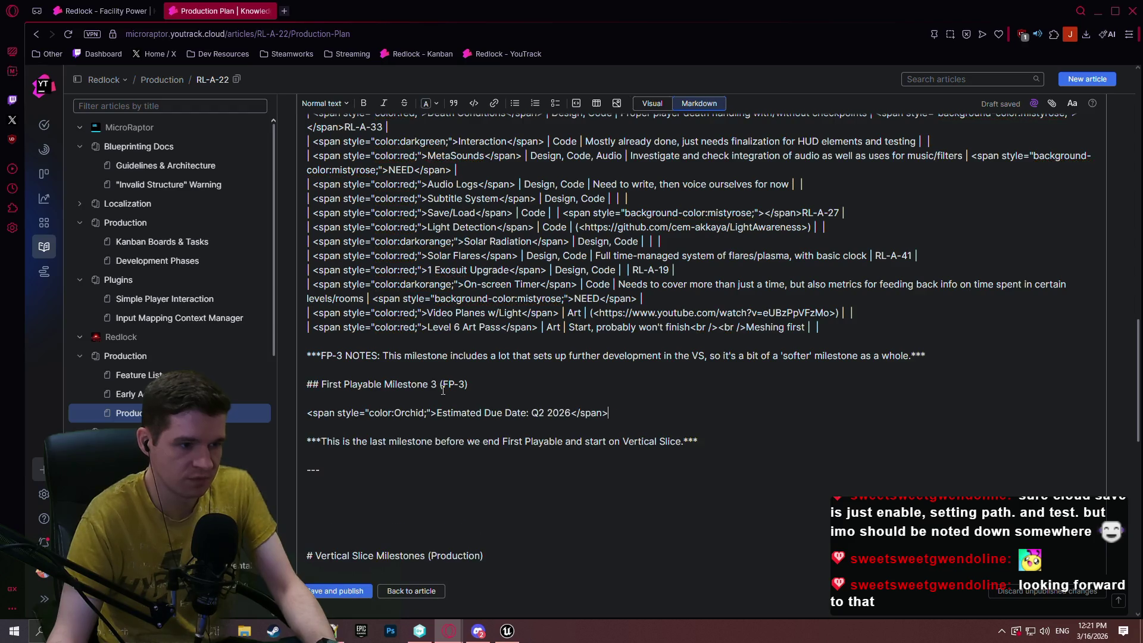
{"action": "key", "text": "Return"}
{"action": "key", "text": "Return"}
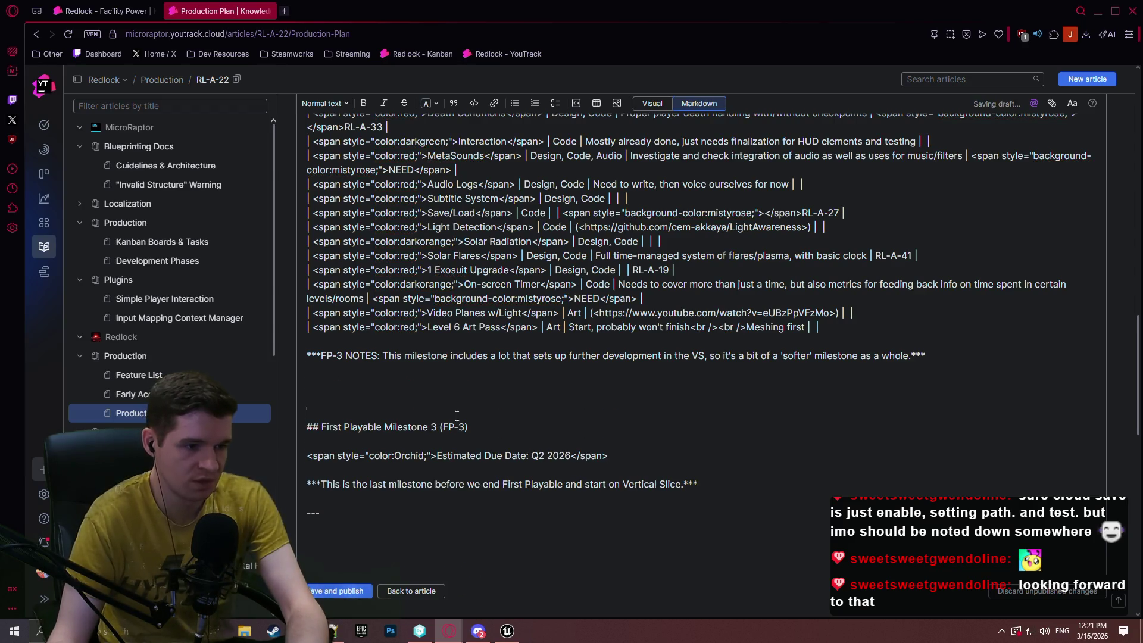
Change the copy to FP-4 due Q3 2026, drop the notes line, and publish.
{"action": "double_click", "coordinate": [434, 427]}
{"action": "type", "text": "4"}
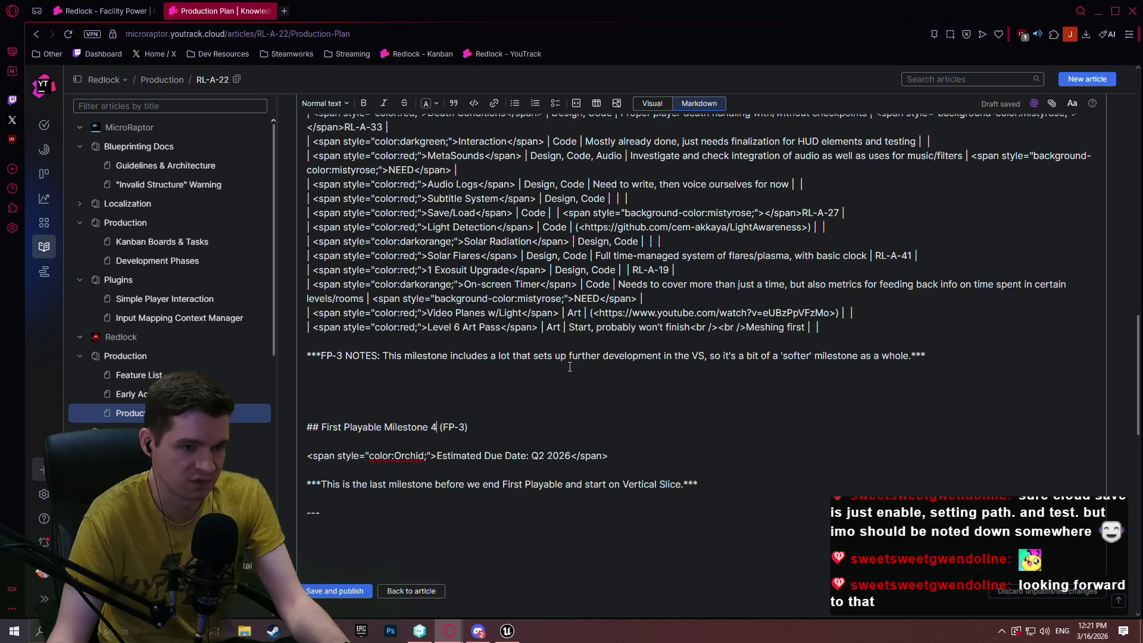
{"action": "left_click_drag", "start_coordinate": [961, 356], "coordinate": [307, 356]}
{"action": "key", "text": "BackSpace"}
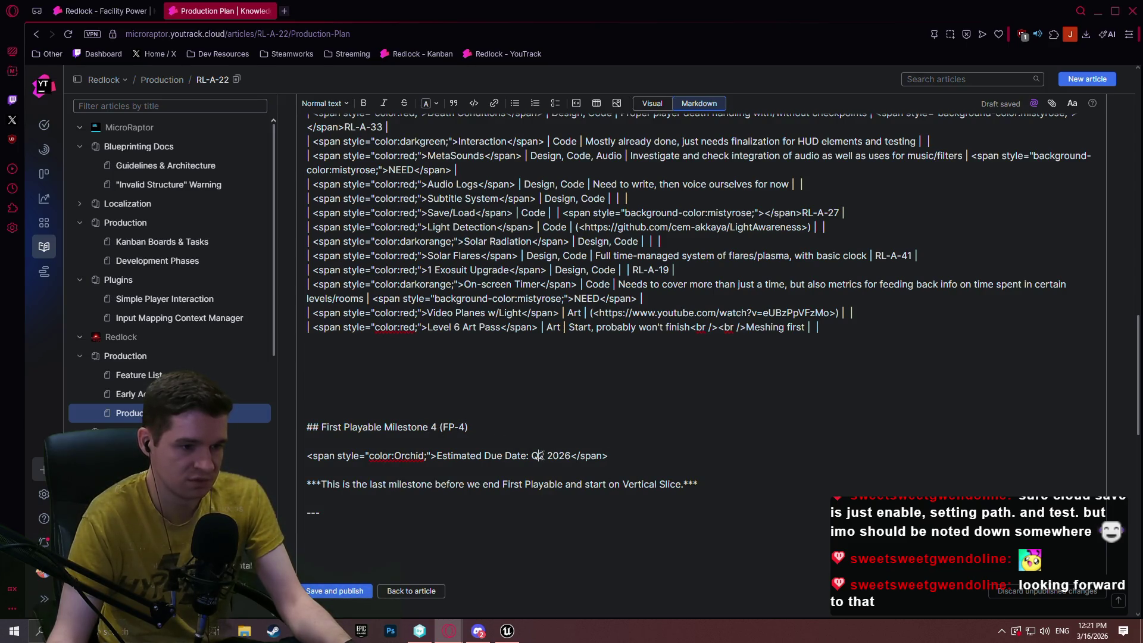
{"action": "type", "text": "3"}
{"action": "left_click", "coordinate": [719, 481]}
{"action": "left_click", "coordinate": [333, 593]}
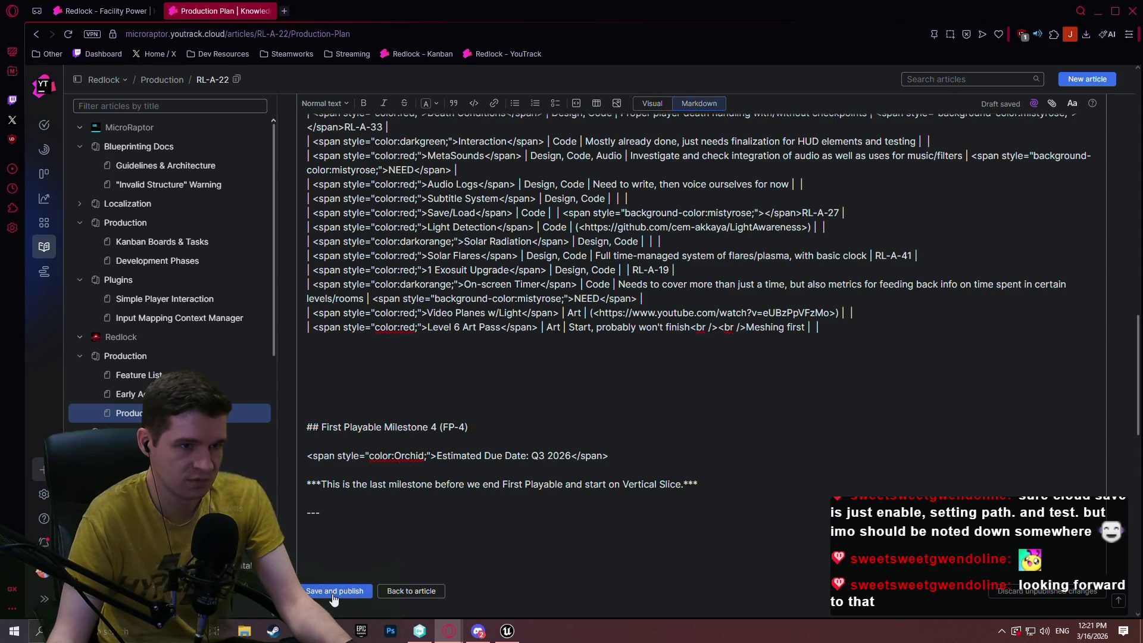
{"action": "scroll", "coordinate": [841, 176], "scroll_direction": "up", "scroll_amount": 15}
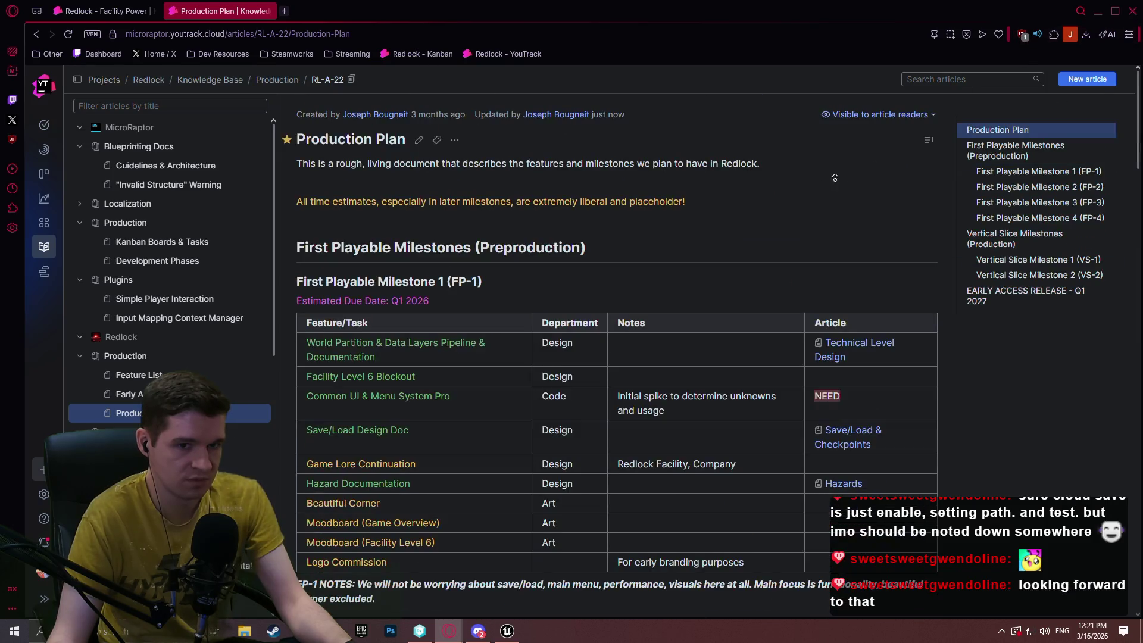
Reopen the article in rendered view and scroll through the First Playable tables.
{"action": "left_click", "coordinate": [421, 141]}
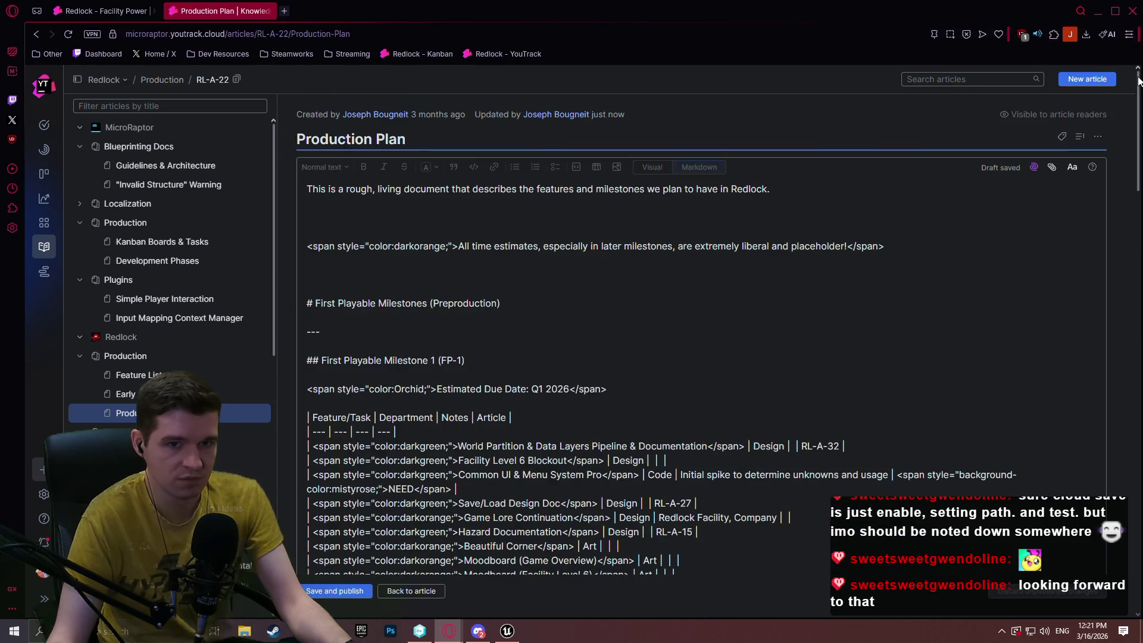
{"action": "left_click", "coordinate": [651, 167]}
{"action": "scroll", "coordinate": [1120, 355], "scroll_direction": "down", "scroll_amount": 20}
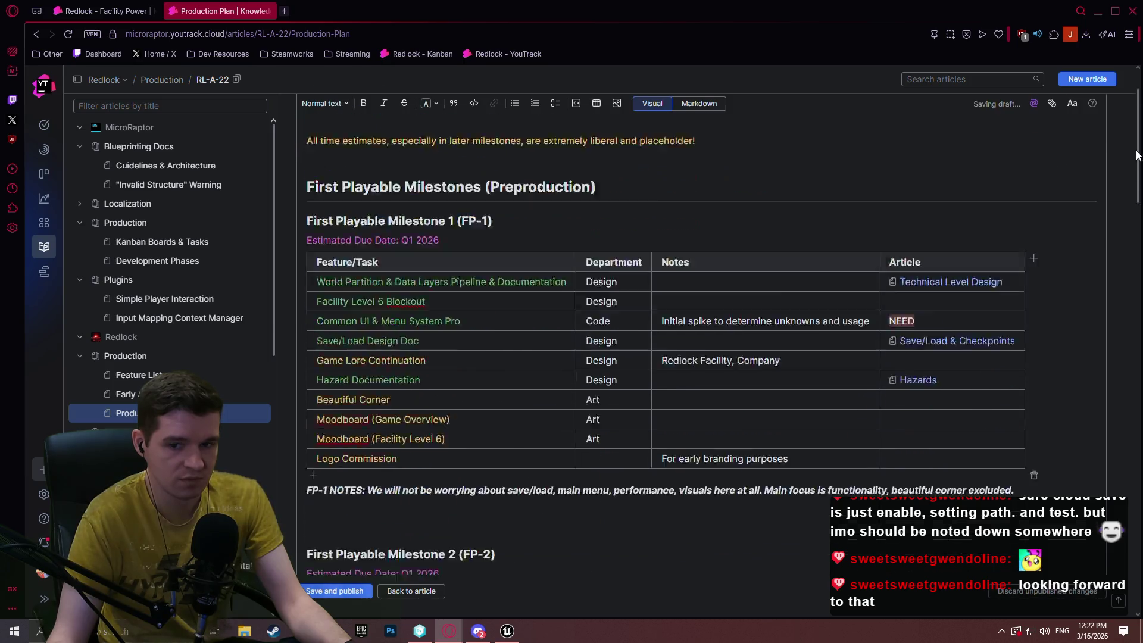
{"action": "scroll", "coordinate": [1120, 355], "scroll_direction": "up", "scroll_amount": 2}
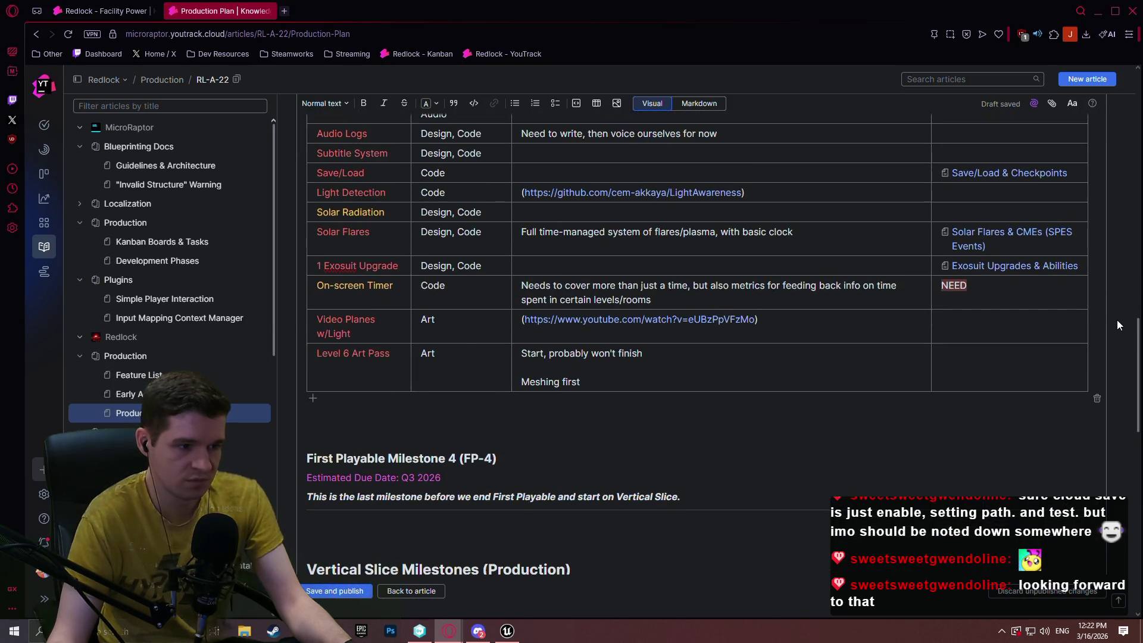
{"action": "scroll", "coordinate": [1119, 324], "scroll_direction": "up", "scroll_amount": 20}
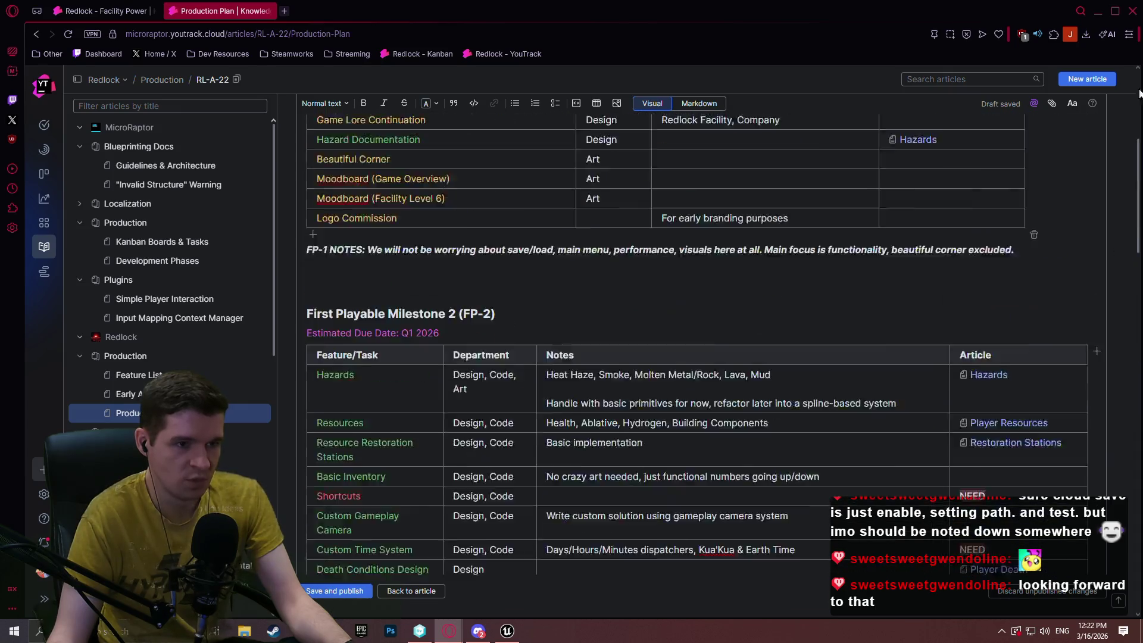
{"action": "scroll", "coordinate": [449, 241], "scroll_direction": "down", "scroll_amount": 10}
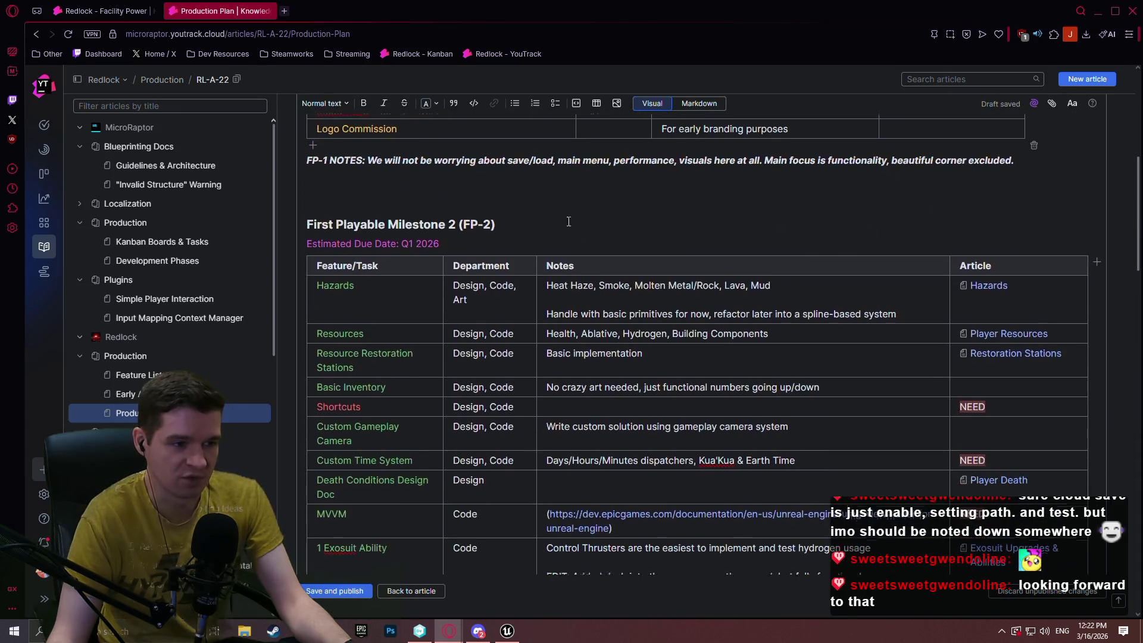
{"action": "scroll", "coordinate": [462, 237], "scroll_direction": "down", "scroll_amount": 5}
{"action": "scroll", "coordinate": [437, 249], "scroll_direction": "down", "scroll_amount": 4}
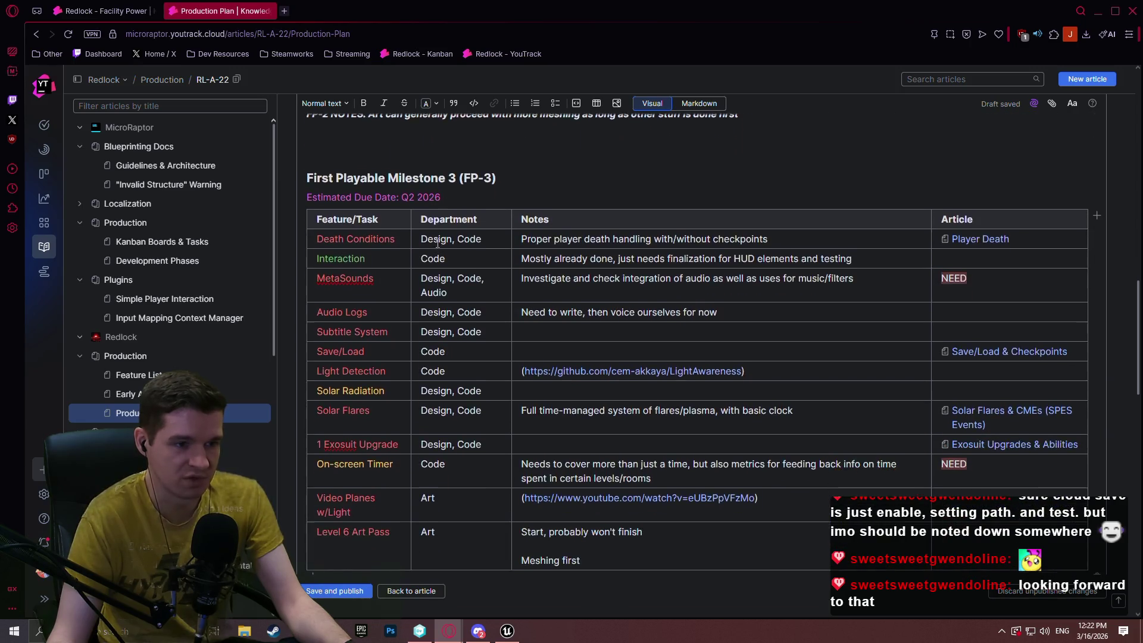
{"action": "scroll", "coordinate": [446, 238], "scroll_direction": "up", "scroll_amount": 2}
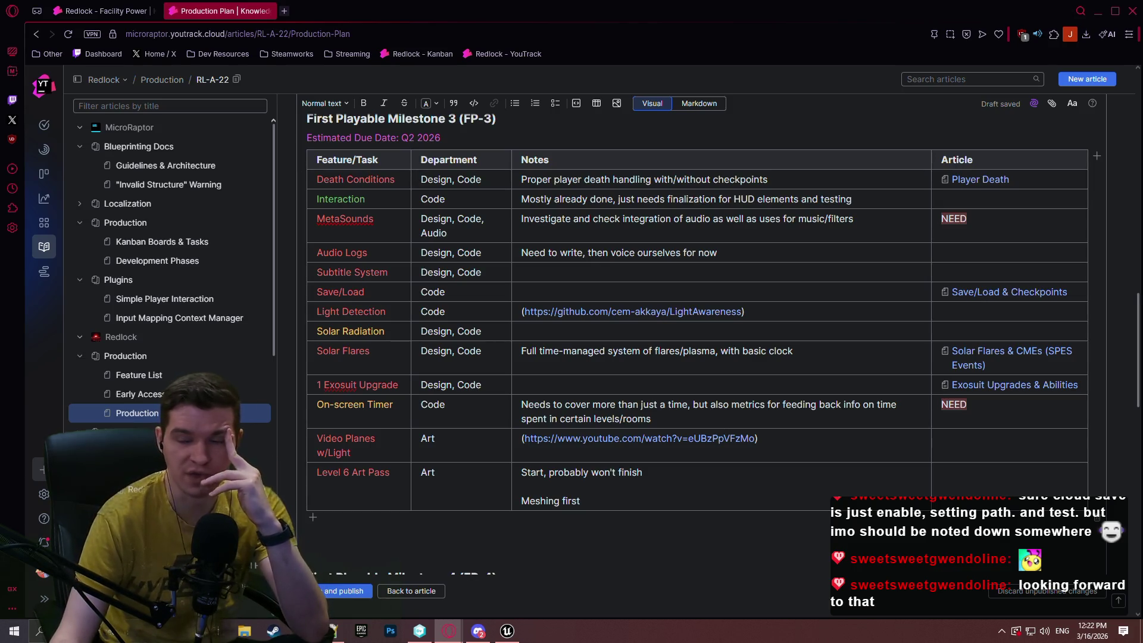
Move the prod.txt Notepad++ window aside and switch to the Redlock project in Unreal Editor.
{"action": "key", "text": "alt+Tab"}
{"action": "mouse_move", "coordinate": [670, 62]}
{"action": "left_mouse_down"}
{"action": "mouse_move", "coordinate": [334, 29]}
{"action": "mouse_move", "coordinate": [422, 26]}
{"action": "mouse_move", "coordinate": [554, 45]}
{"action": "left_mouse_up"}
{"action": "left_click", "coordinate": [507, 631]}
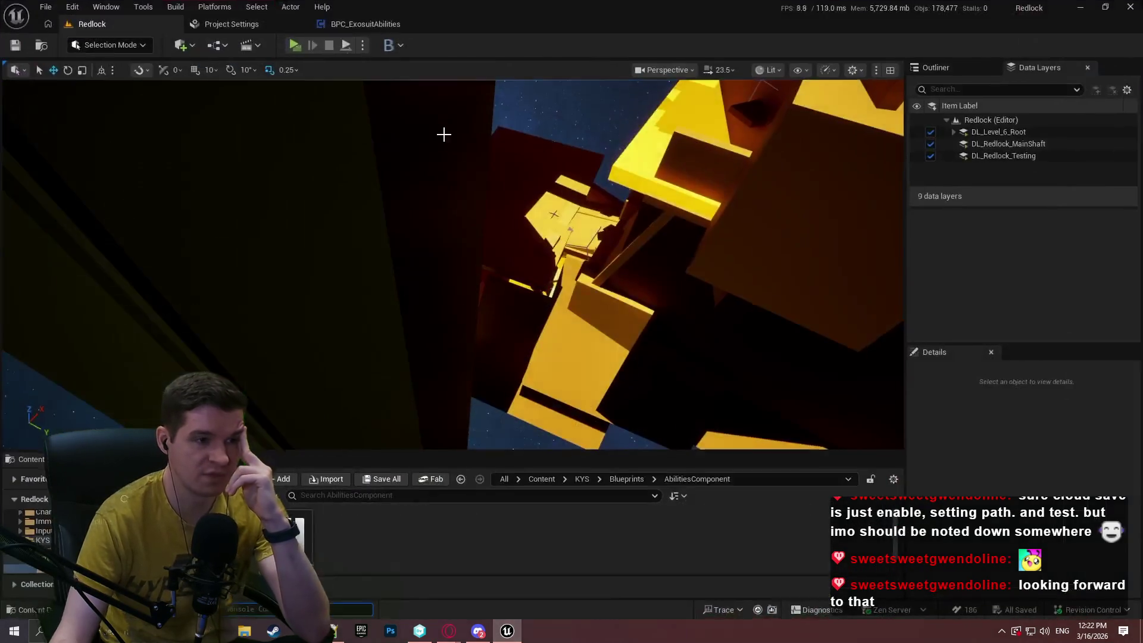
{"action": "left_click", "coordinate": [294, 44]}
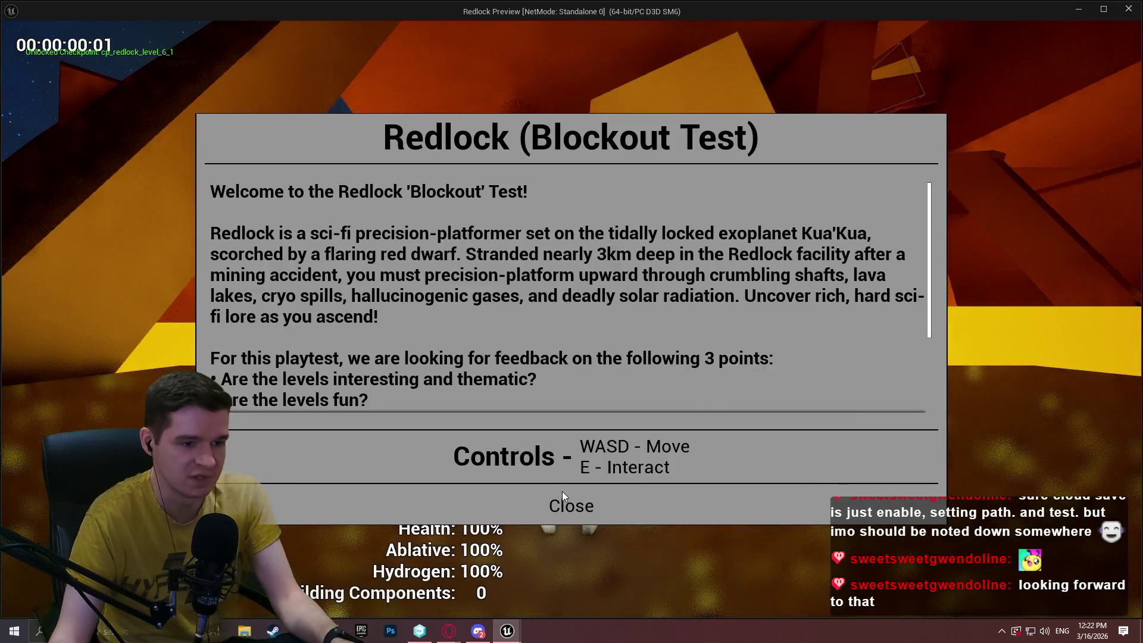
{"action": "left_click", "coordinate": [565, 504]}
{"action": "key", "text": "w"}
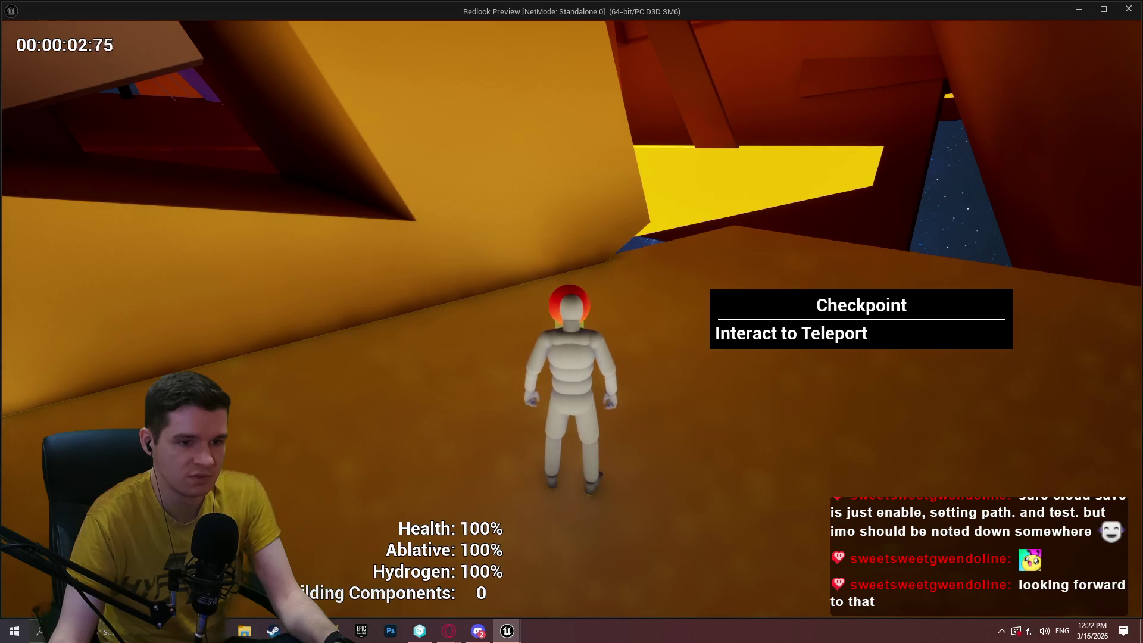
{"action": "key", "text": "w"}
{"action": "key", "text": "s"}
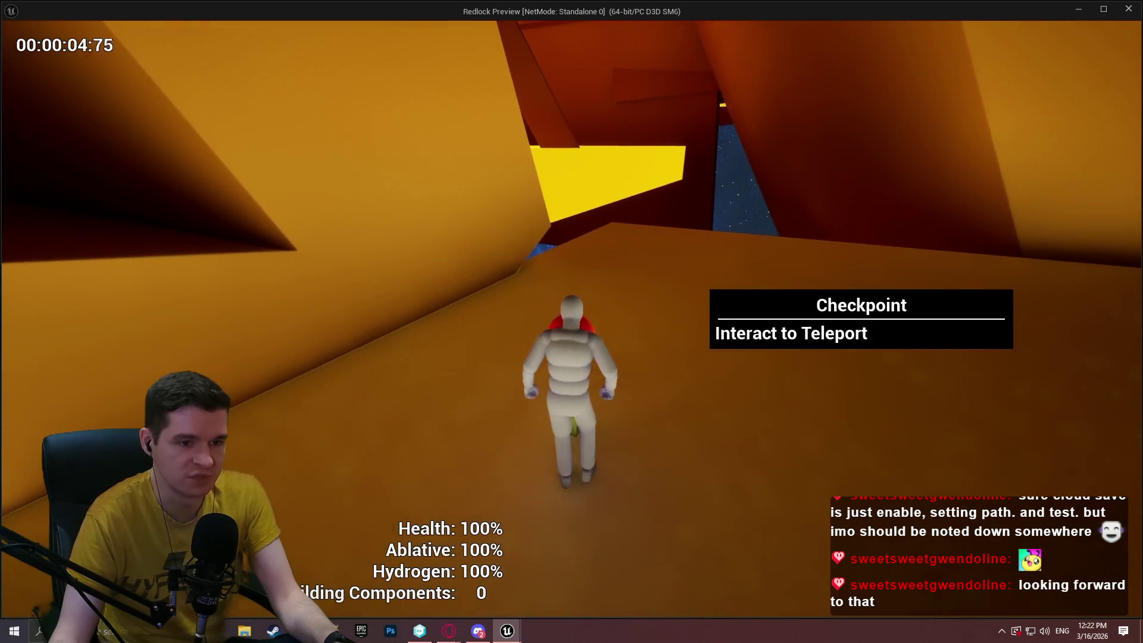
{"action": "key", "text": "s"}
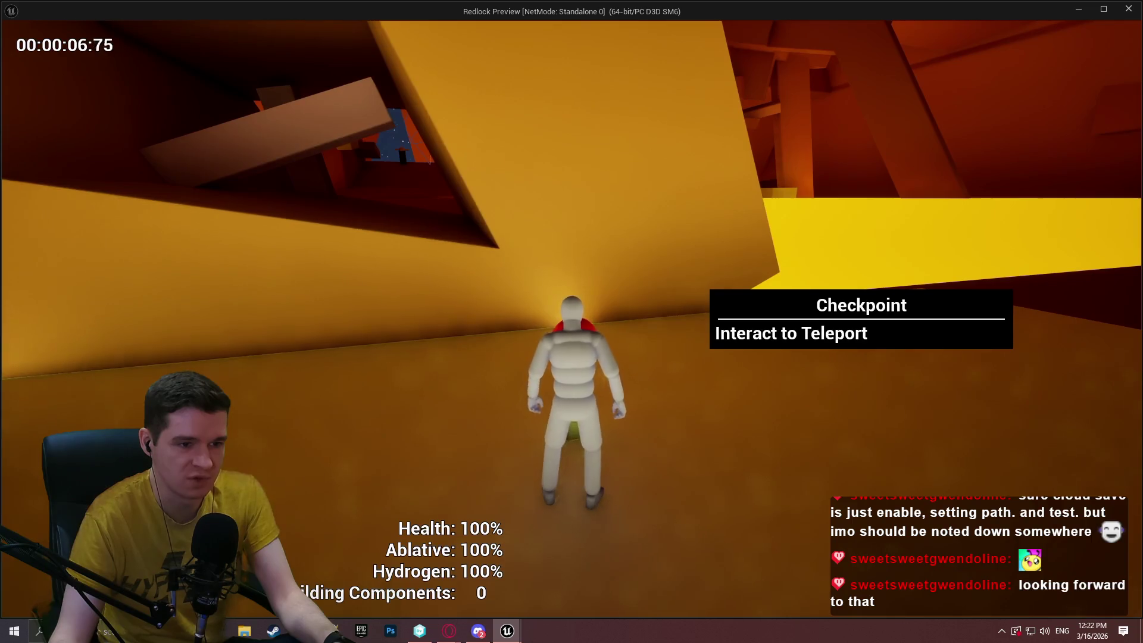
{"action": "key", "text": "w"}
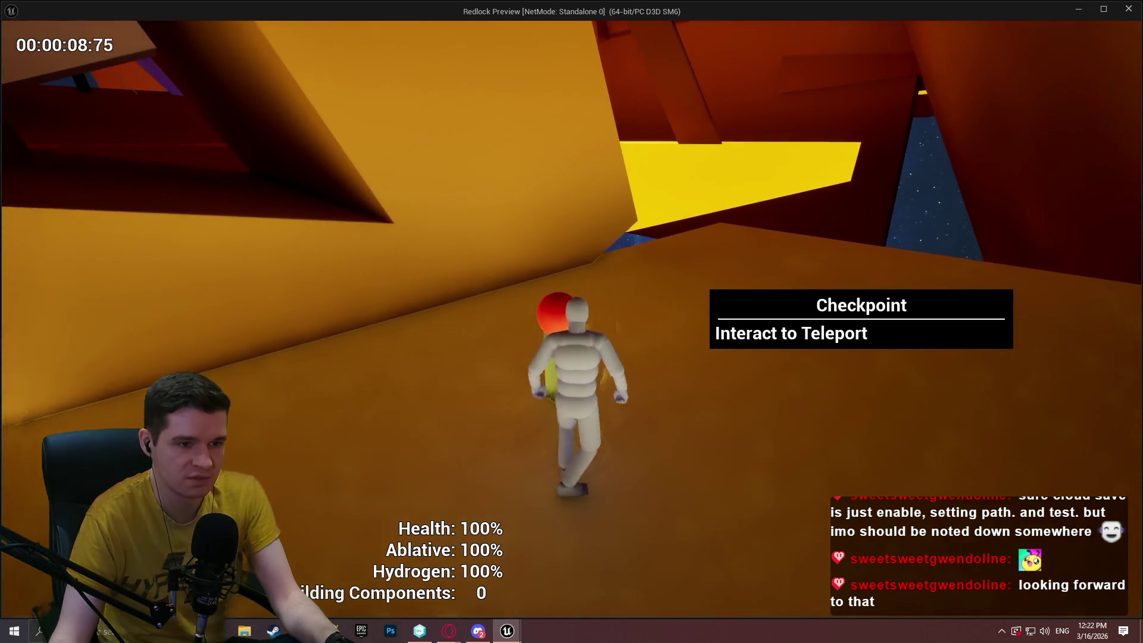
{"action": "key", "text": "w"}
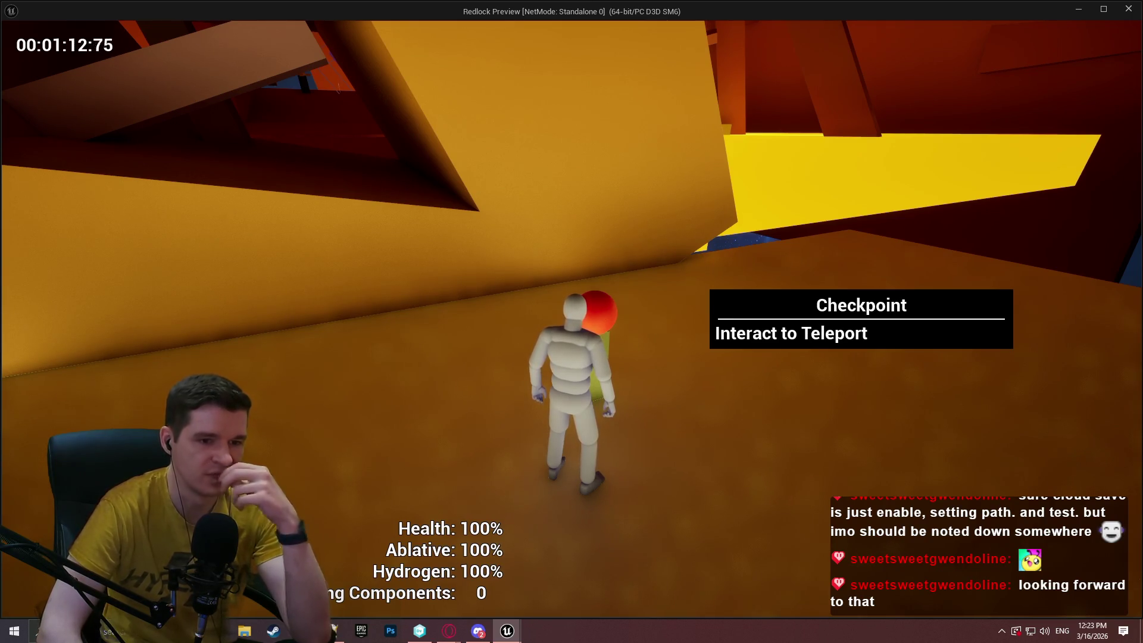
{"action": "key", "text": "Escape"}
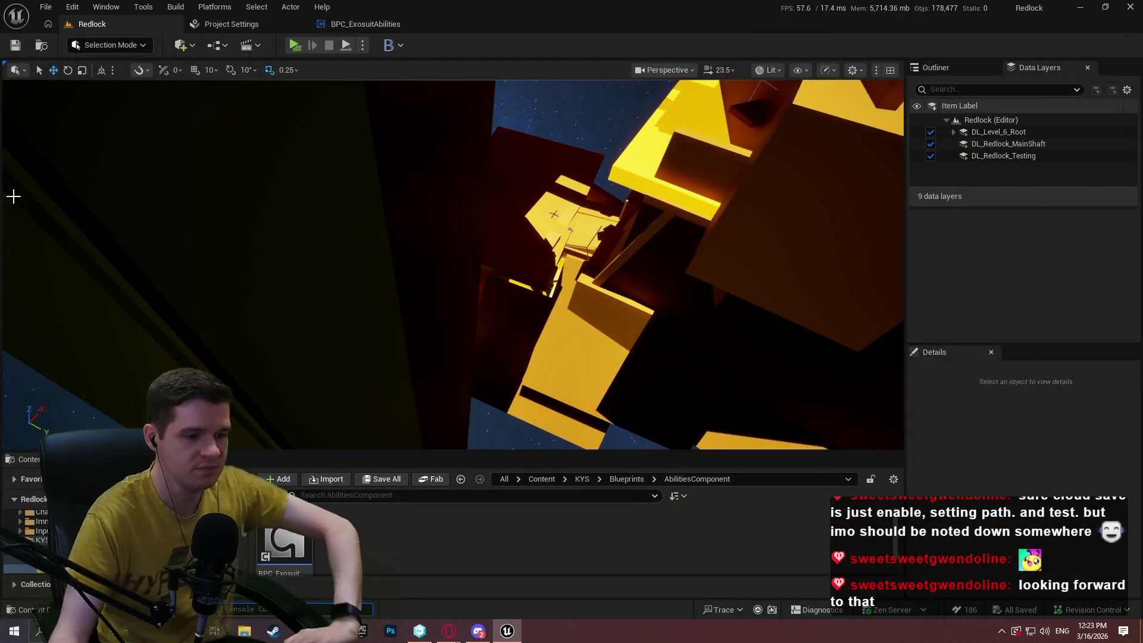
In prod.txt, add 'Interaction Design Doc (HUD element, helper, tooltip)' after the In-game Time & Clocks line.
{"action": "left_click", "coordinate": [450, 631]}
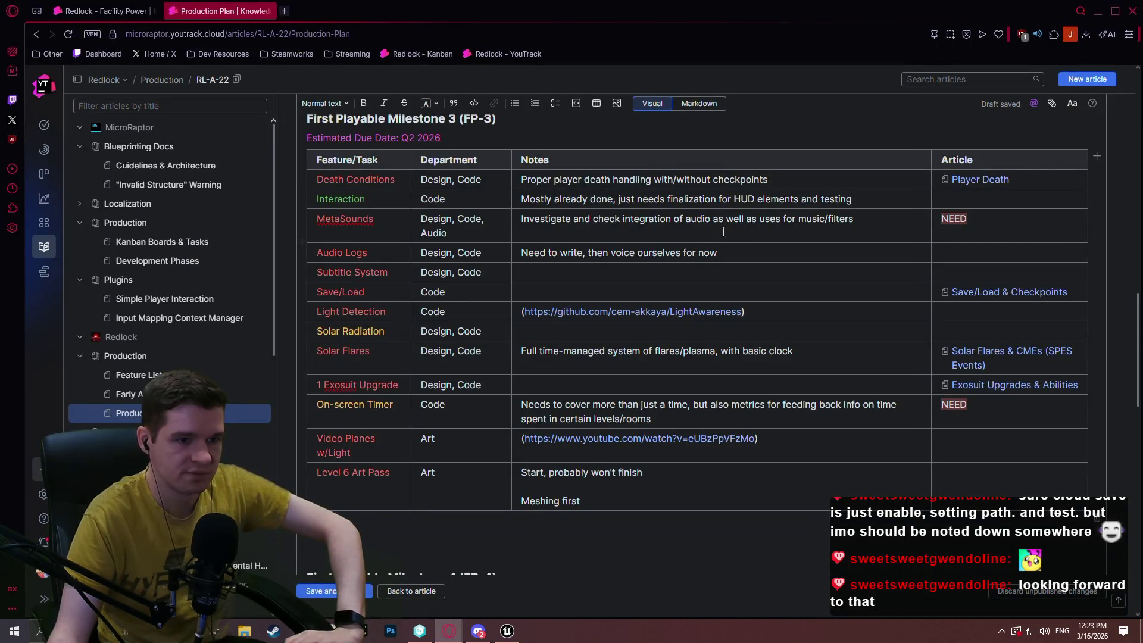
{"action": "left_click_drag", "start_coordinate": [855, 199], "coordinate": [679, 199]}
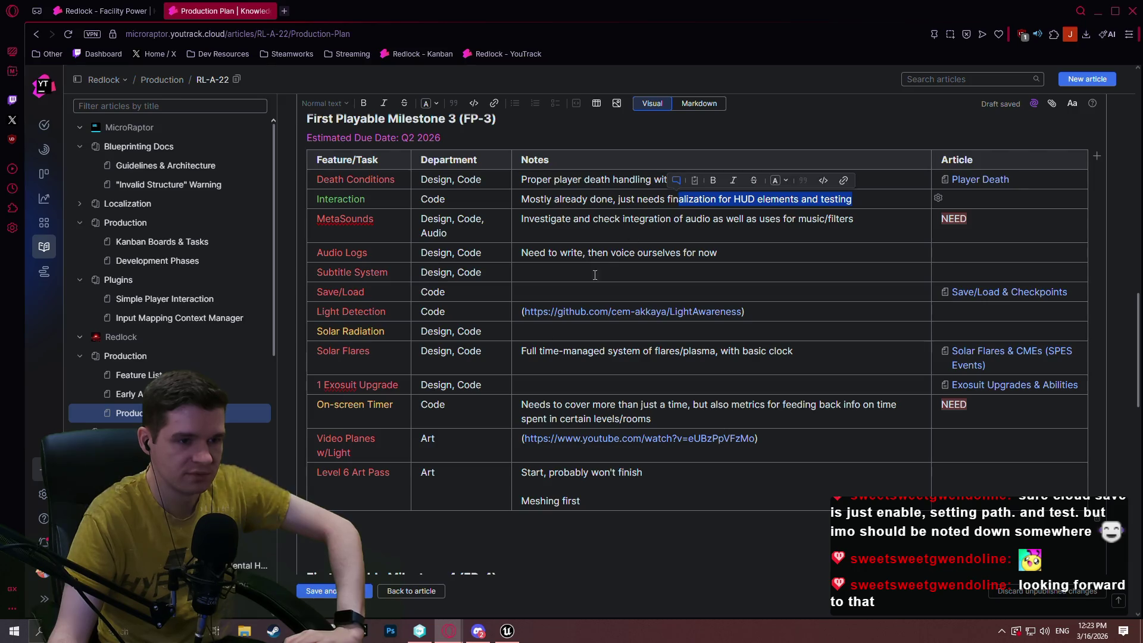
{"action": "key", "text": "alt+Tab"}
{"action": "key", "text": "Up"}
{"action": "key", "text": "Up"}
{"action": "key", "text": "Up"}
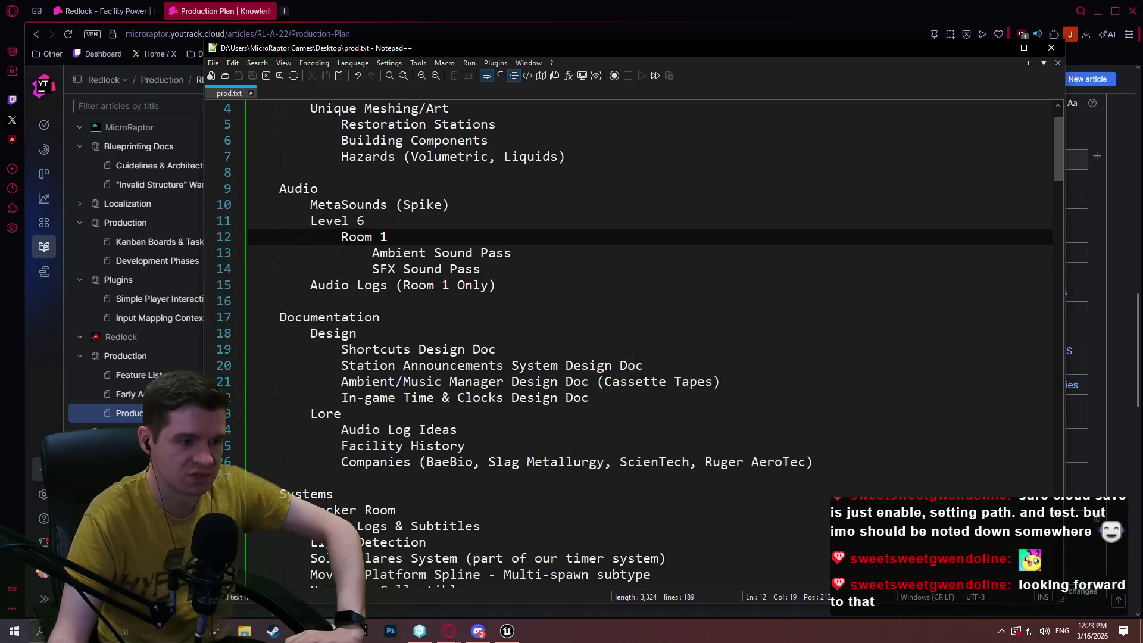
{"action": "left_click", "coordinate": [628, 391]}
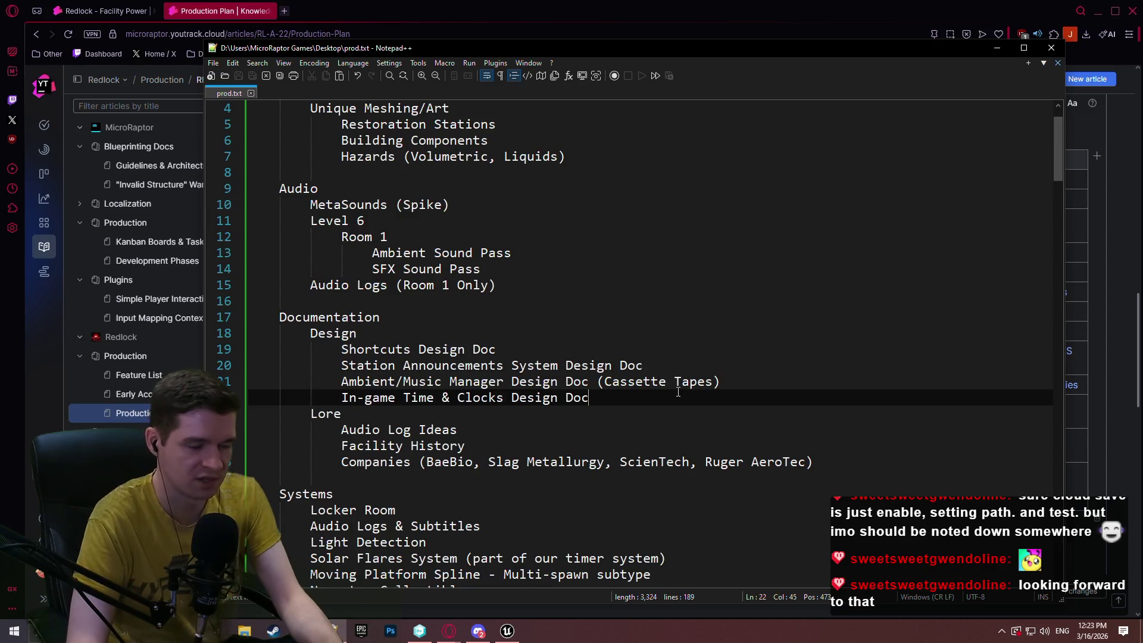
{"action": "key", "text": "Return"}
{"action": "type", "text": "Interact"}
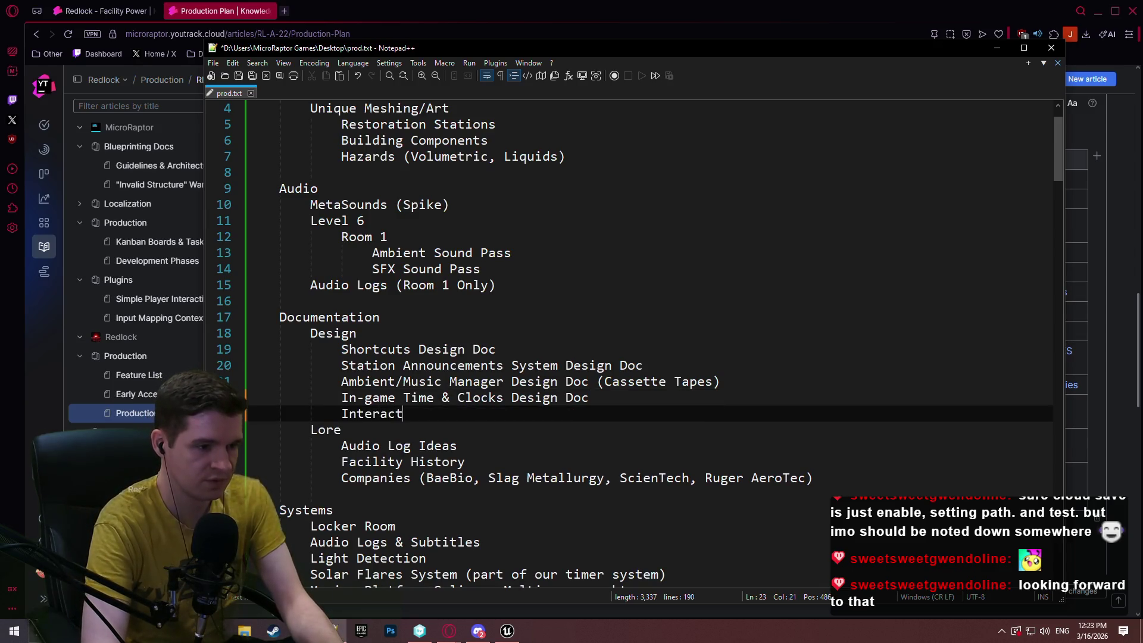
{"action": "type", "text": "ion HUD"}
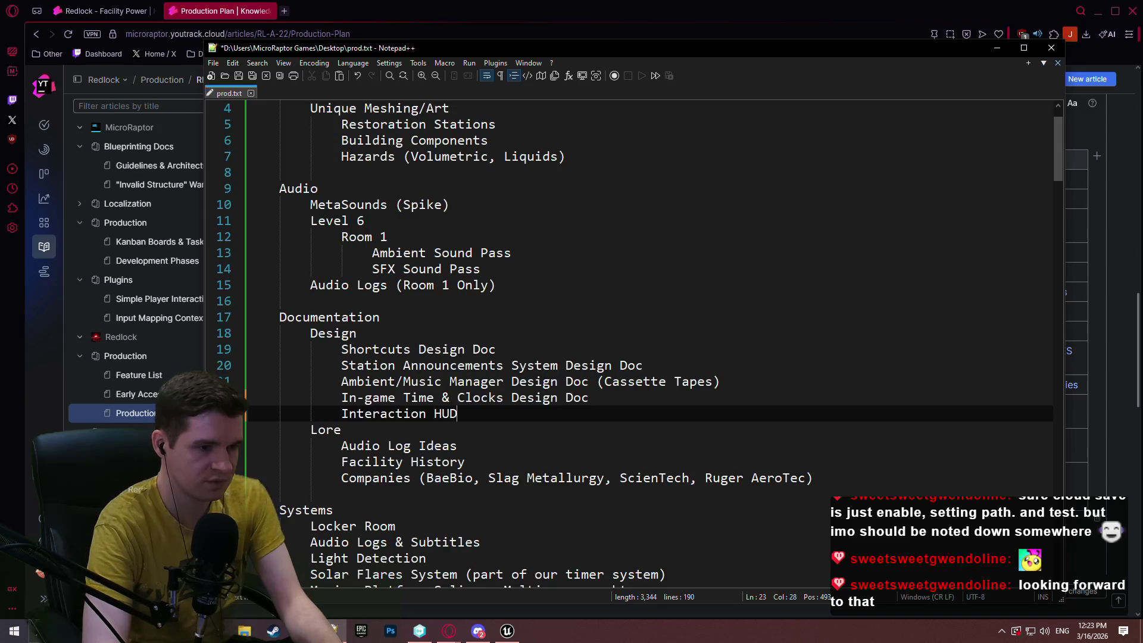
{"action": "key", "text": "BackSpace"}
{"action": "key", "text": "BackSpace"}
{"action": "key", "text": "BackSpace"}
{"action": "type", "text": "Design "}
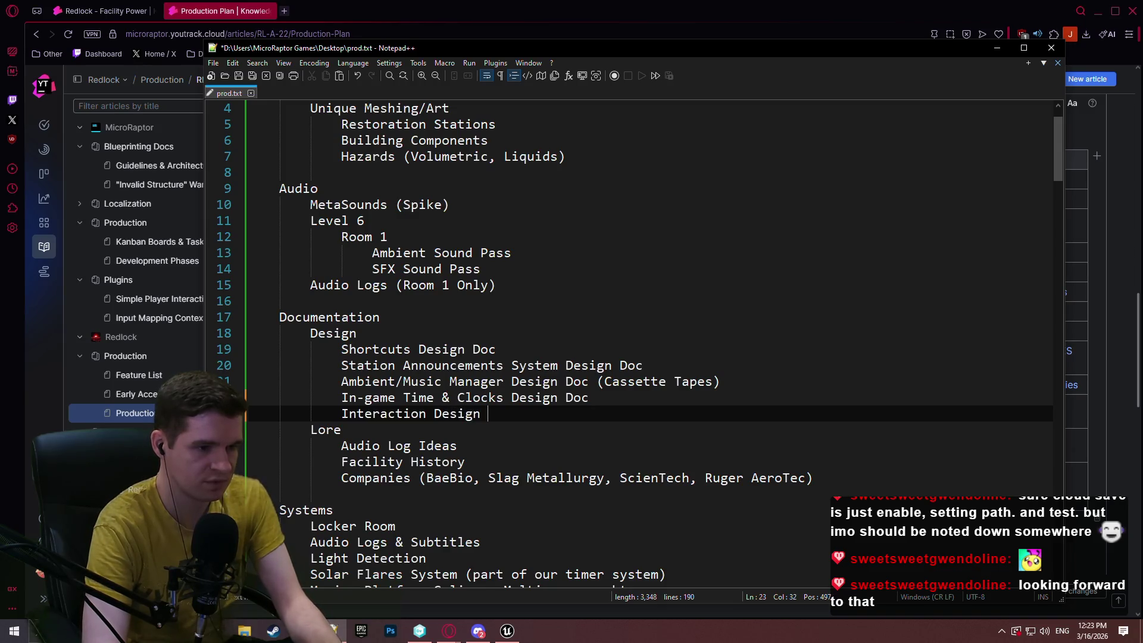
{"action": "type", "text": "Doc (HUD element, helper, tooltip)"}
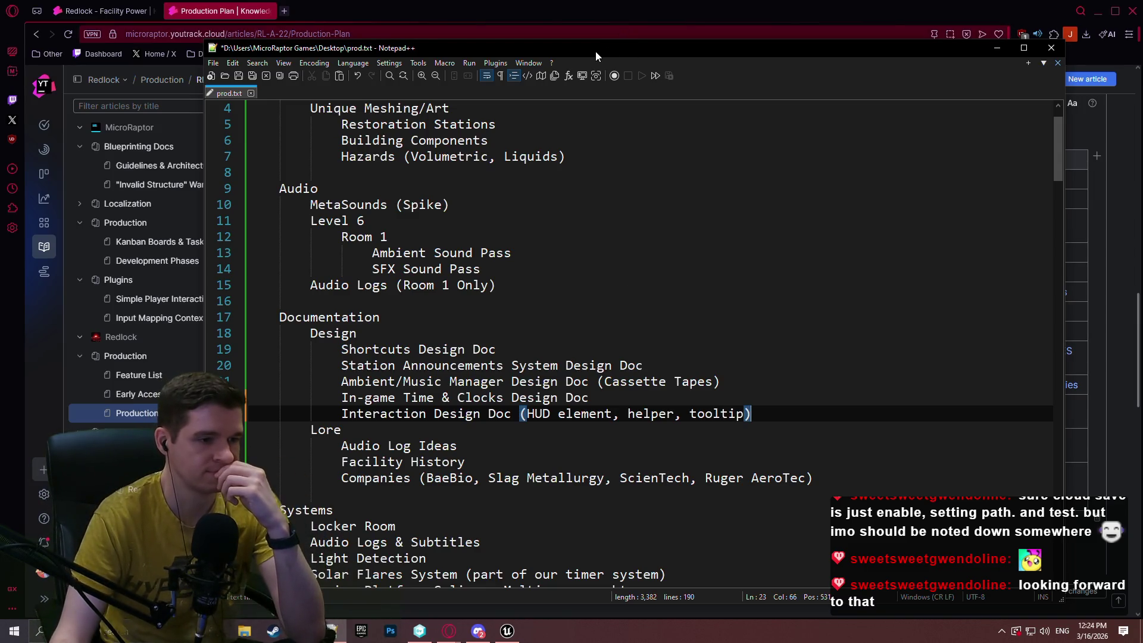
{"action": "scroll", "coordinate": [675, 233], "scroll_direction": "down", "scroll_amount": 3}
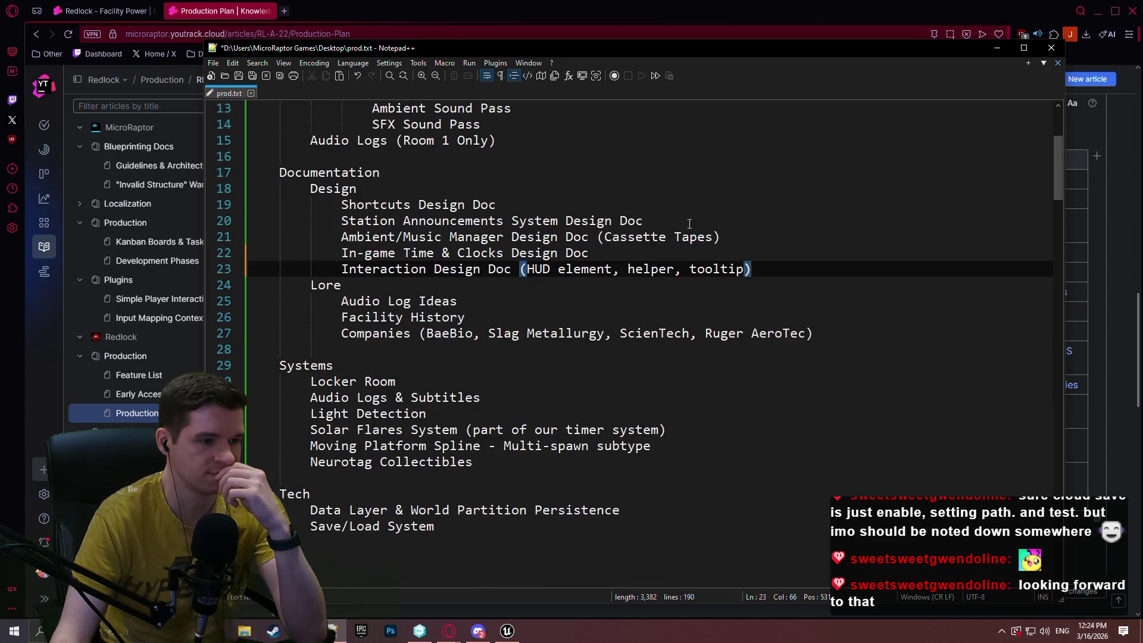
{"action": "scroll", "coordinate": [679, 229], "scroll_direction": "up", "scroll_amount": 4}
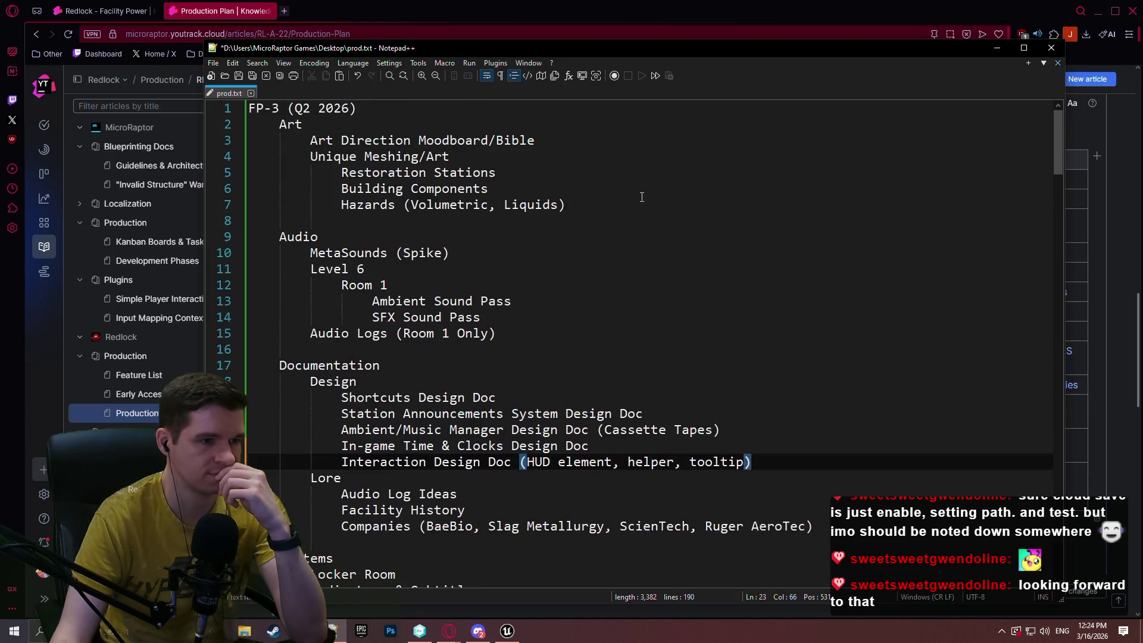
Save prod.txt and return to the YouTrack article.
{"action": "left_click", "coordinate": [232, 76]}
{"action": "left_click", "coordinate": [787, 79]}
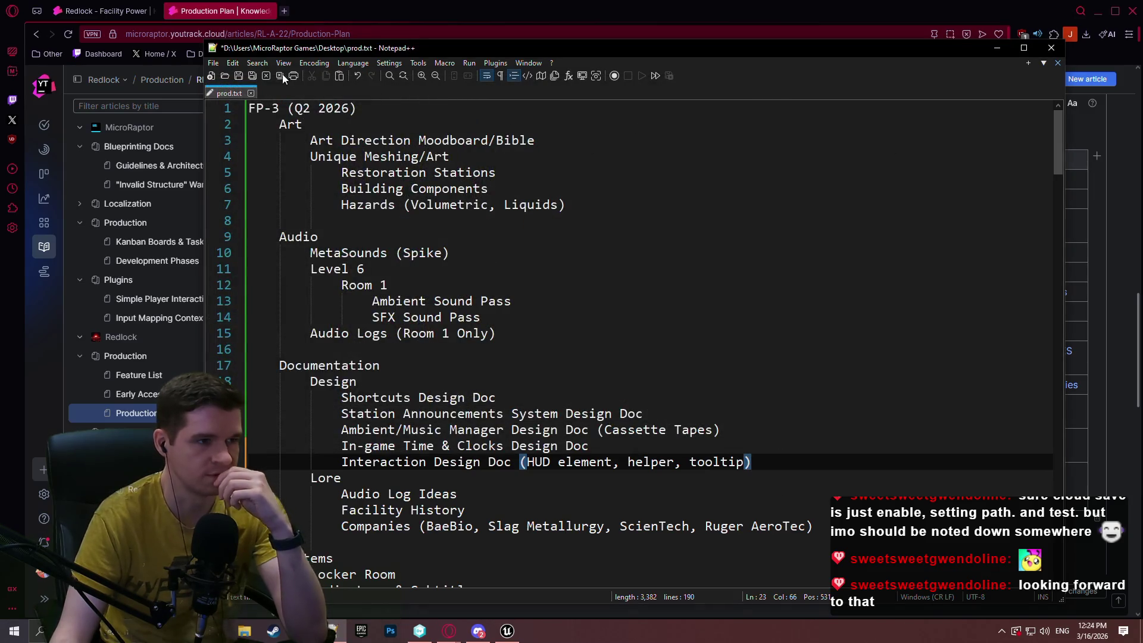
{"action": "left_click", "coordinate": [238, 76]}
{"action": "key", "text": "alt+Tab"}
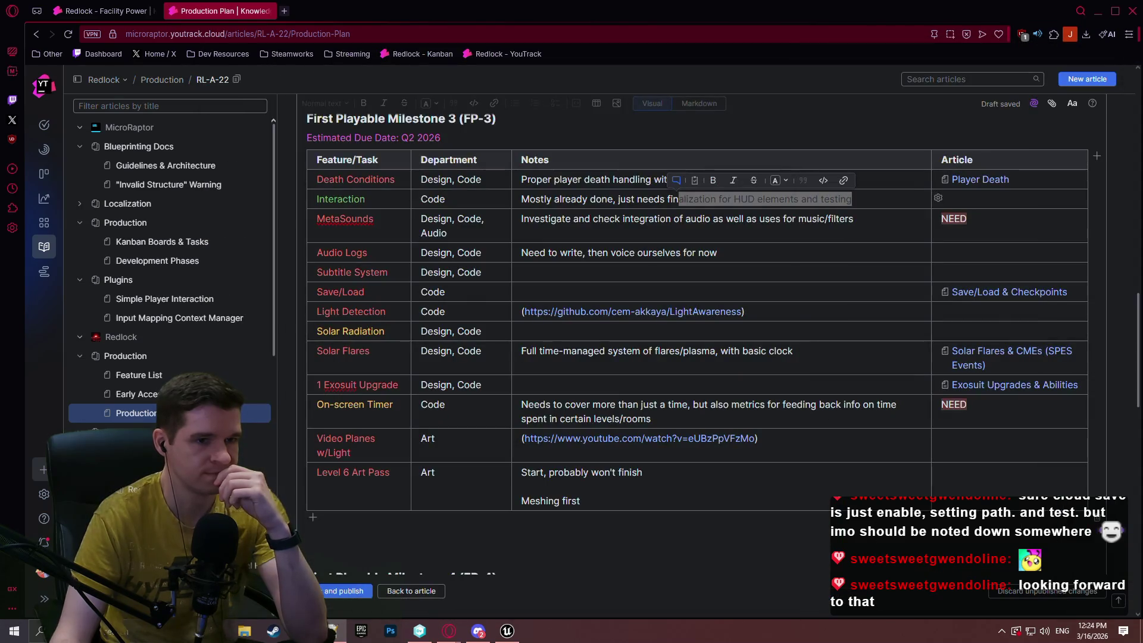
Delete all FP-3 table contents, keeping the Feature/Task, Department, Notes and Article headers.
{"action": "left_click", "coordinate": [655, 218]}
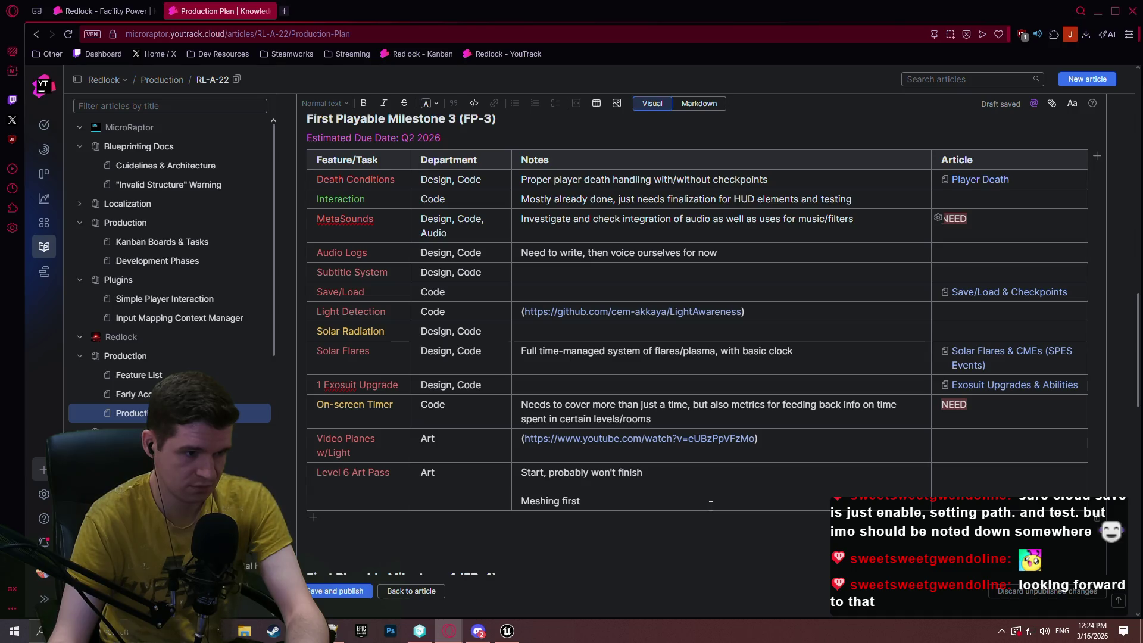
{"action": "mouse_move", "coordinate": [711, 505]}
{"action": "left_mouse_down"}
{"action": "mouse_move", "coordinate": [536, 196]}
{"action": "mouse_move", "coordinate": [523, 140]}
{"action": "mouse_move", "coordinate": [588, 402]}
{"action": "mouse_move", "coordinate": [428, 333]}
{"action": "mouse_move", "coordinate": [369, 160]}
{"action": "mouse_move", "coordinate": [367, 192]}
{"action": "left_mouse_up"}
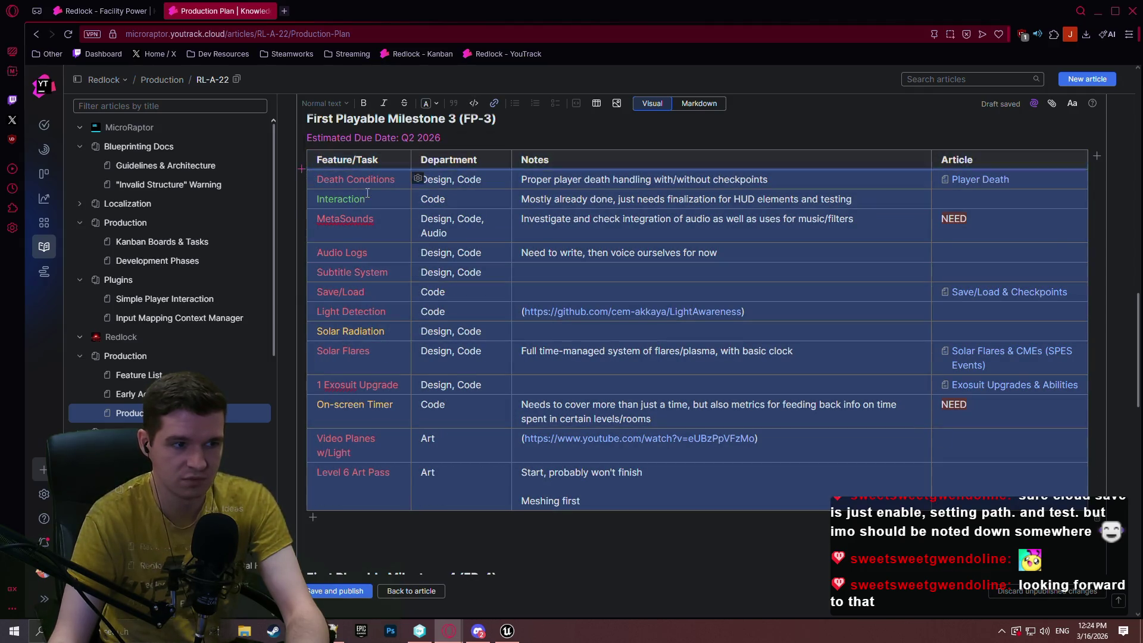
{"action": "key", "text": "Delete"}
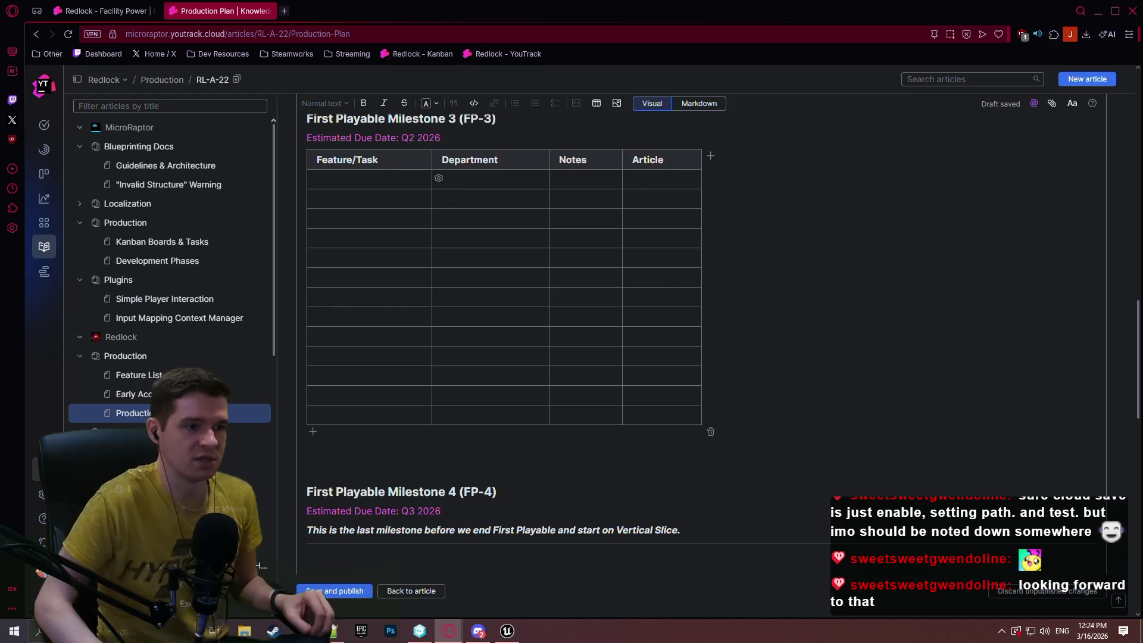
{"action": "left_click", "coordinate": [511, 140]}
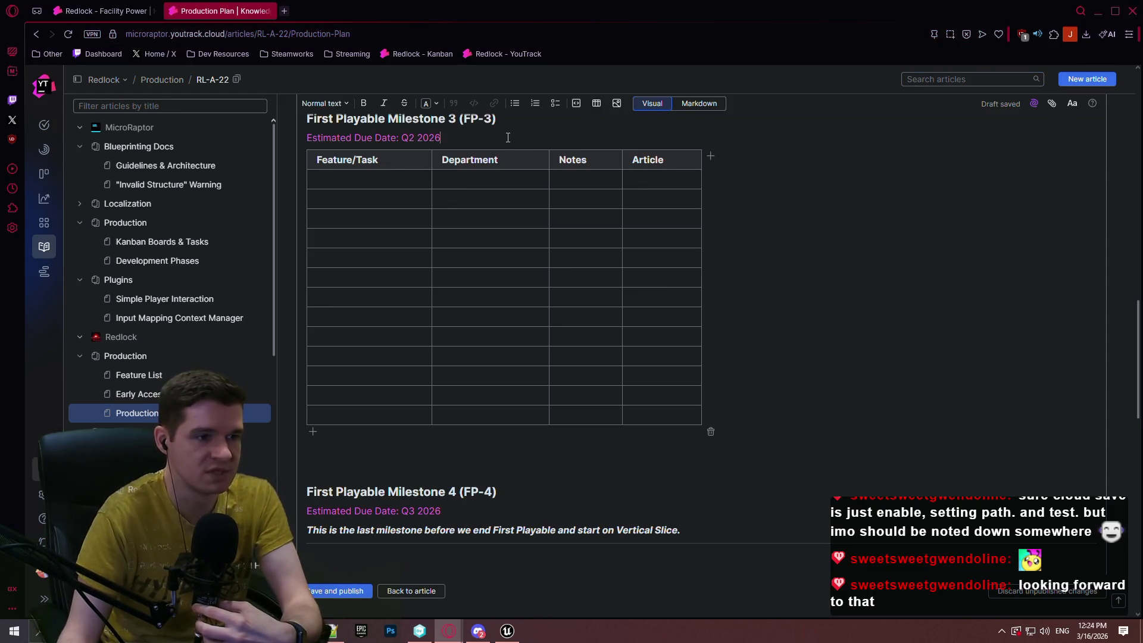
Add a '### Art' heading above the FP-3 table and trim it to two empty rows.
{"action": "key", "text": "Return"}
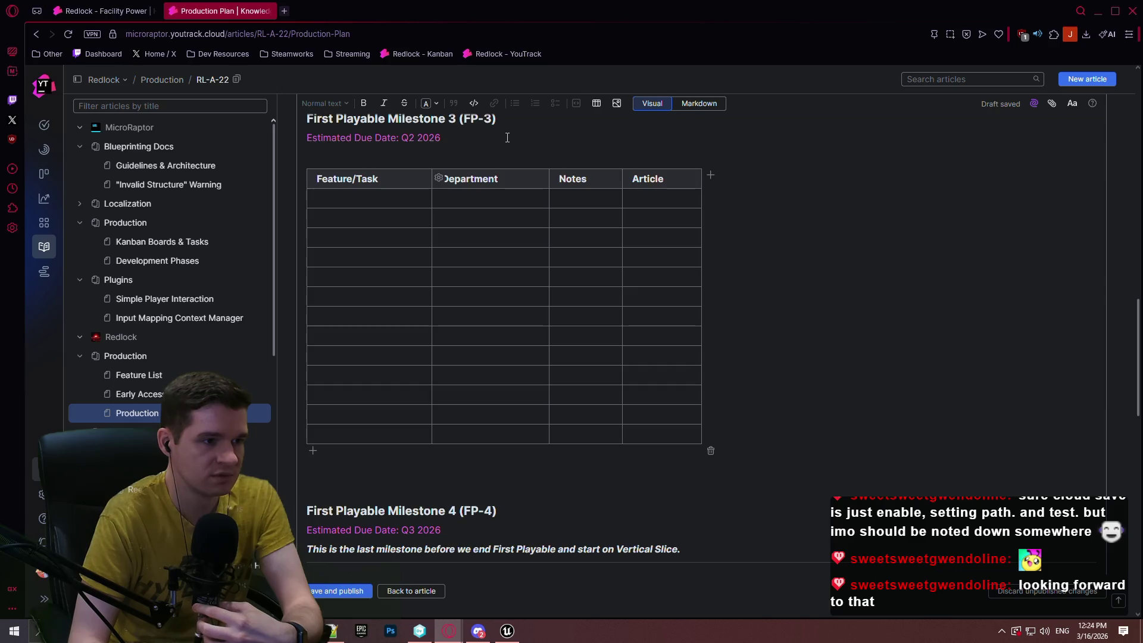
{"action": "key", "text": "Return"}
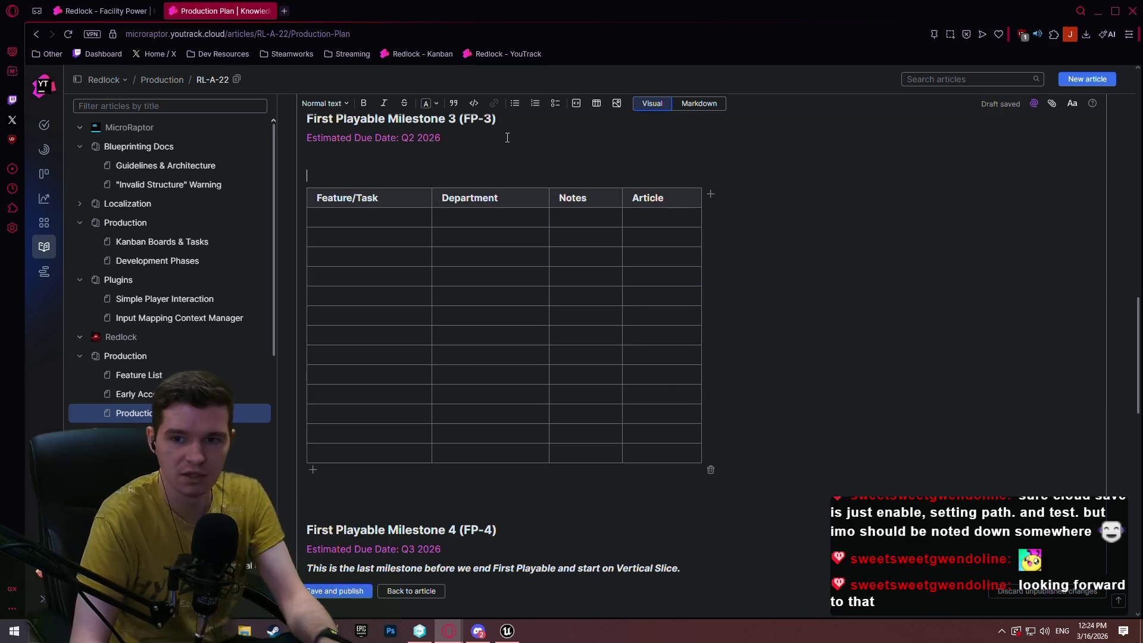
{"action": "type", "text": "Art"}
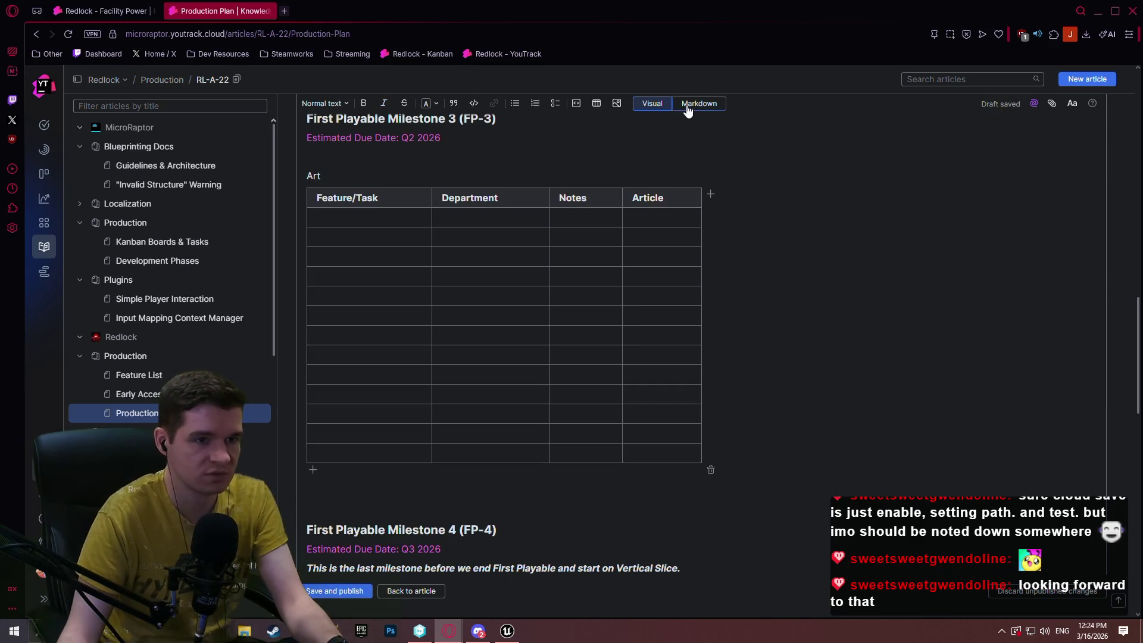
{"action": "left_click", "coordinate": [687, 108]}
{"action": "mouse_move", "coordinate": [418, 395]}
{"action": "left_mouse_down"}
{"action": "mouse_move", "coordinate": [334, 366]}
{"action": "mouse_move", "coordinate": [280, 245]}
{"action": "left_mouse_up"}
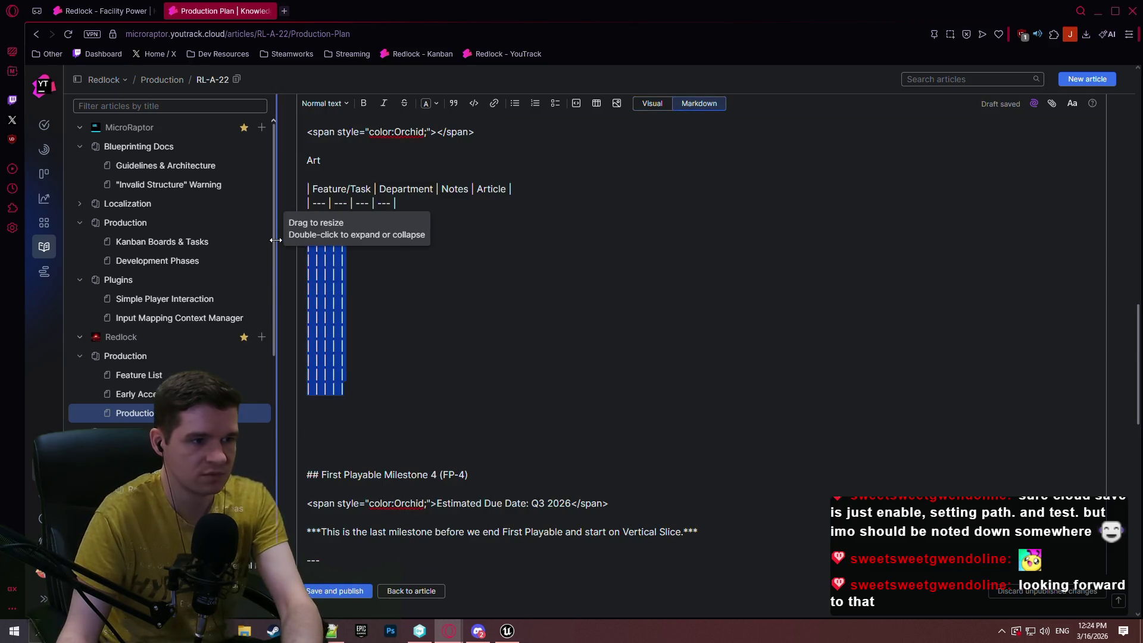
{"action": "key", "text": "BackSpace"}
{"action": "mouse_move", "coordinate": [382, 235]}
{"action": "left_mouse_down"}
{"action": "mouse_move", "coordinate": [307, 182]}
{"action": "mouse_move", "coordinate": [308, 160]}
{"action": "left_mouse_up"}
{"action": "left_click", "coordinate": [307, 160]}
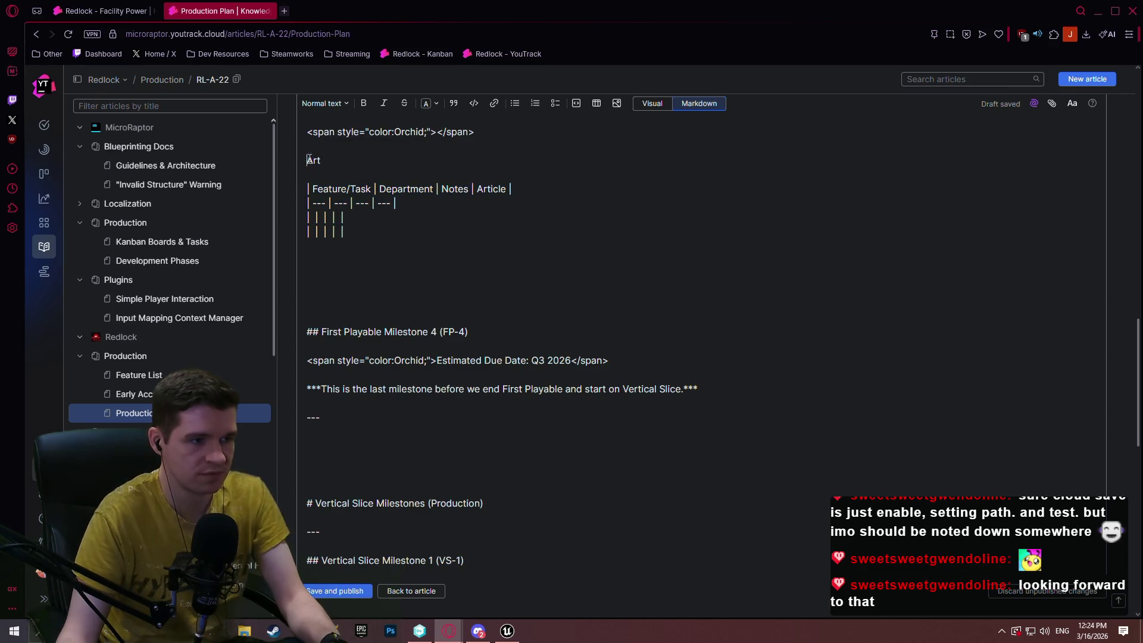
{"action": "type", "text": "###"}
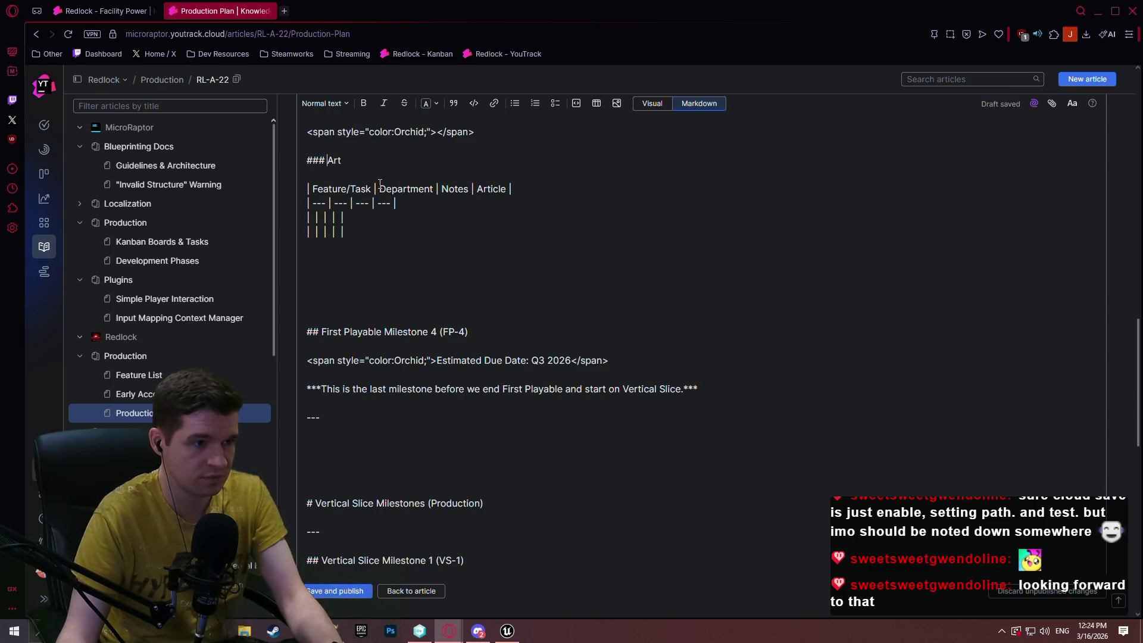
Paste several copies of the Art heading and its table below it.
{"action": "left_click_drag", "start_coordinate": [322, 219], "coordinate": [275, 169]}
{"action": "key", "text": "ctrl+c"}
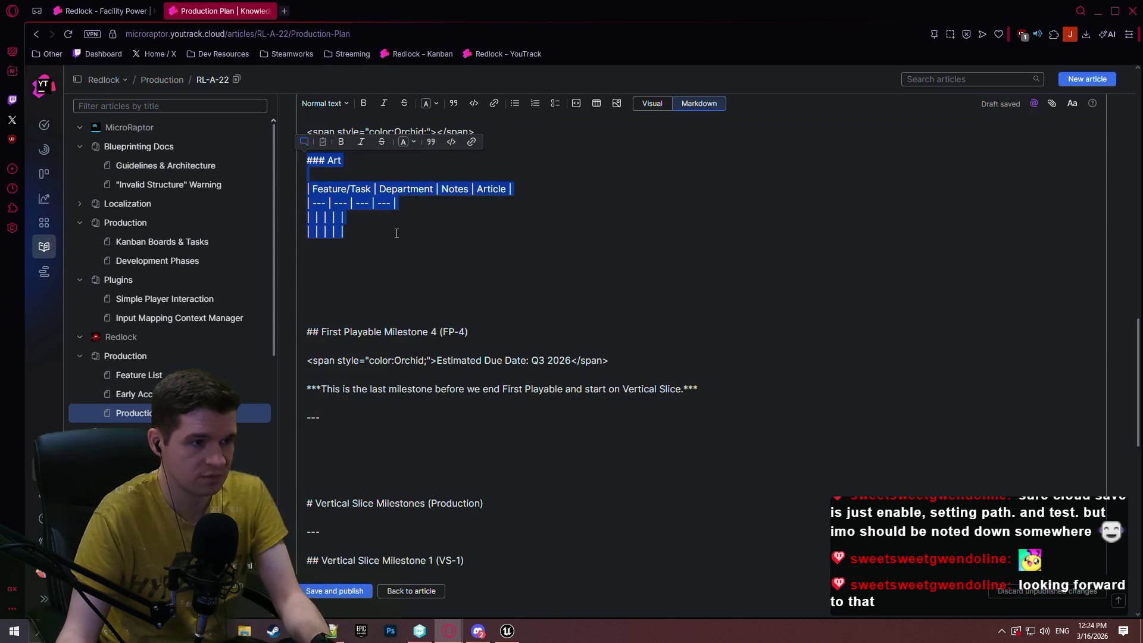
{"action": "left_click", "coordinate": [393, 234]}
{"action": "key", "text": "Return"}
{"action": "key", "text": "Return"}
{"action": "key", "text": "Return"}
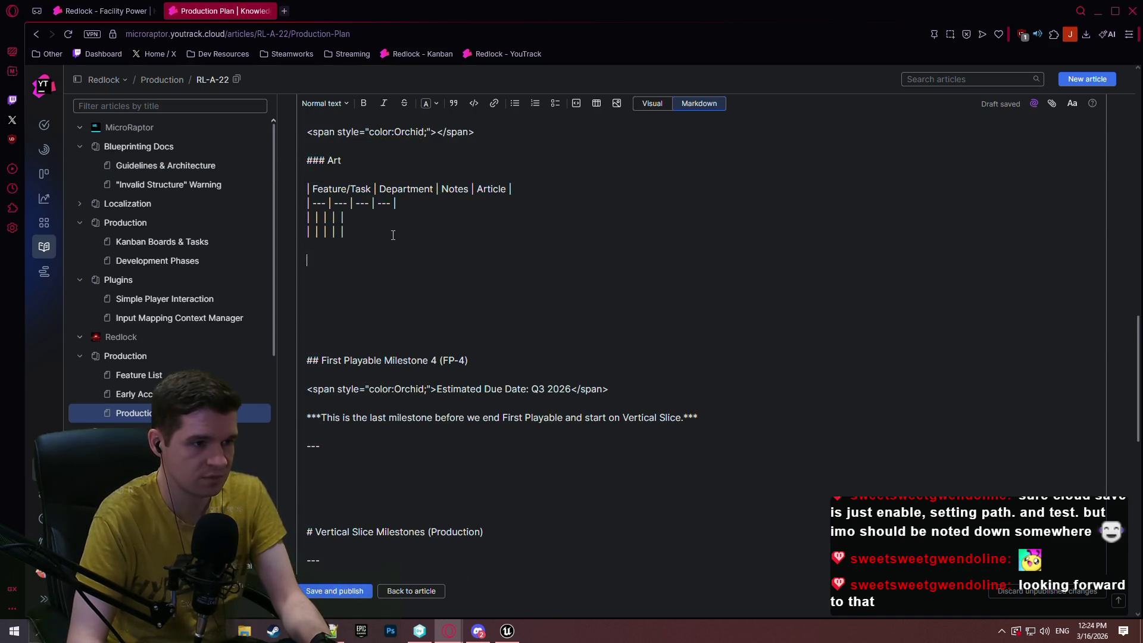
{"action": "key", "text": "ctrl+v"}
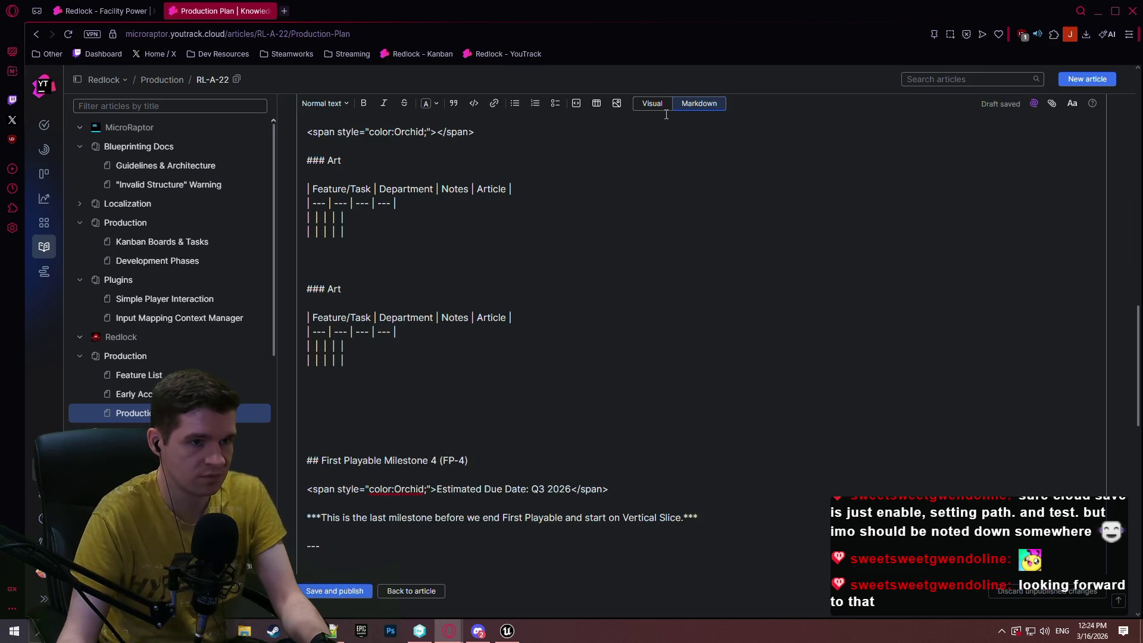
{"action": "left_click", "coordinate": [657, 106]}
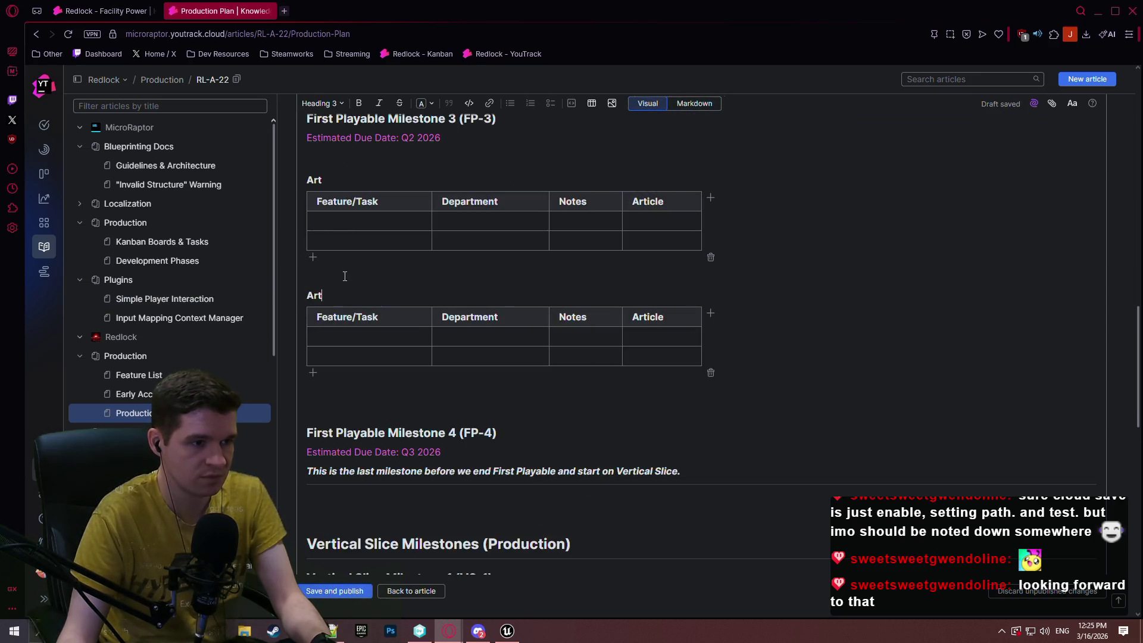
{"action": "left_click", "coordinate": [714, 105]}
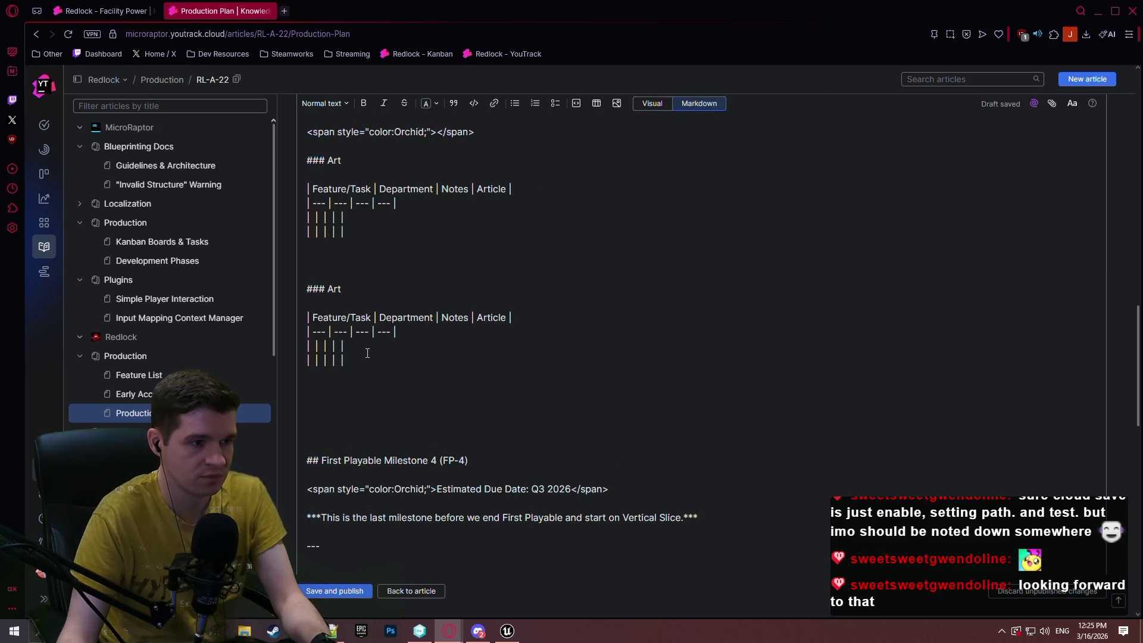
{"action": "left_click_drag", "start_coordinate": [367, 353], "coordinate": [396, 234]}
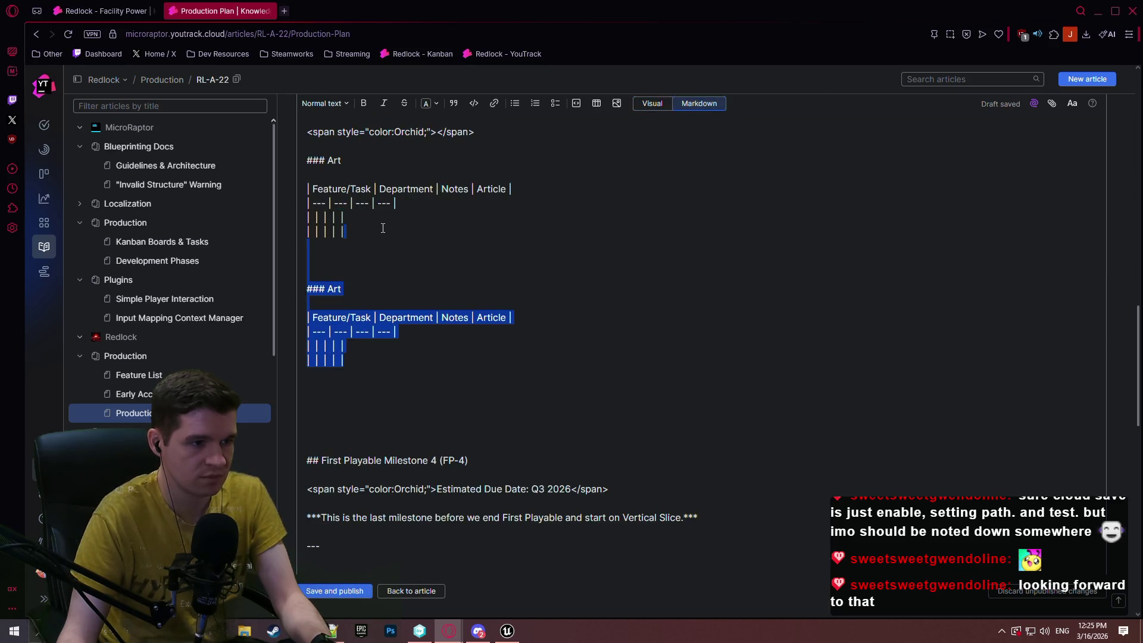
{"action": "left_click", "coordinate": [361, 363]}
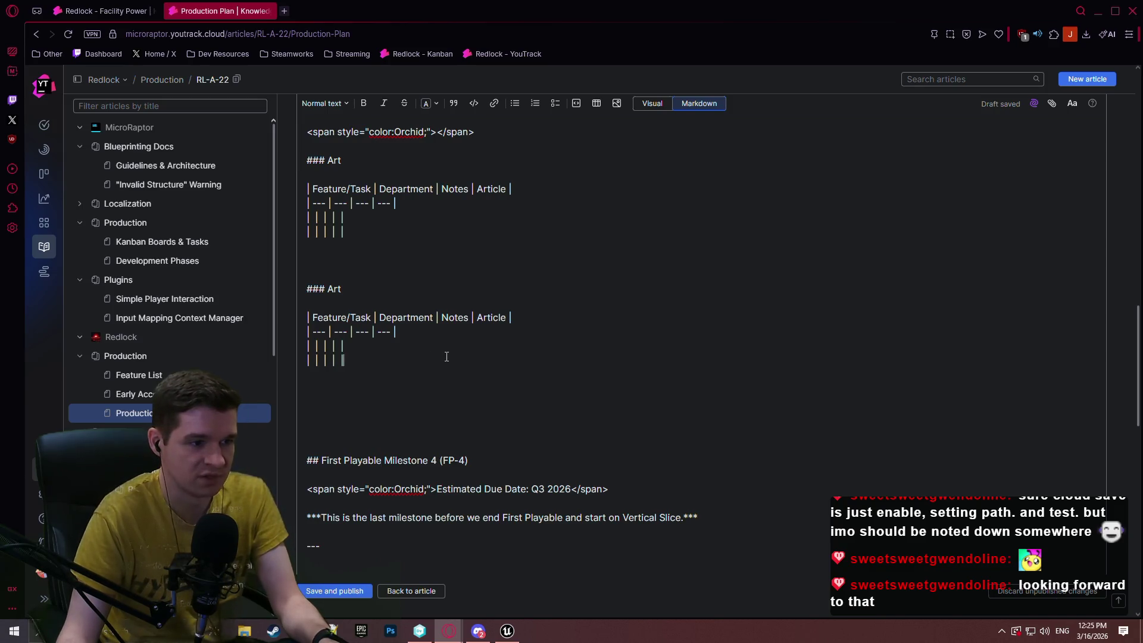
{"action": "key", "text": "ctrl+v"}
{"action": "key", "text": "ctrl+v"}
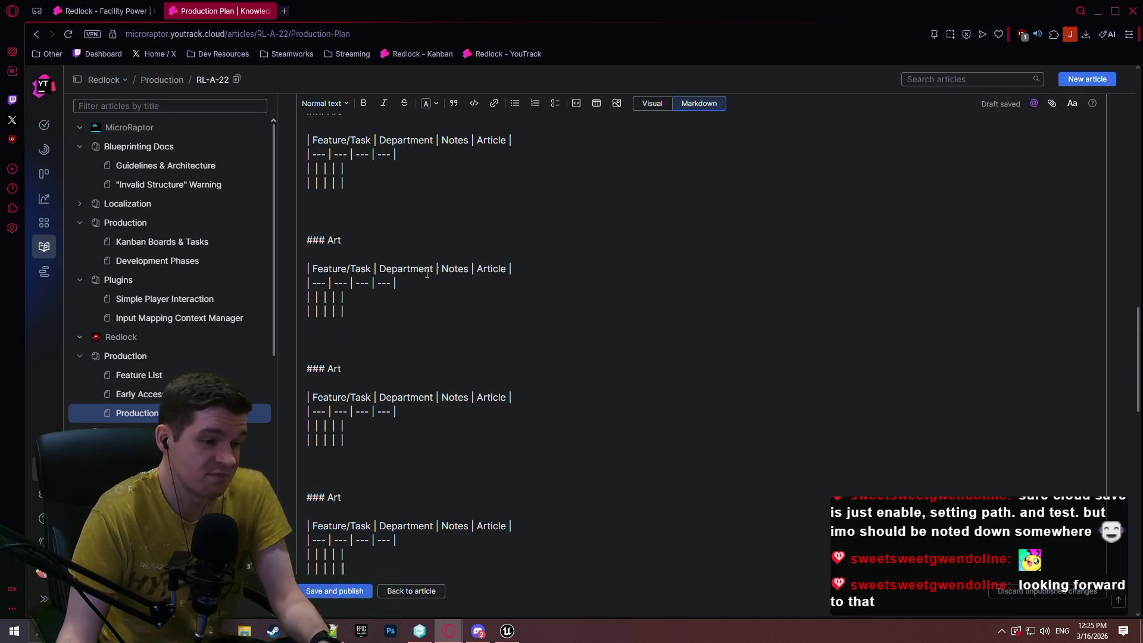
{"action": "left_click", "coordinate": [667, 106]}
{"action": "scroll", "coordinate": [417, 280], "scroll_direction": "up", "scroll_amount": 5}
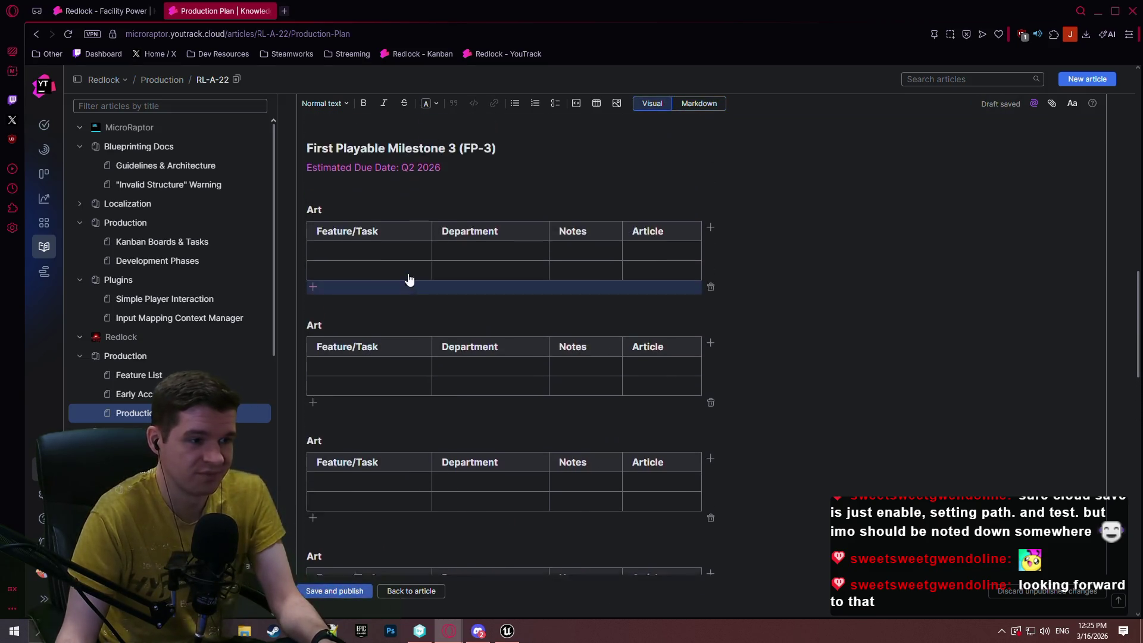
Rename the duplicate Art headings to Audio, Documentation, Systems and Tech.
{"action": "scroll", "coordinate": [452, 310], "scroll_direction": "down", "scroll_amount": 3}
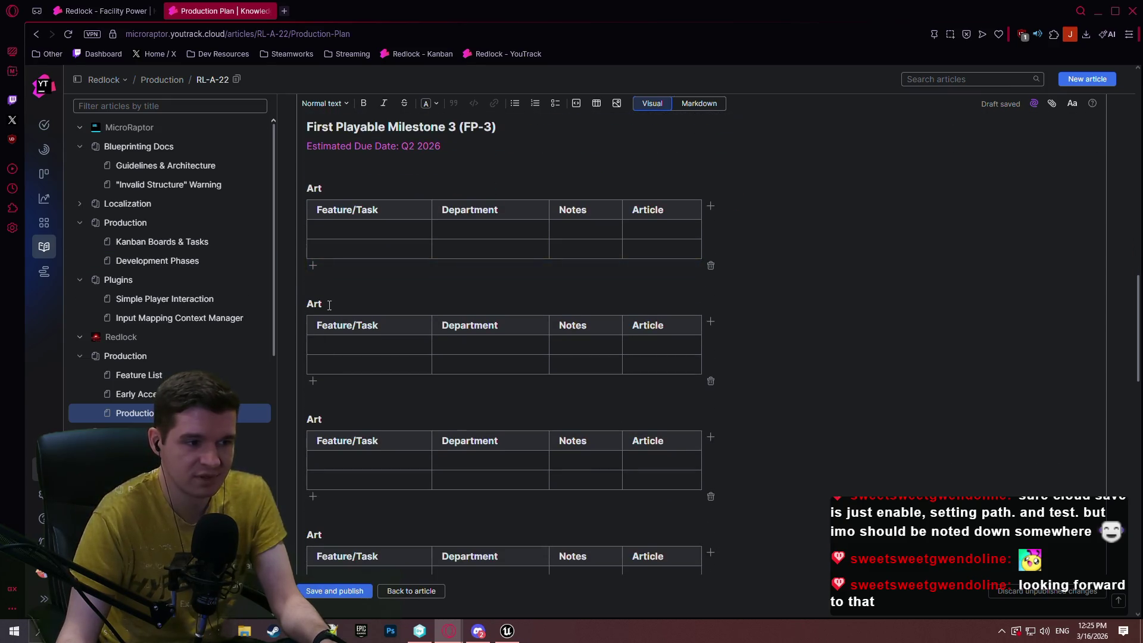
{"action": "left_click", "coordinate": [342, 298]}
{"action": "key", "text": "BackSpace"}
{"action": "key", "text": "BackSpace"}
{"action": "type", "text": "udio"}
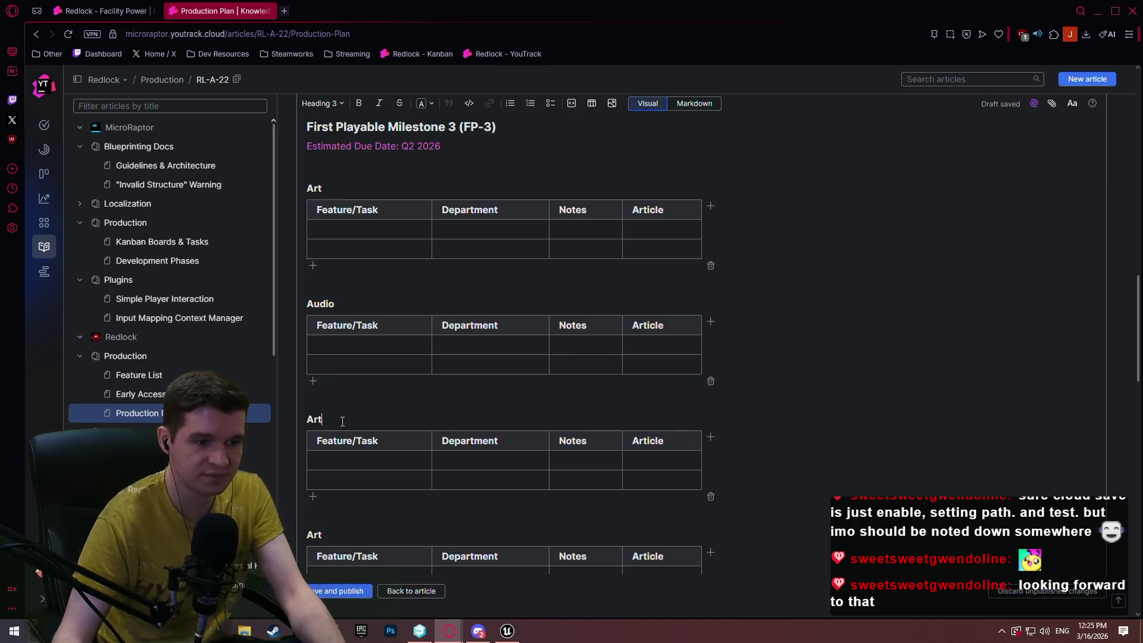
{"action": "type", "text": "ocumentation"}
{"action": "scroll", "coordinate": [378, 419], "scroll_direction": "down", "scroll_amount": 1}
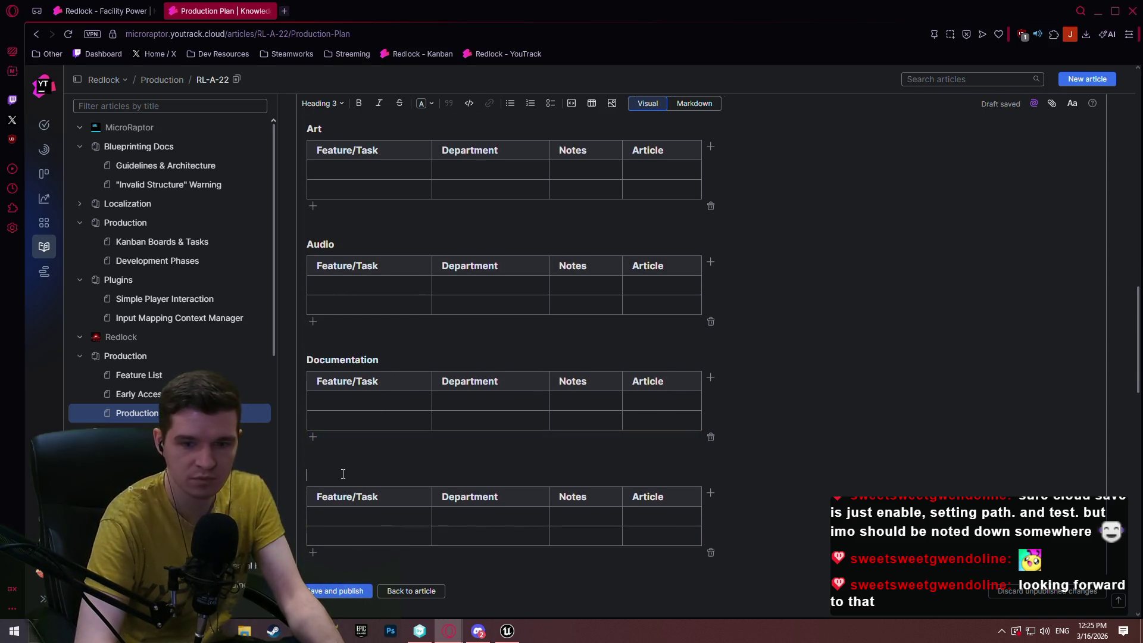
{"action": "type", "text": "Systems"}
{"action": "scroll", "coordinate": [343, 470], "scroll_direction": "down", "scroll_amount": 3}
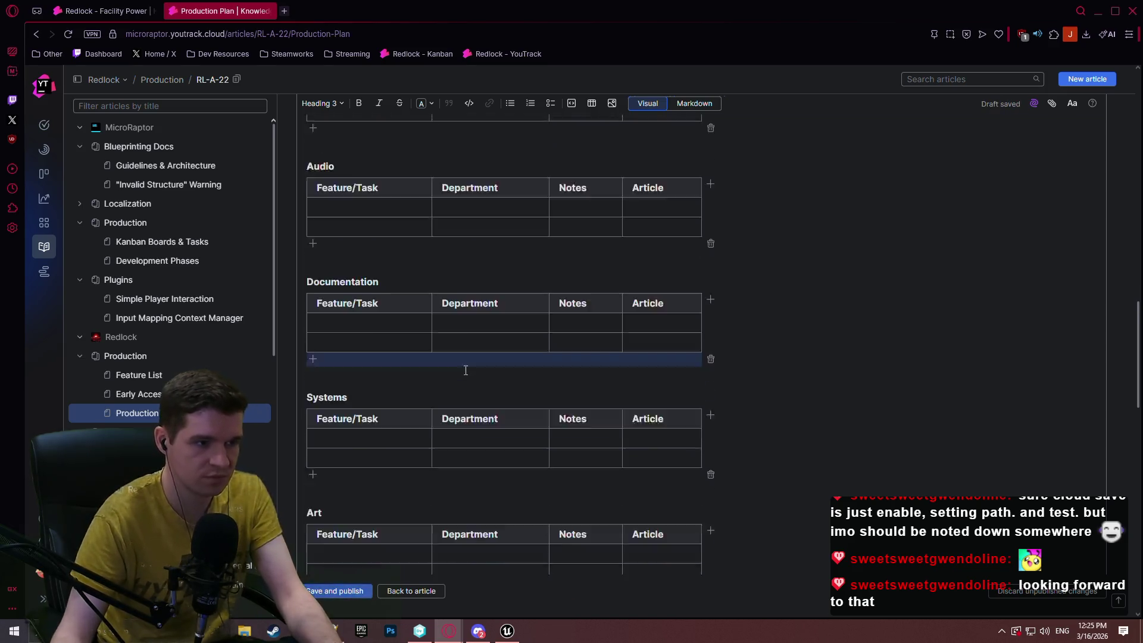
{"action": "key", "text": "BackSpace"}
{"action": "key", "text": "BackSpace"}
{"action": "key", "text": "BackSpace"}
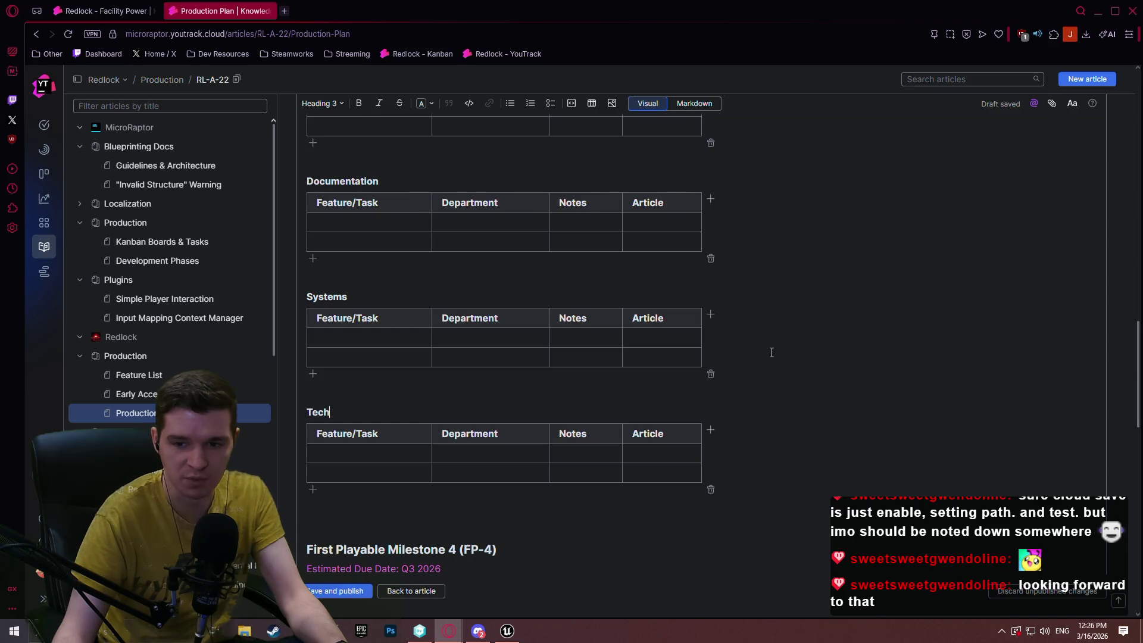
{"action": "scroll", "coordinate": [589, 272], "scroll_direction": "up", "scroll_amount": 5}
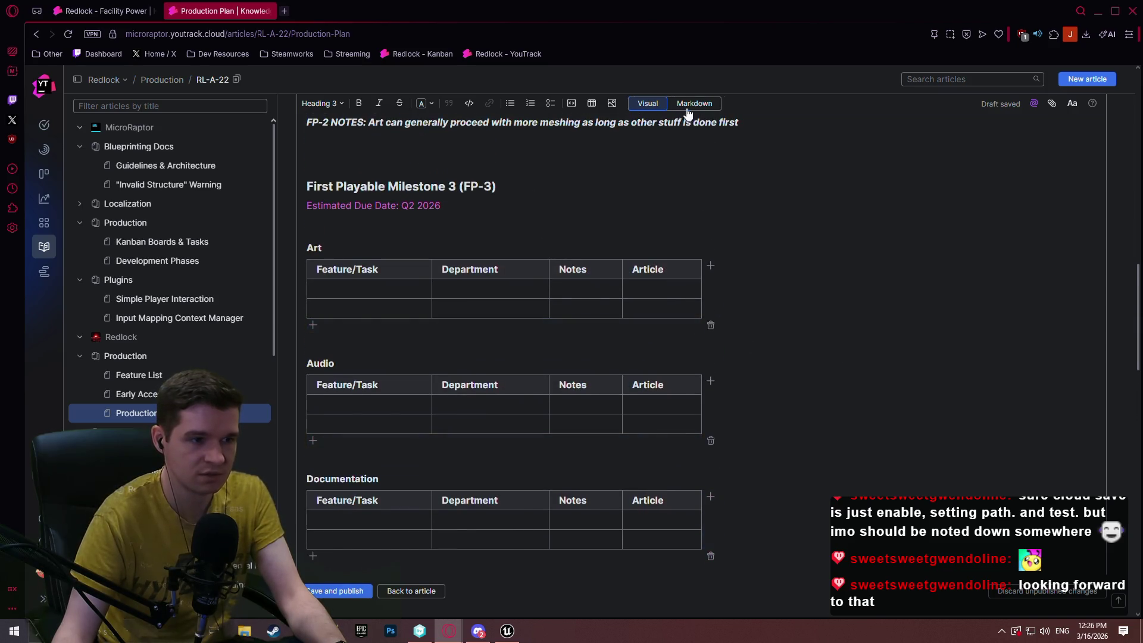
In Markdown, paste another Art section below Tech and add a 'Misc. Tasks' heading.
{"action": "left_click", "coordinate": [694, 103]}
{"action": "scroll", "coordinate": [404, 431], "scroll_direction": "down", "scroll_amount": 2}
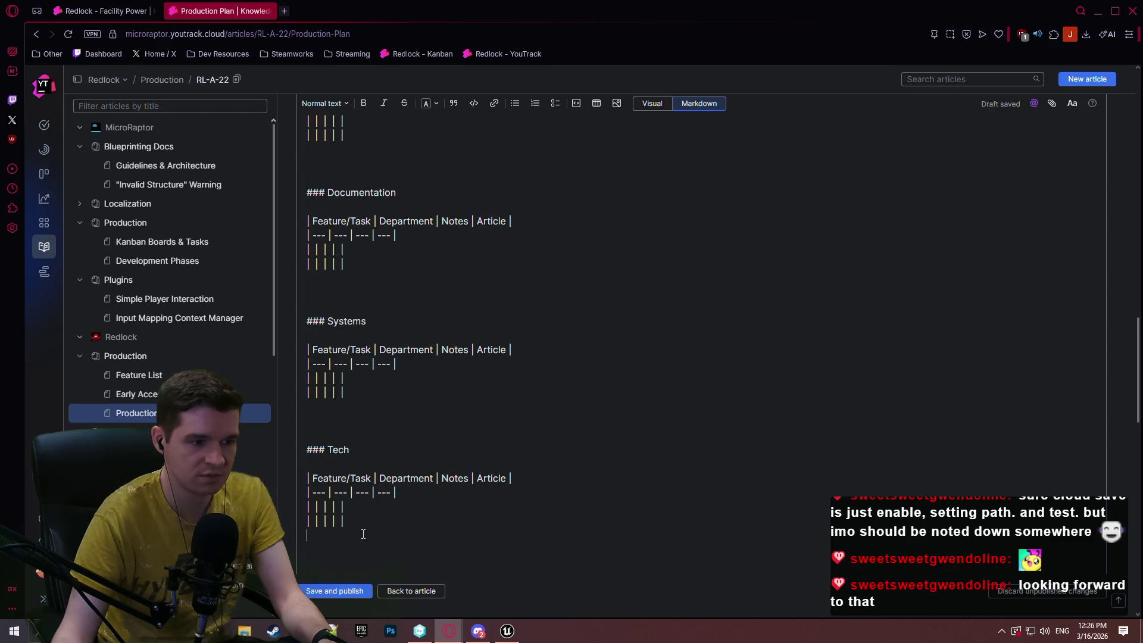
{"action": "type", "text": "### Art  | Feature/Task | Department | Notes | Article | | --- | --- | --- | --- | | | | | | | | | | |"}
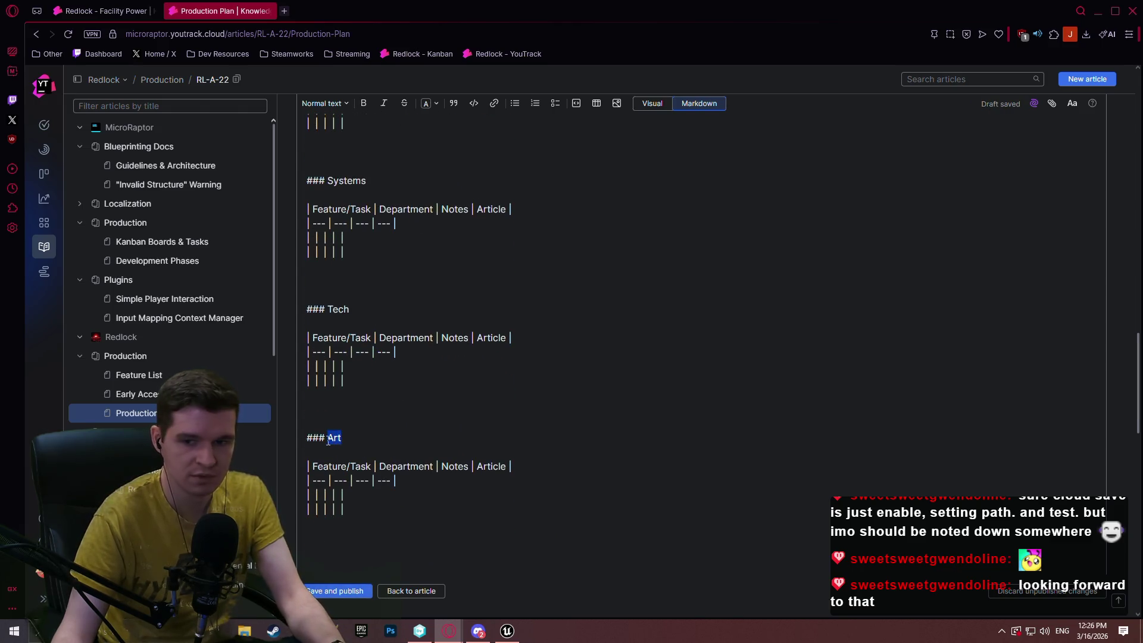
{"action": "type", "text": "Tasks"}
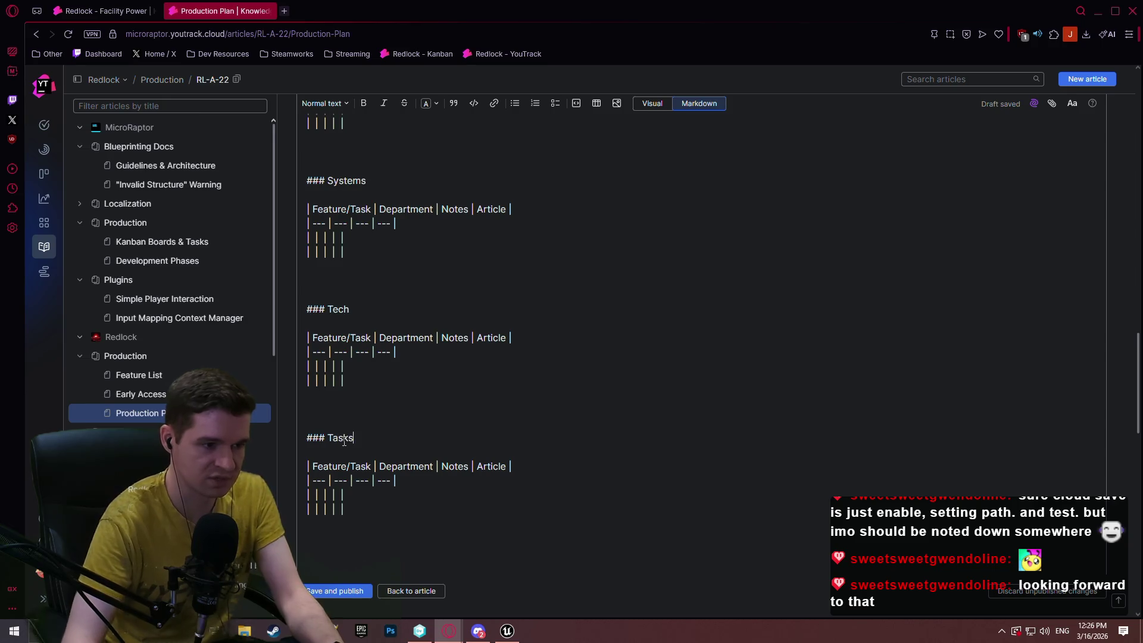
{"action": "left_click", "coordinate": [329, 439]}
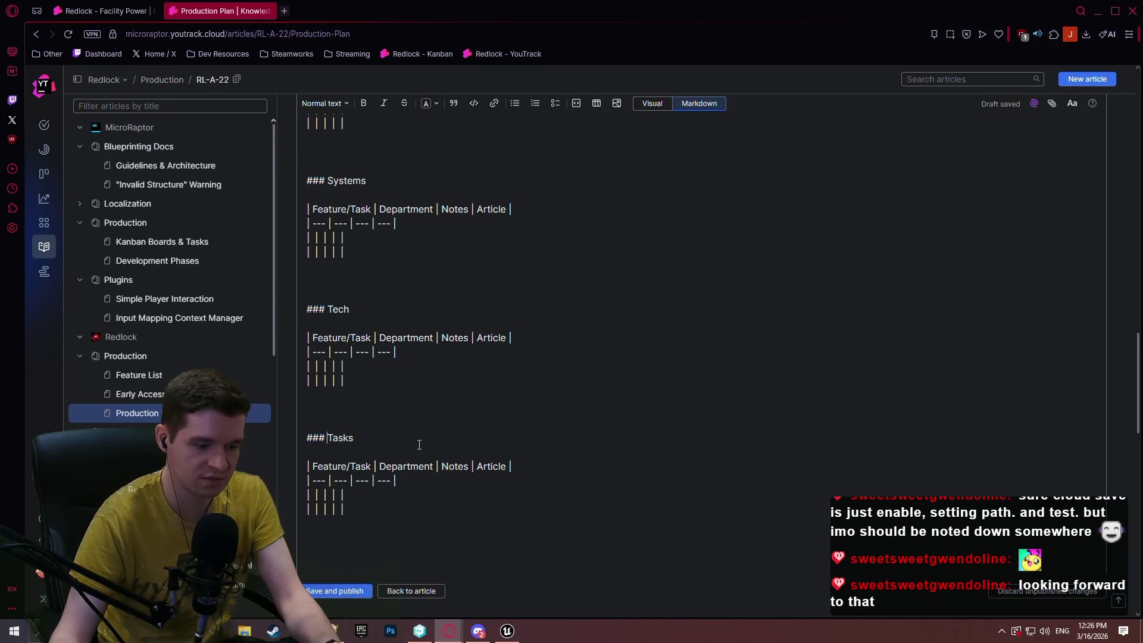
{"action": "type", "text": "Misc"}
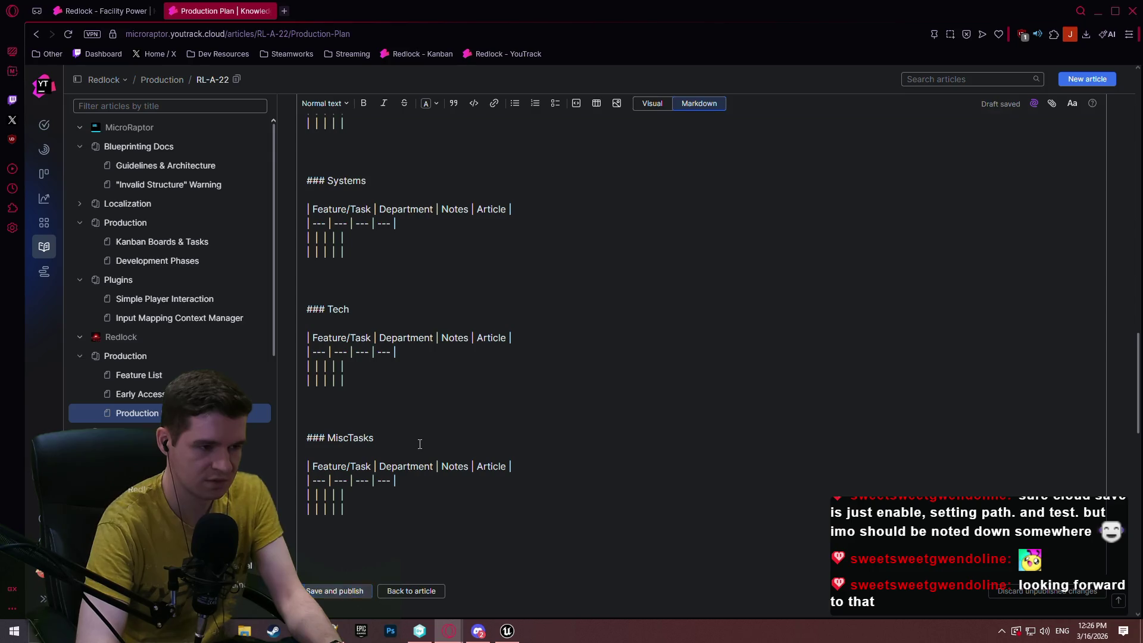
{"action": "type", "text": "."}
{"action": "key", "text": "Up"}
{"action": "key", "text": "Up"}
{"action": "key", "text": "Up"}
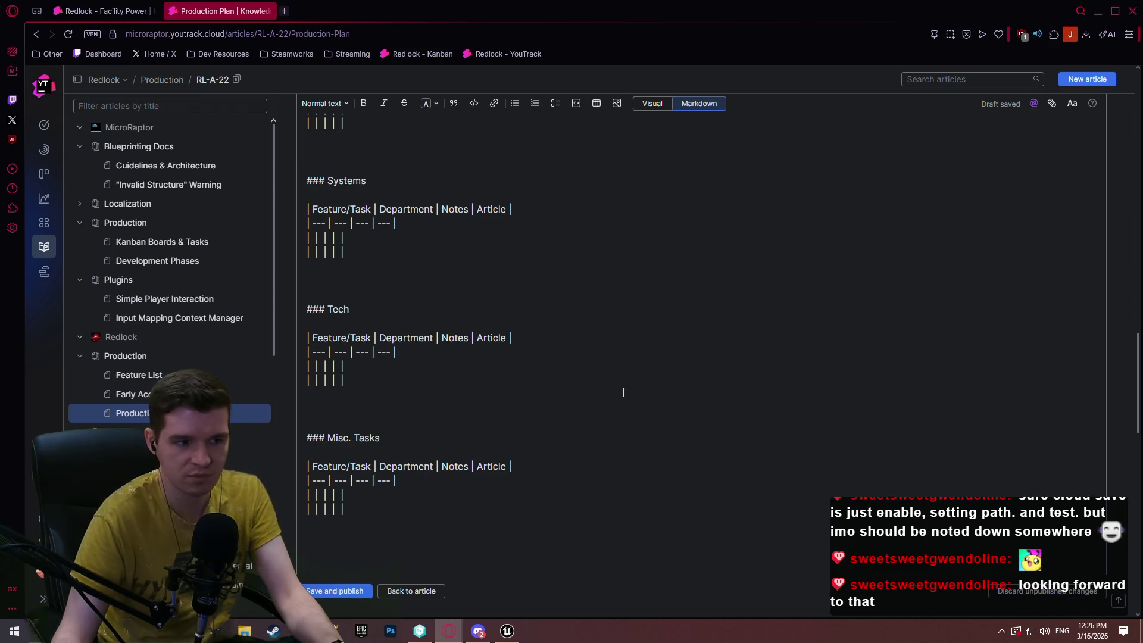
Check the rendered tables in the visual editor.
{"action": "left_click", "coordinate": [655, 106]}
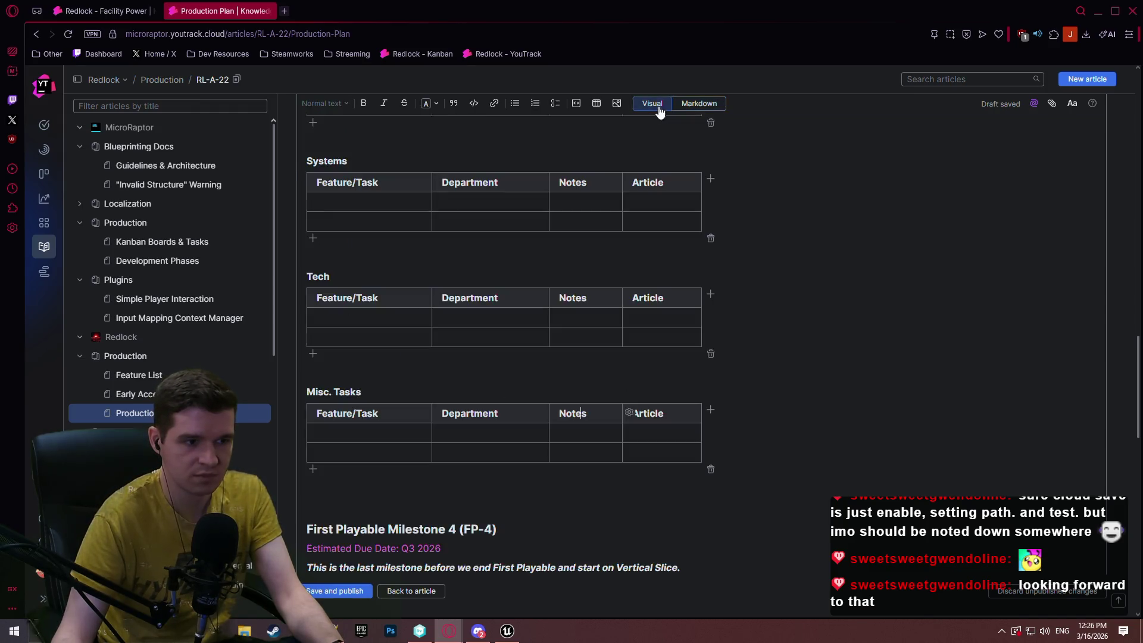
{"action": "scroll", "coordinate": [534, 291], "scroll_direction": "up", "scroll_amount": 3}
{"action": "scroll", "coordinate": [535, 291], "scroll_direction": "up", "scroll_amount": 5}
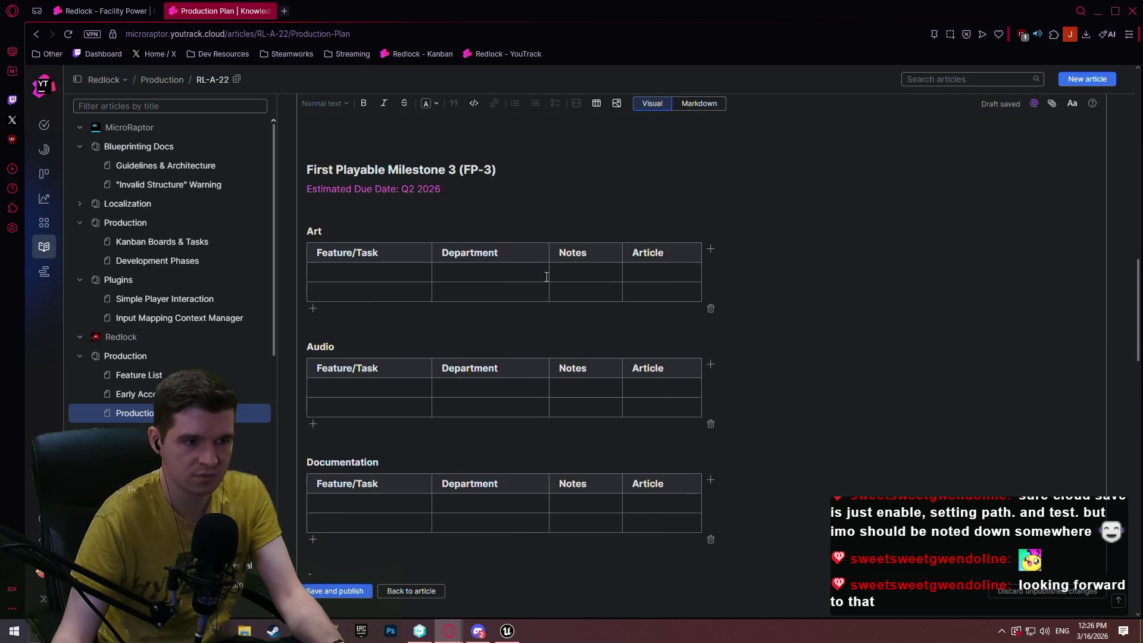
{"action": "scroll", "coordinate": [370, 316], "scroll_direction": "down", "scroll_amount": 5}
{"action": "scroll", "coordinate": [373, 304], "scroll_direction": "up", "scroll_amount": 1}
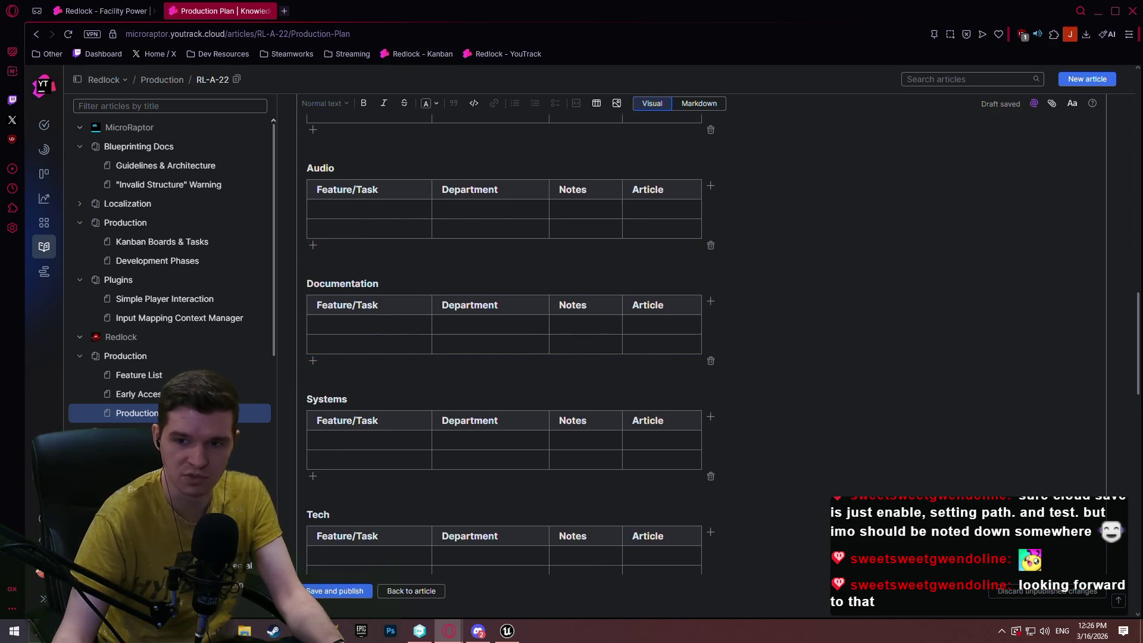
{"action": "scroll", "coordinate": [506, 328], "scroll_direction": "down", "scroll_amount": 4}
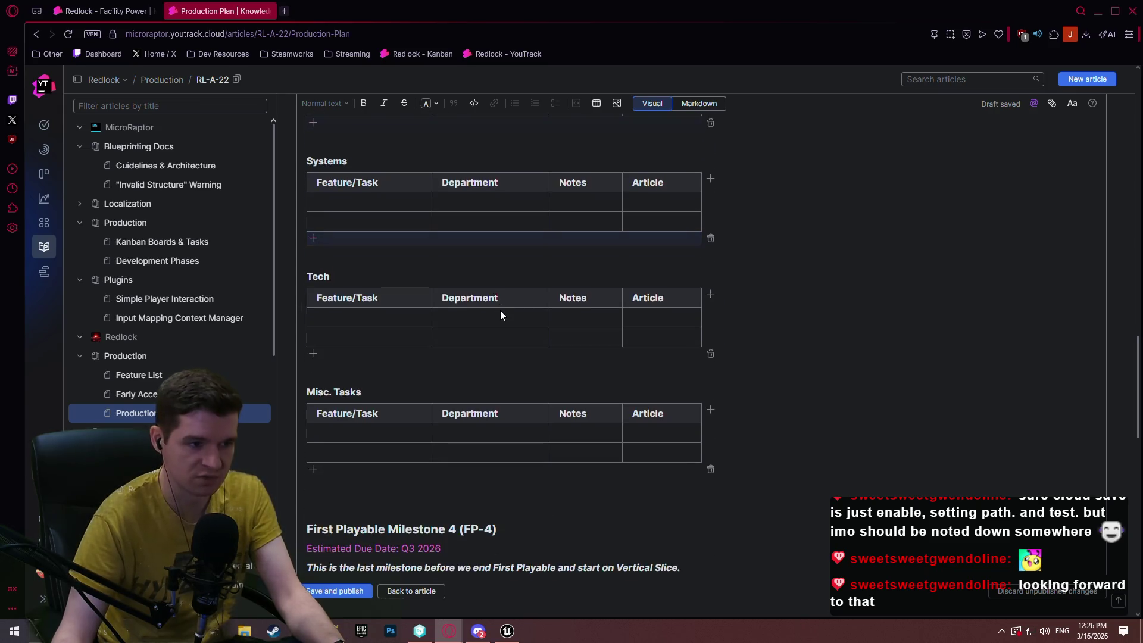
{"action": "scroll", "coordinate": [499, 318], "scroll_direction": "up", "scroll_amount": 2}
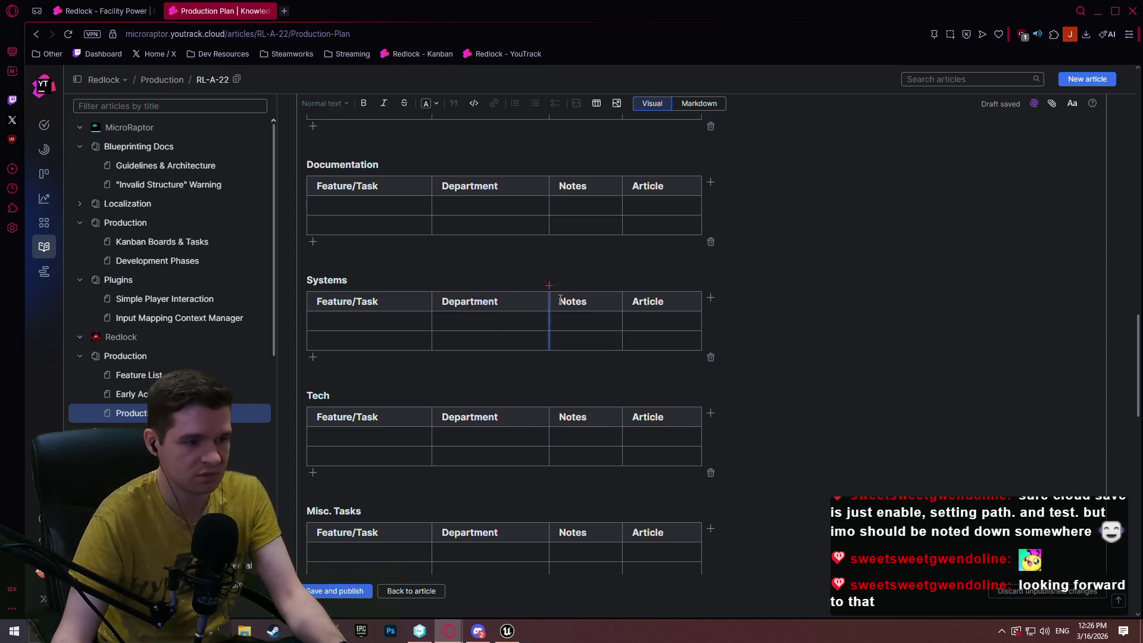
Rename the new '### Art' heading to 'Other' and return to the visual editor.
{"action": "left_click", "coordinate": [699, 104]}
{"action": "scroll", "coordinate": [391, 408], "scroll_direction": "down", "scroll_amount": 4}
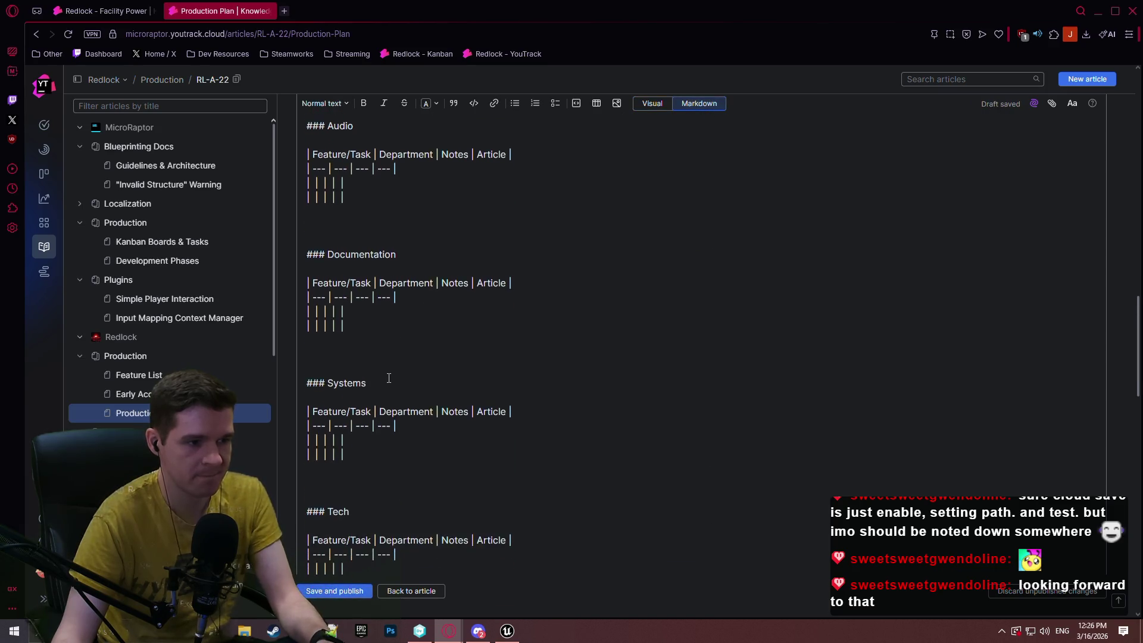
{"action": "key", "text": "ctrl+z"}
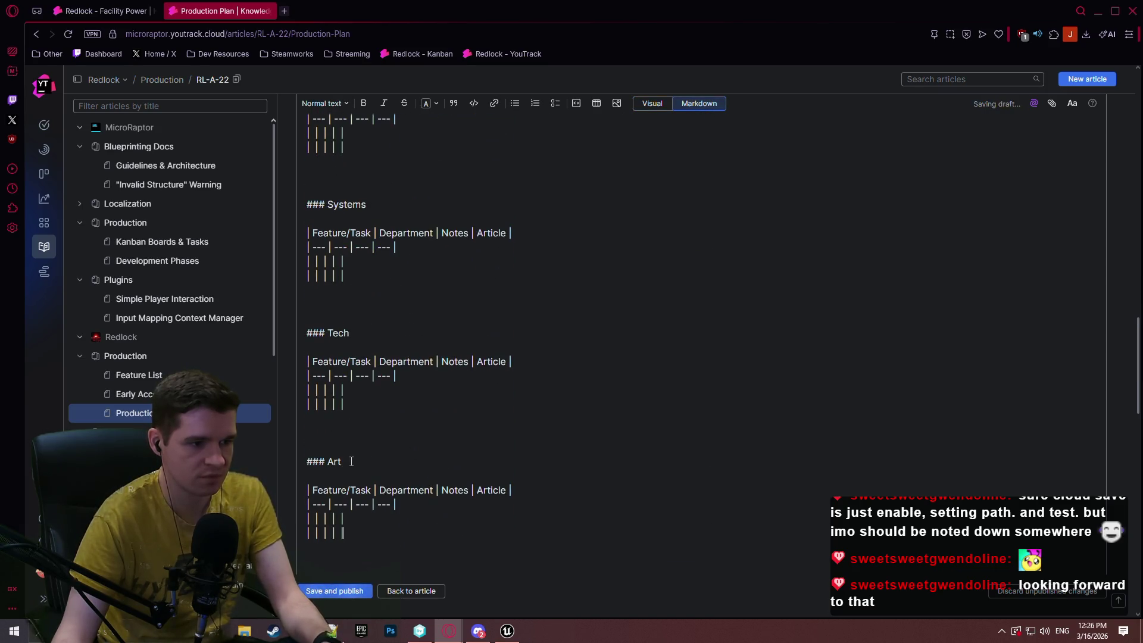
{"action": "left_click_drag", "start_coordinate": [352, 462], "coordinate": [326, 461]}
{"action": "type", "text": "Other"}
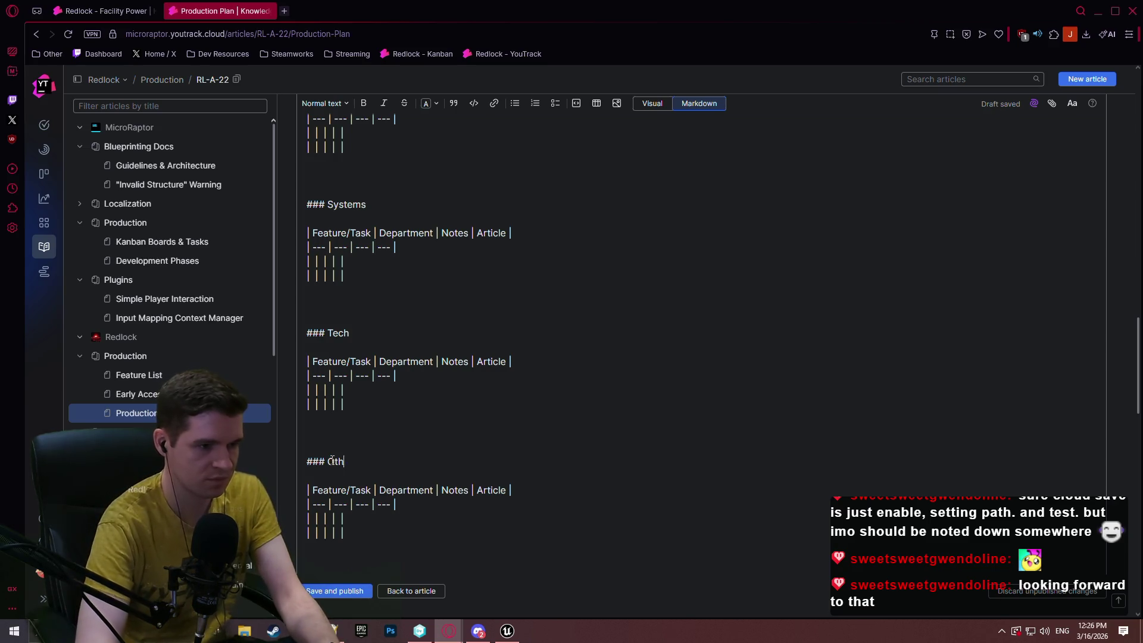
{"action": "left_click", "coordinate": [652, 103]}
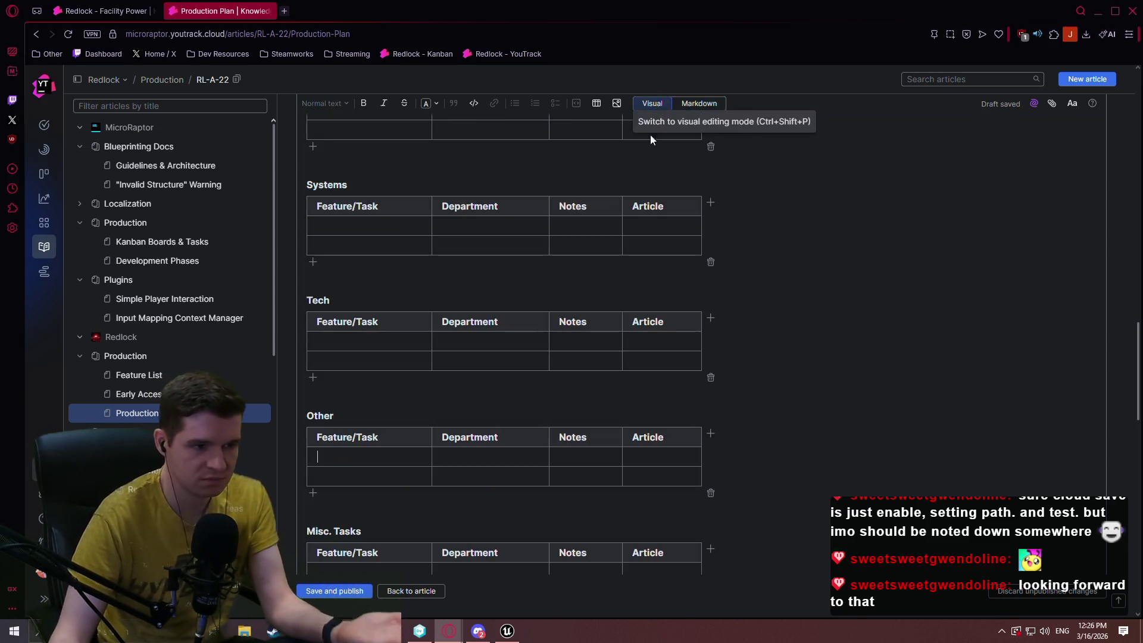
{"action": "scroll", "coordinate": [487, 339], "scroll_direction": "down", "scroll_amount": 3}
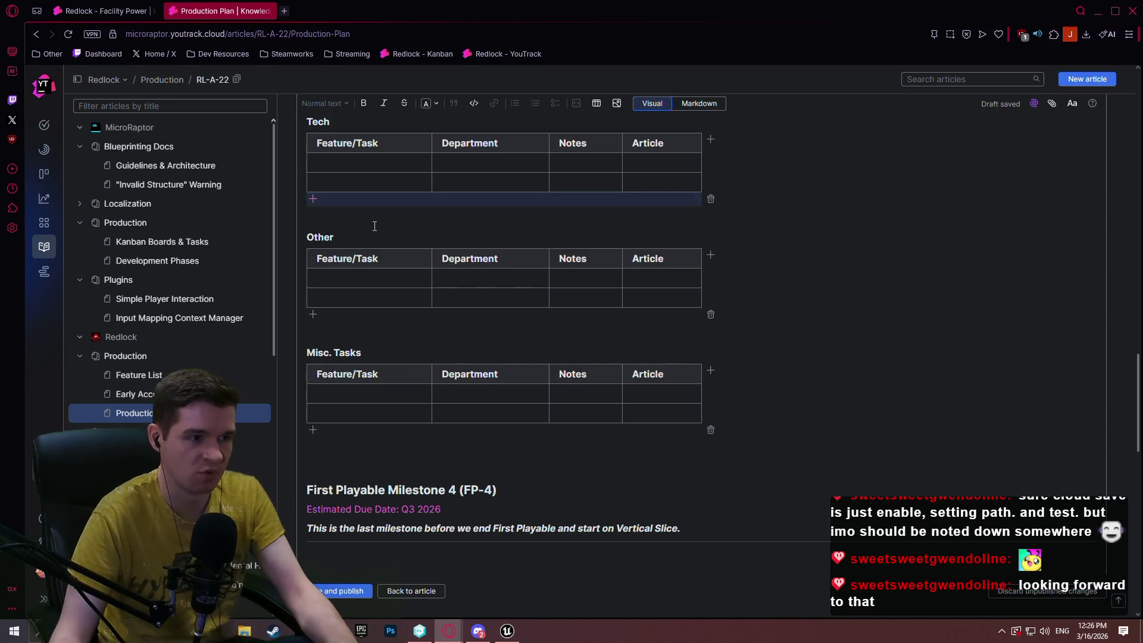
{"action": "scroll", "coordinate": [390, 203], "scroll_direction": "up", "scroll_amount": 5}
{"action": "scroll", "coordinate": [392, 195], "scroll_direction": "up", "scroll_amount": 5}
{"action": "scroll", "coordinate": [369, 214], "scroll_direction": "down", "scroll_amount": 3}
Enter Art Direction Moodboard/Title and Unique Meshing/Art (Restoration Stations), then add two rows.
{"action": "left_click", "coordinate": [343, 235]}
{"action": "type", "text": "Art Direction "}
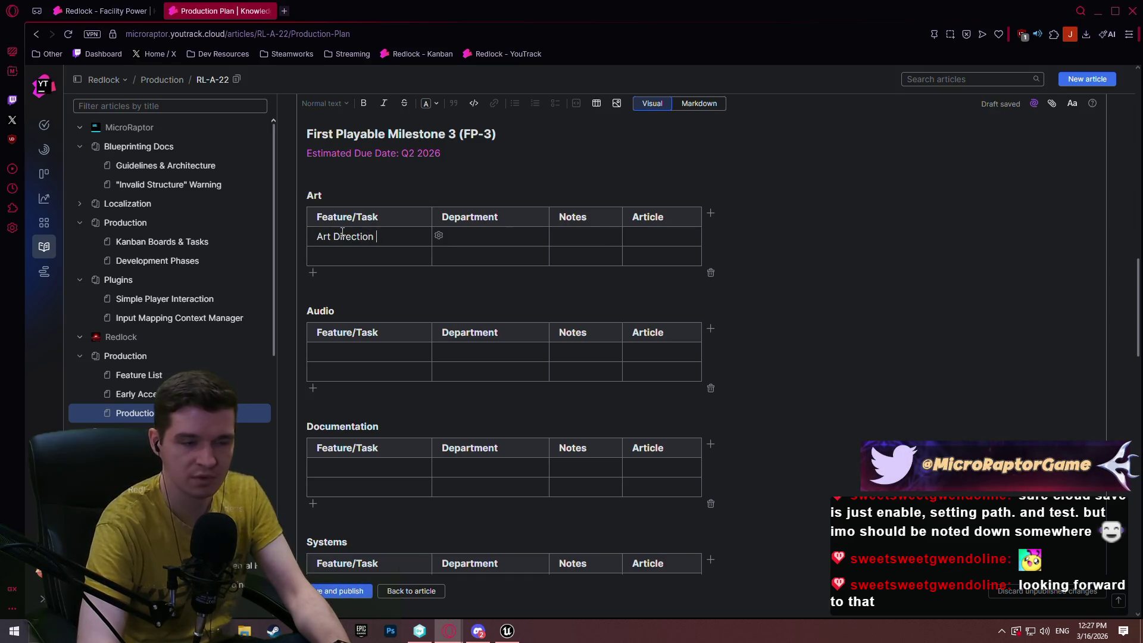
{"action": "type", "text": "Moodboard"}
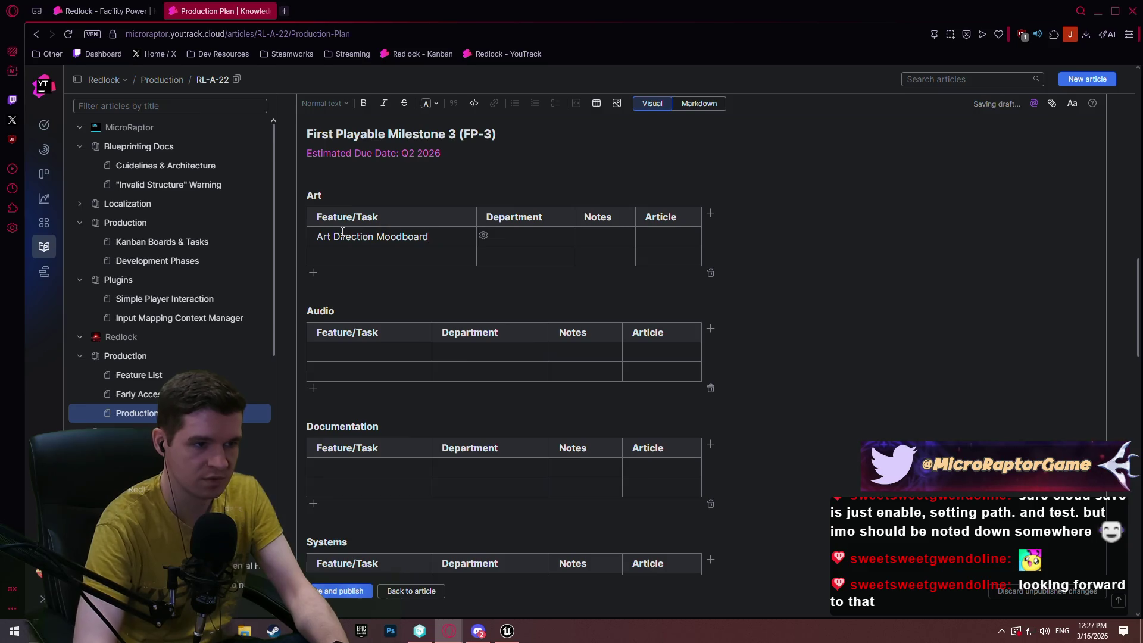
{"action": "type", "text": "/Title"}
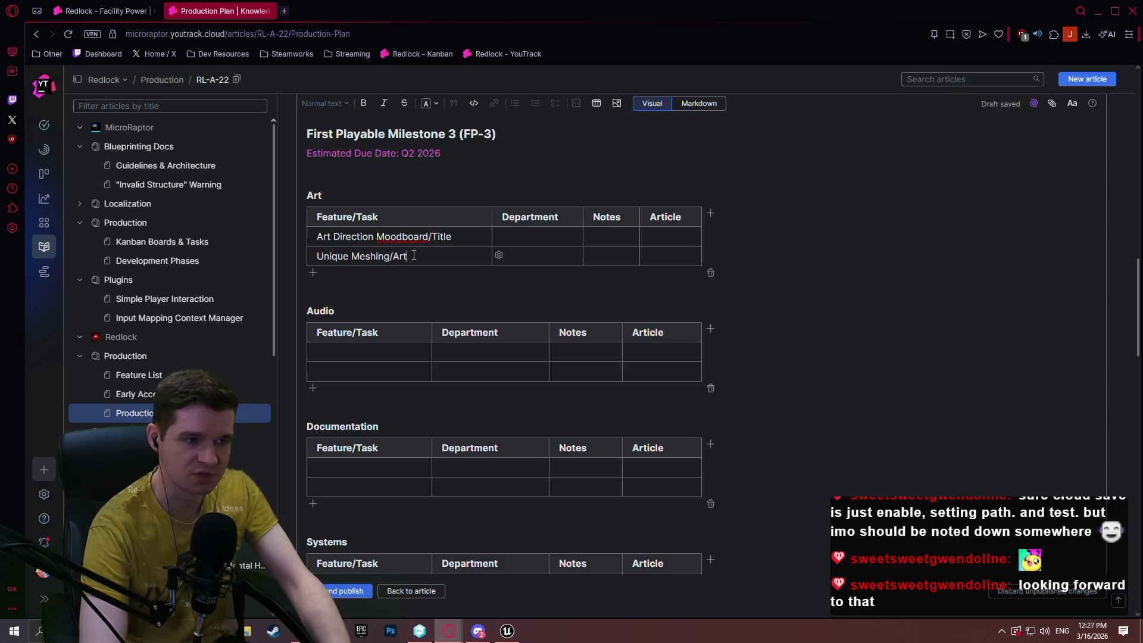
{"action": "left_click", "coordinate": [411, 252]}
{"action": "type", "text": "Unique Meshing/Art (Restor"}
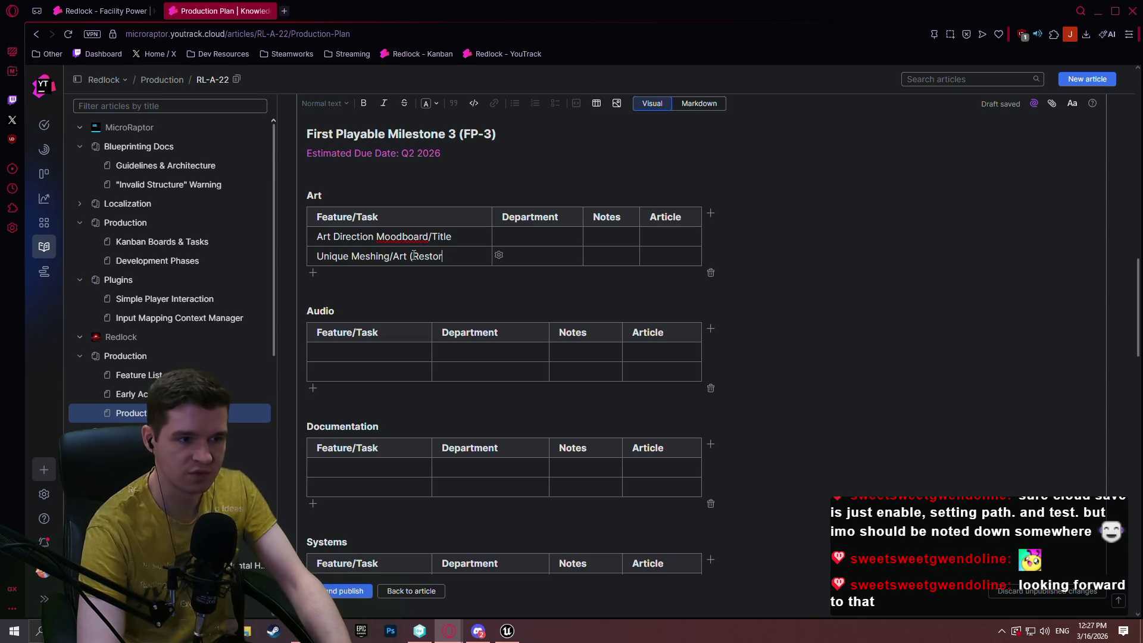
{"action": "type", "text": "ation Stations)"}
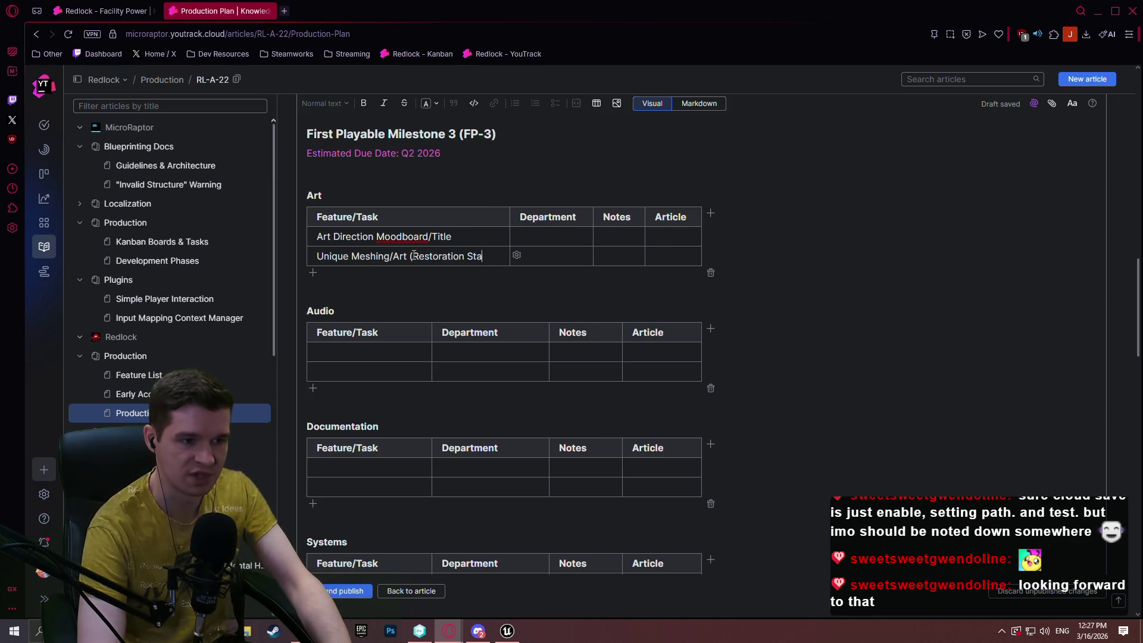
{"action": "left_click", "coordinate": [314, 274]}
{"action": "left_click", "coordinate": [317, 294]}
{"action": "mouse_move", "coordinate": [509, 256]}
{"action": "left_mouse_down"}
{"action": "mouse_move", "coordinate": [307, 257]}
{"action": "mouse_move", "coordinate": [509, 273]}
{"action": "left_mouse_up"}
{"action": "left_click", "coordinate": [344, 279]}
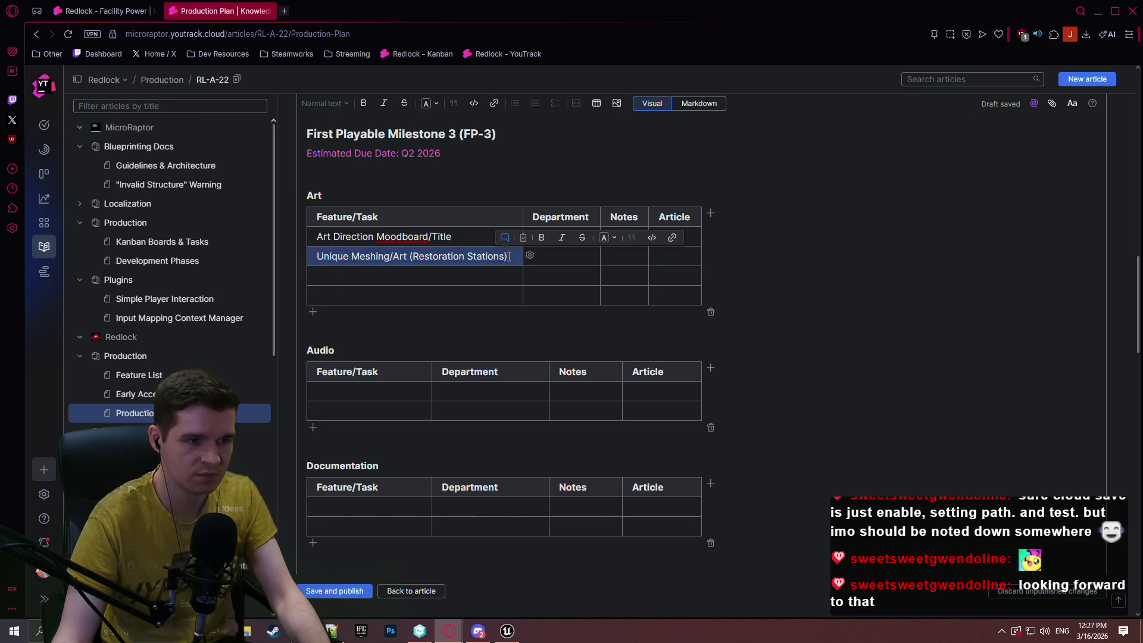
Copy the Restoration Stations task text into the third and fourth Art rows.
{"action": "left_click", "coordinate": [474, 278]}
{"action": "left_click_drag", "start_coordinate": [509, 256], "coordinate": [315, 258]}
{"action": "left_click", "coordinate": [417, 279]}
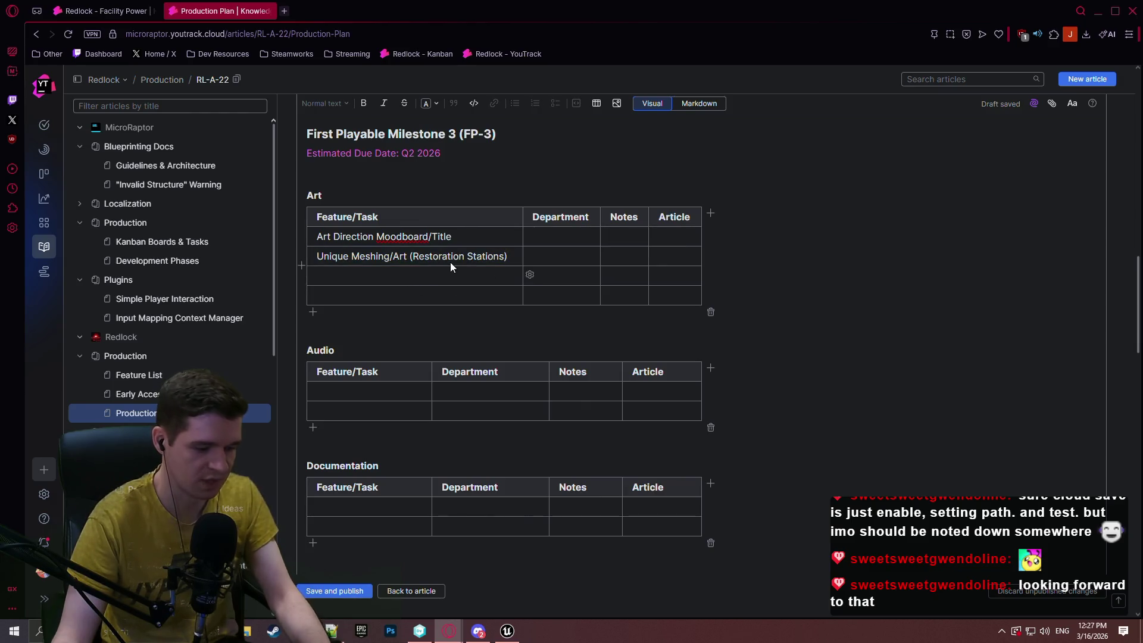
{"action": "left_click_drag", "start_coordinate": [510, 256], "coordinate": [317, 256]}
{"action": "key", "text": "ctrl+c"}
{"action": "left_click", "coordinate": [501, 276]}
{"action": "key", "text": "ctrl+v"}
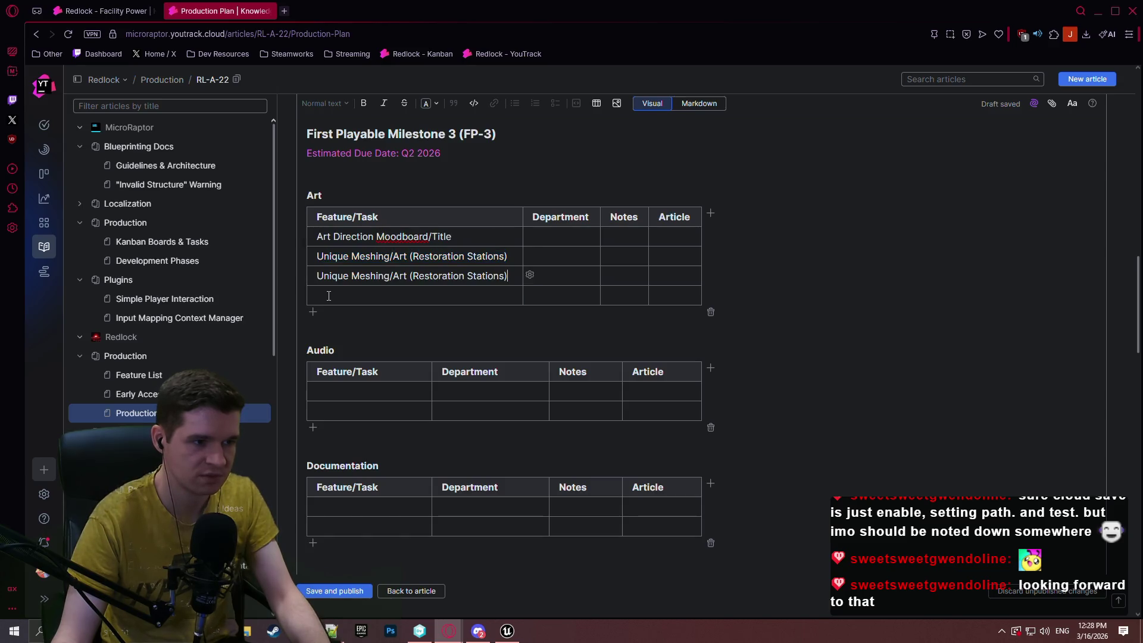
{"action": "key", "text": "Down"}
{"action": "key", "text": "ctrl+v"}
Change the pasted rows' parentheses to Building Components and Hazards.
{"action": "left_click_drag", "start_coordinate": [502, 275], "coordinate": [414, 284]}
{"action": "type", "text": "Bui"}
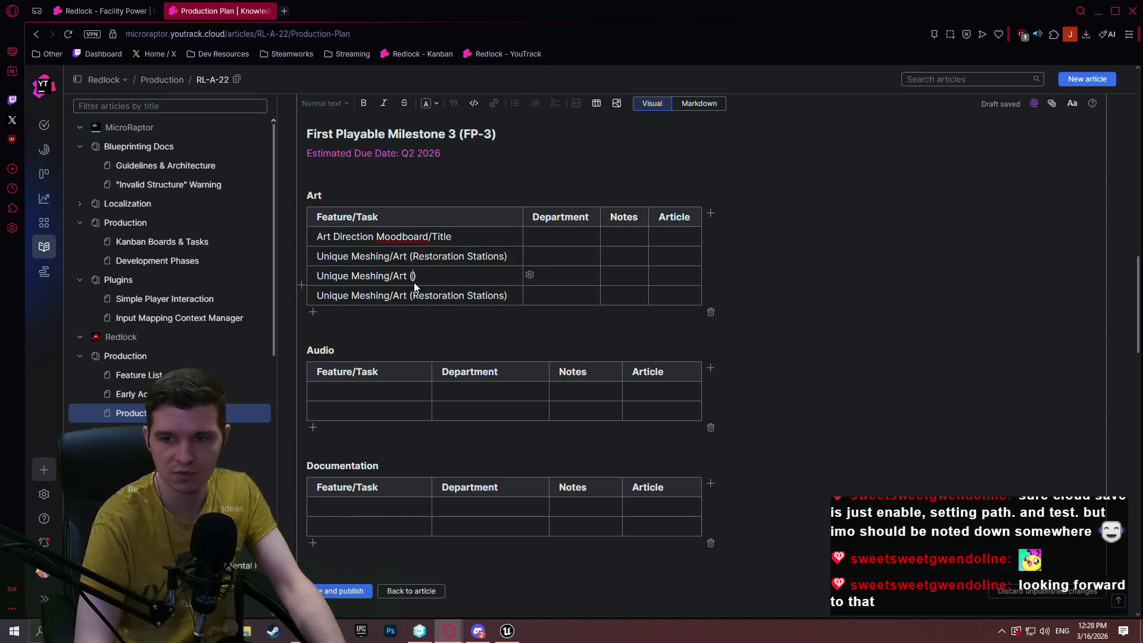
{"action": "type", "text": "lding Components"}
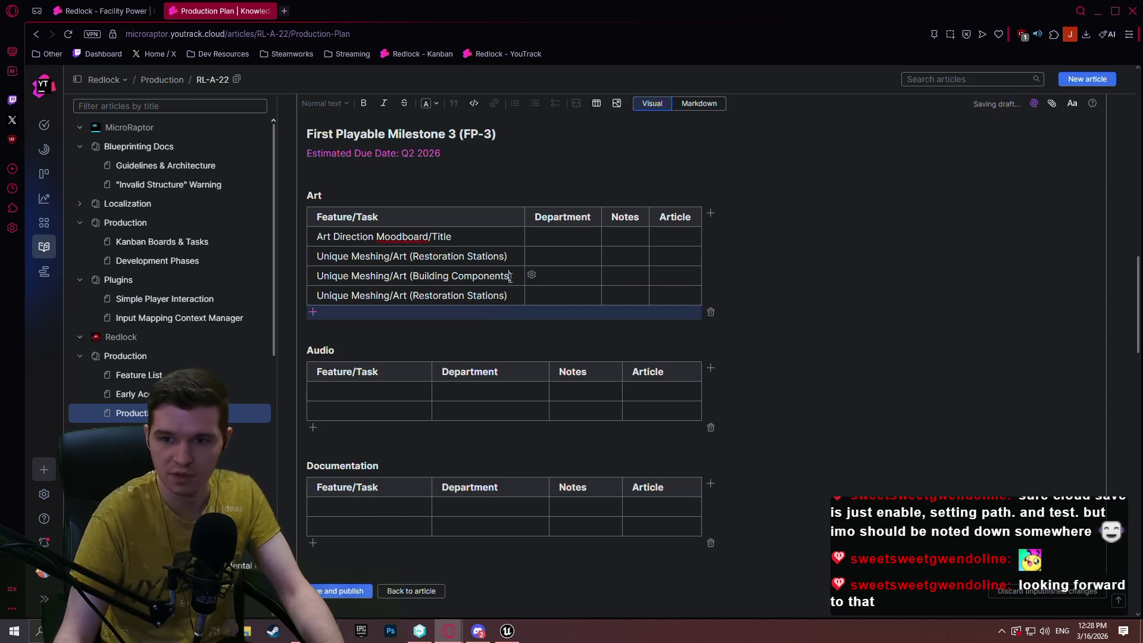
{"action": "left_click", "coordinate": [504, 295]}
{"action": "left_click_drag", "start_coordinate": [503, 295], "coordinate": [415, 296]}
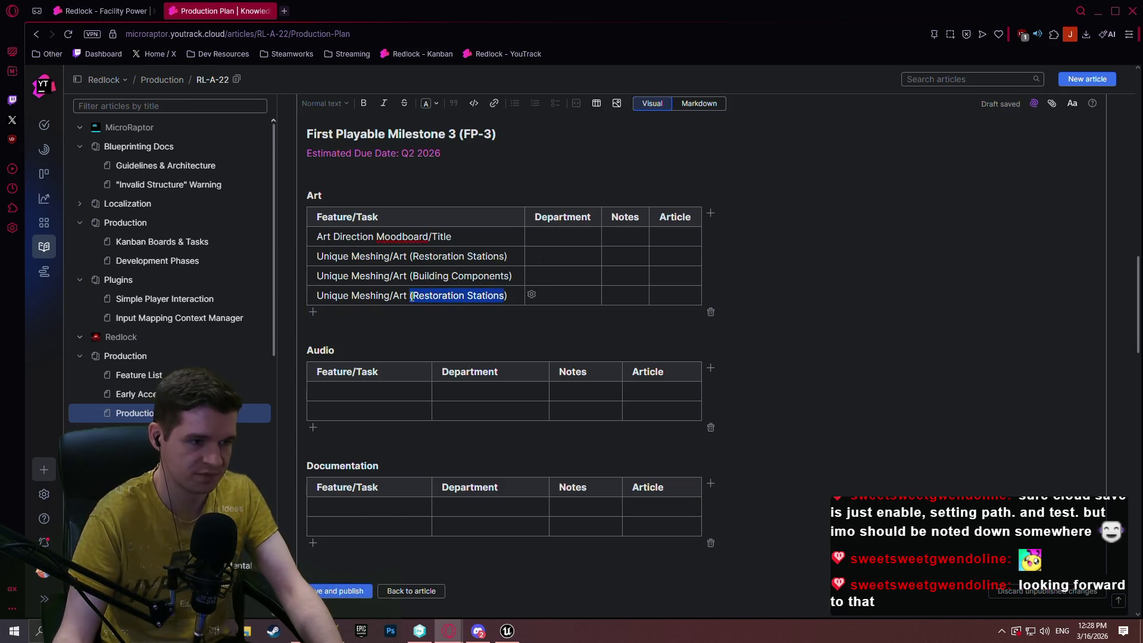
{"action": "type", "text": "Hazard"}
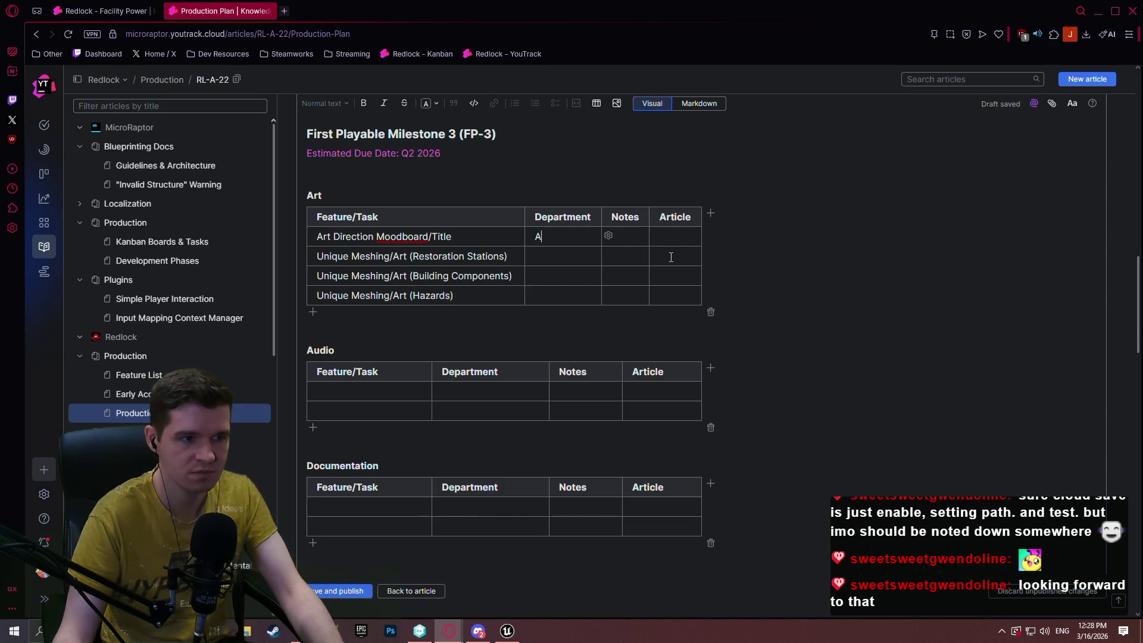
Copy Art into the Department cell of every Art table row.
{"action": "left_click", "coordinate": [571, 237]}
{"action": "key", "text": "ctrl+c"}
{"action": "left_click", "coordinate": [543, 256]}
{"action": "key", "text": "ctrl+v"}
{"action": "left_click", "coordinate": [547, 276]}
{"action": "key", "text": "ctrl+v"}
{"action": "left_click", "coordinate": [547, 292]}
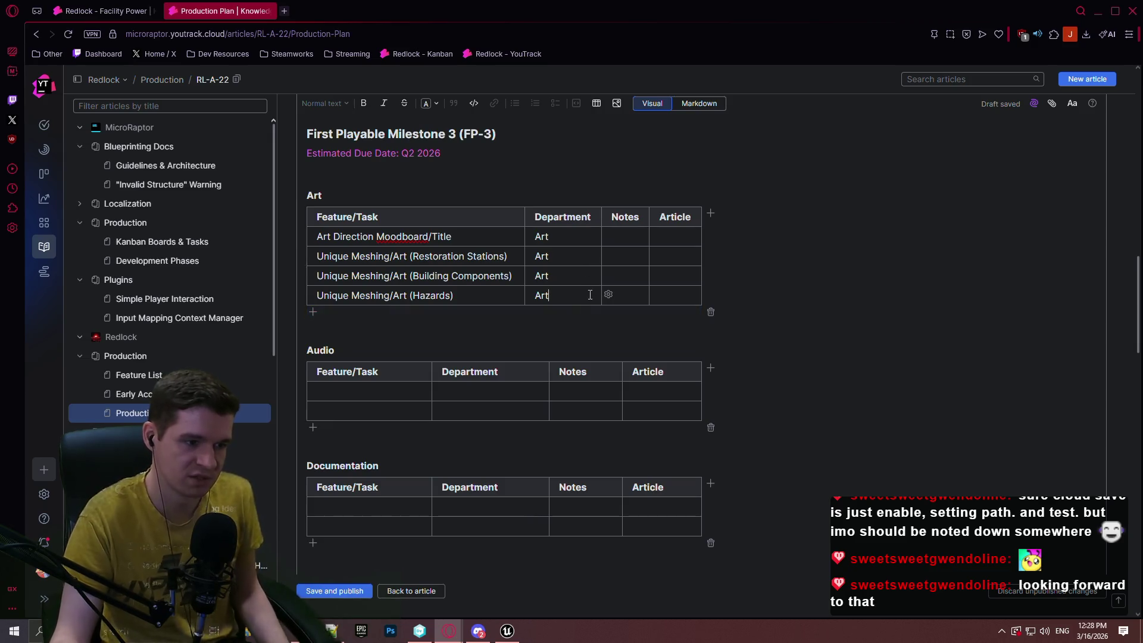
{"action": "key", "text": "Down"}
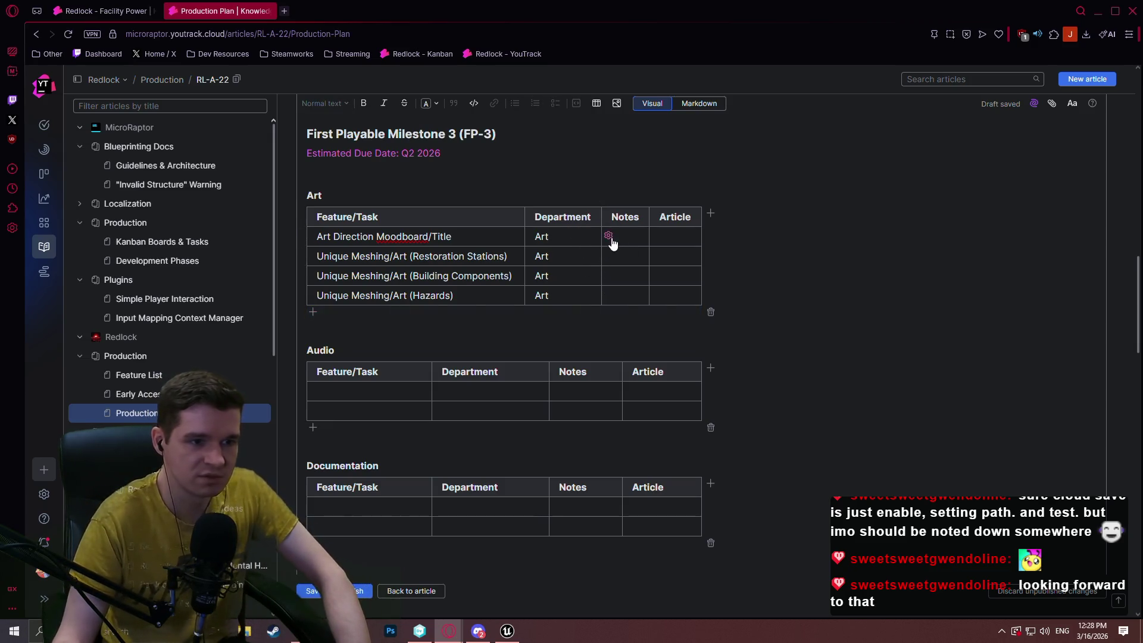
Delete the Department column from the Art, Audio and Documentation tables.
{"action": "left_click", "coordinate": [608, 236]}
{"action": "left_click", "coordinate": [631, 315]}
{"action": "left_click", "coordinate": [555, 399]}
{"action": "left_click", "coordinate": [556, 390]}
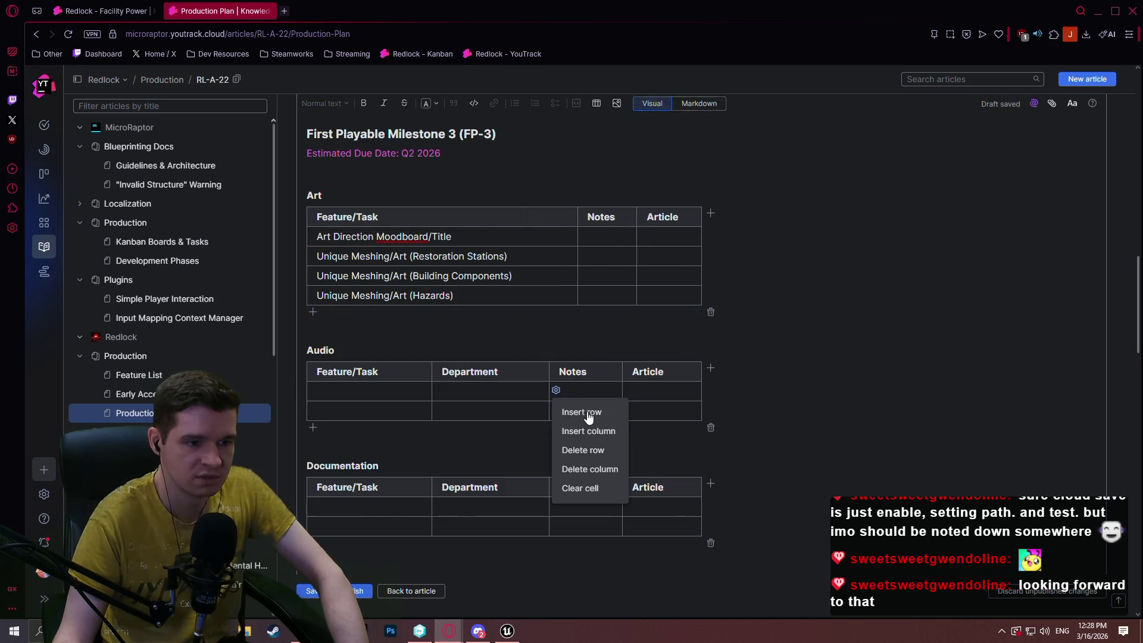
{"action": "left_click", "coordinate": [594, 468]}
{"action": "left_click", "coordinate": [472, 507]}
{"action": "left_click", "coordinate": [556, 505]}
{"action": "left_click", "coordinate": [539, 463]}
Delete the Department column from the Systems and Tech tables.
{"action": "scroll", "coordinate": [524, 417], "scroll_direction": "down", "scroll_amount": 5}
{"action": "left_click", "coordinate": [499, 326]}
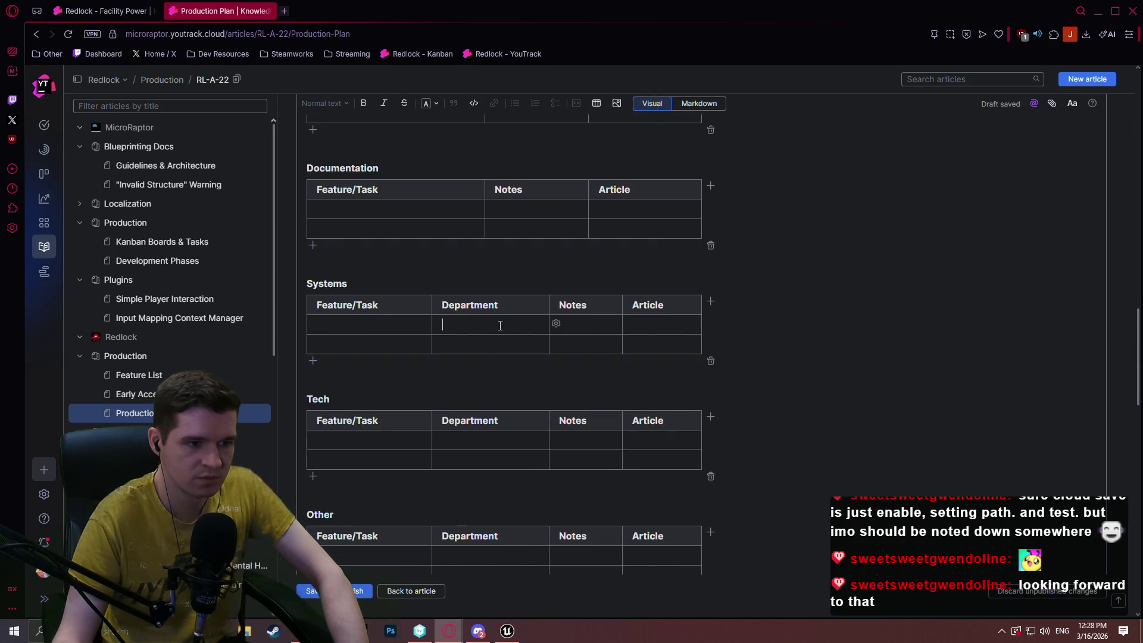
{"action": "left_click", "coordinate": [556, 324]}
{"action": "left_click", "coordinate": [594, 402]}
{"action": "left_click", "coordinate": [498, 434]}
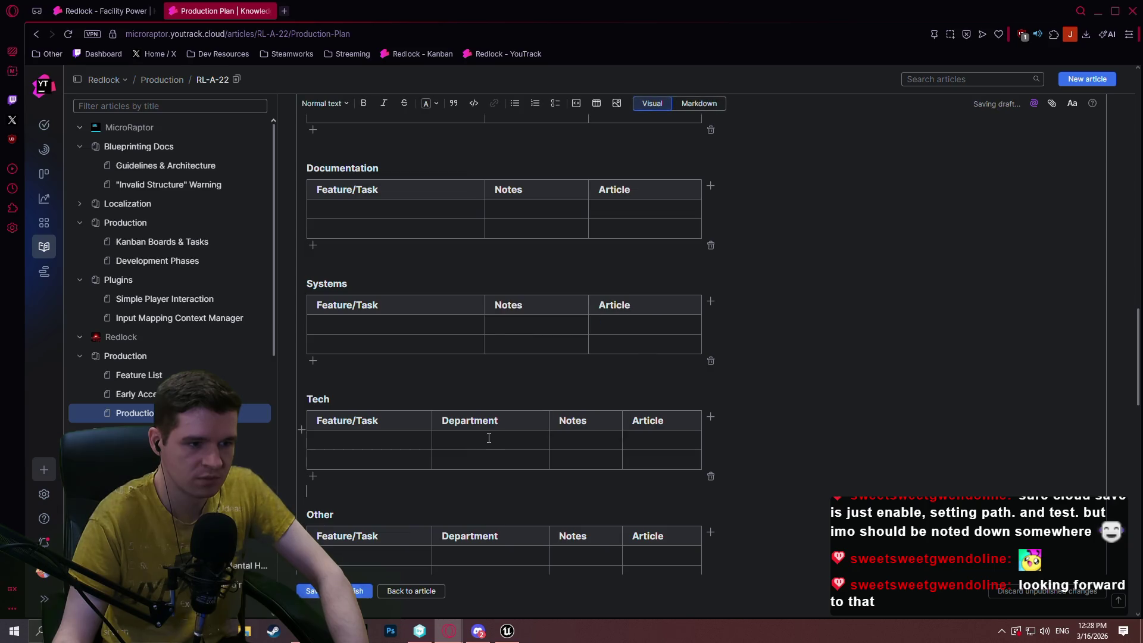
{"action": "left_click", "coordinate": [556, 439]}
{"action": "left_click", "coordinate": [591, 516]}
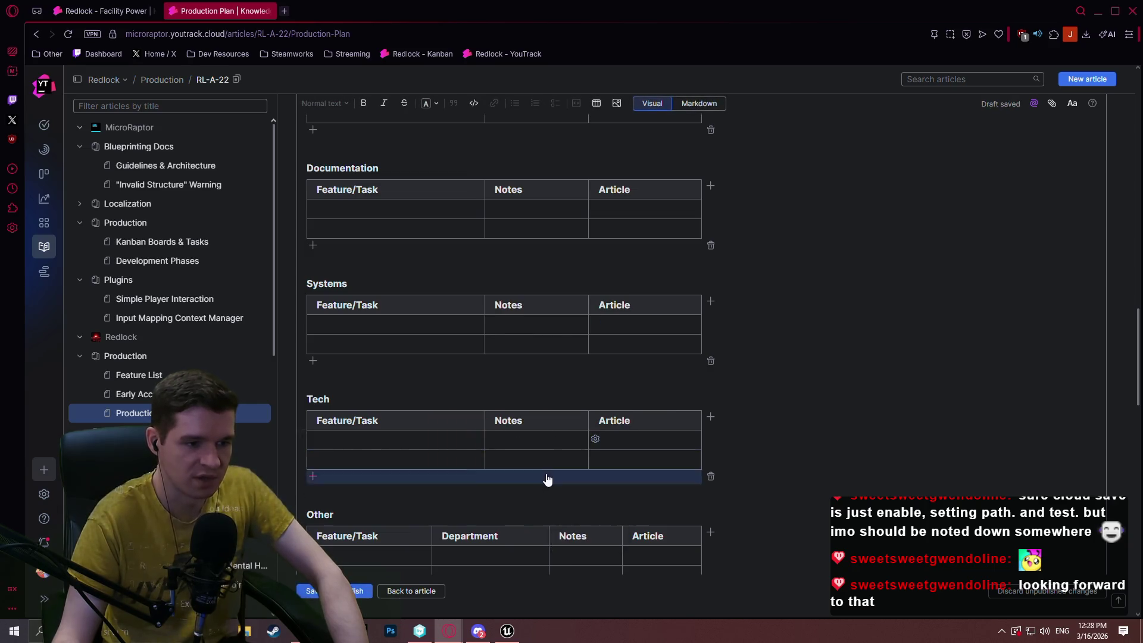
Delete the Department column from the Other and Misc. Tasks tables.
{"action": "scroll", "coordinate": [485, 366], "scroll_direction": "down", "scroll_amount": 4}
{"action": "left_click", "coordinate": [490, 317]}
{"action": "left_click", "coordinate": [556, 316]}
{"action": "left_click", "coordinate": [615, 395]}
{"action": "left_click", "coordinate": [498, 434]}
{"action": "left_click", "coordinate": [556, 431]}
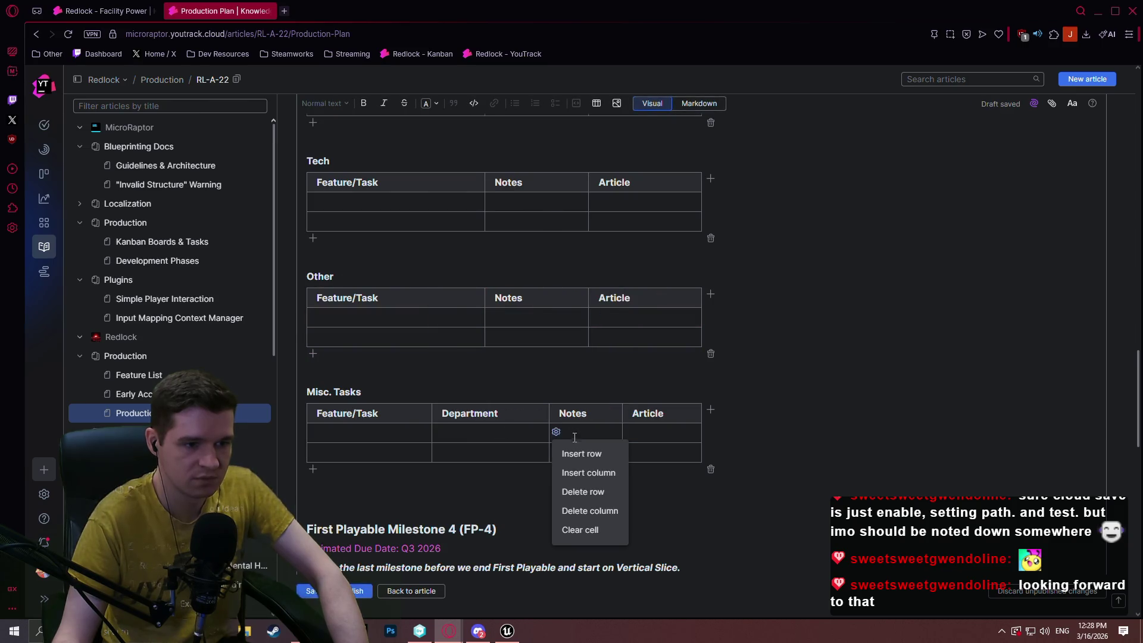
{"action": "left_click", "coordinate": [590, 515]}
{"action": "scroll", "coordinate": [492, 395], "scroll_direction": "up", "scroll_amount": 10}
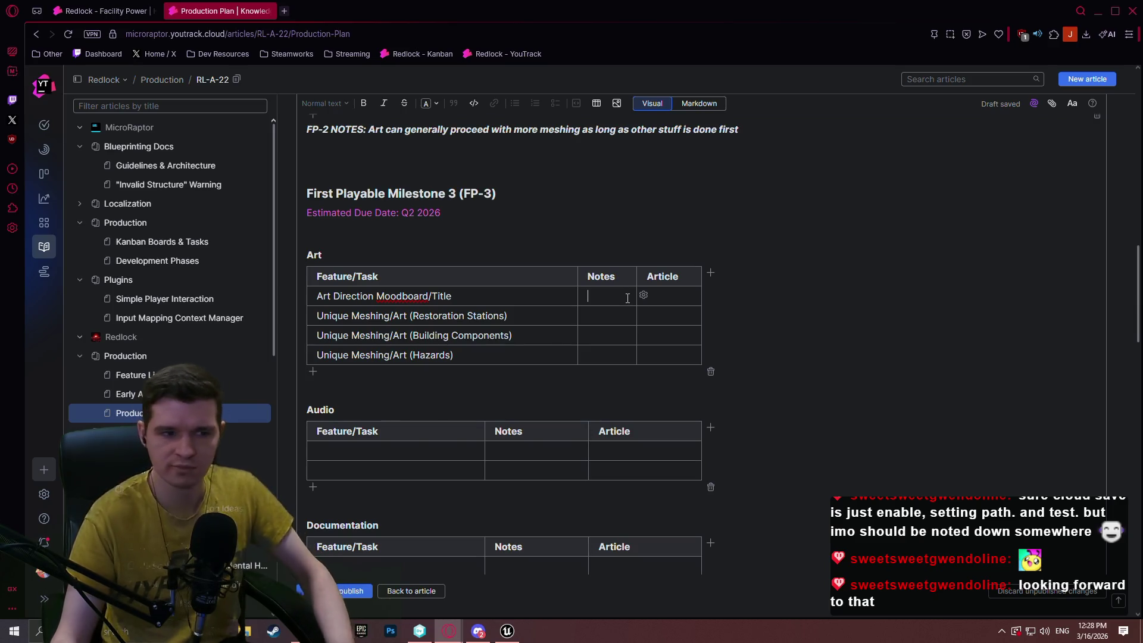
{"action": "scroll", "coordinate": [589, 303], "scroll_direction": "down", "scroll_amount": 2}
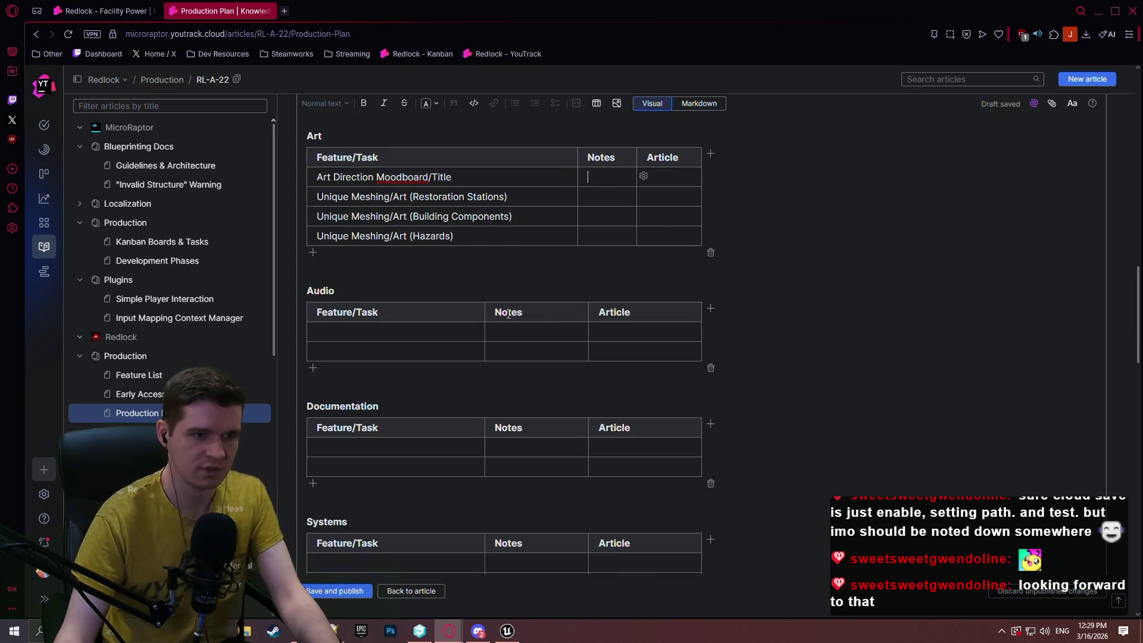
Complete MetaSounds (Spike) and add a 'Level 6 - Room 1 - Ambient Sound Pass' row.
{"action": "left_click", "coordinate": [375, 331]}
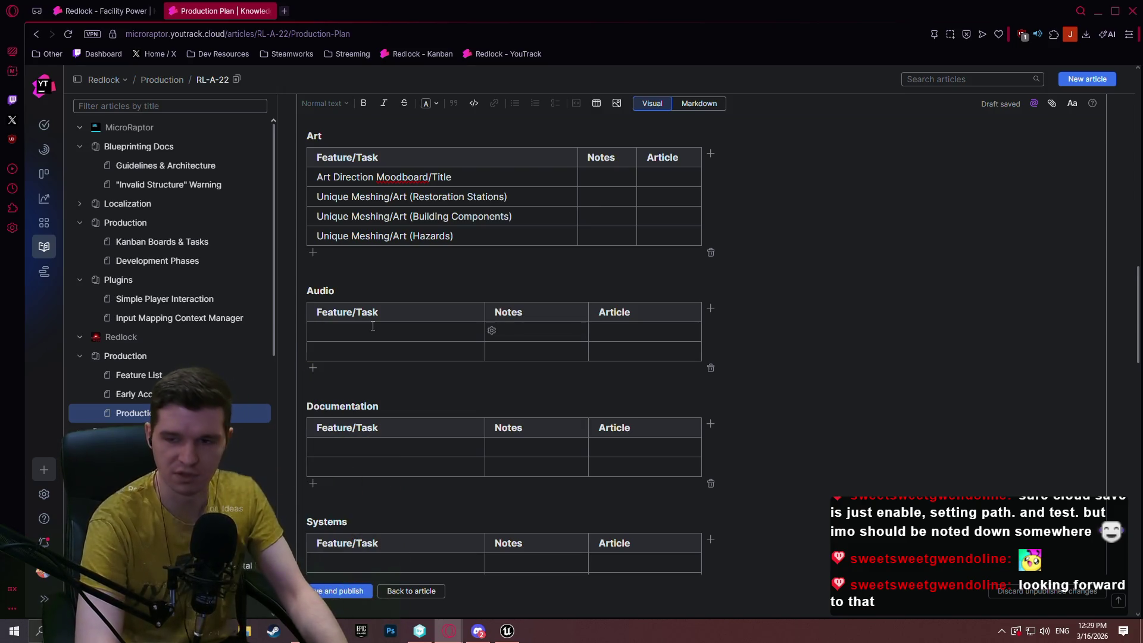
{"action": "type", "text": "MetaSounds"}
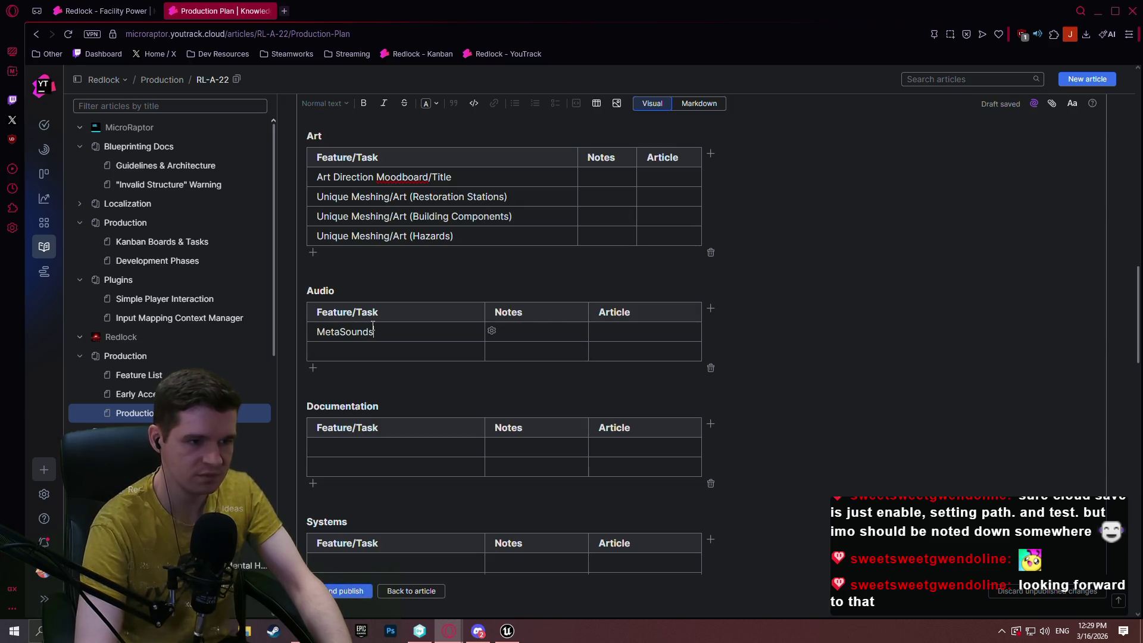
{"action": "type", "text": " (Sp"}
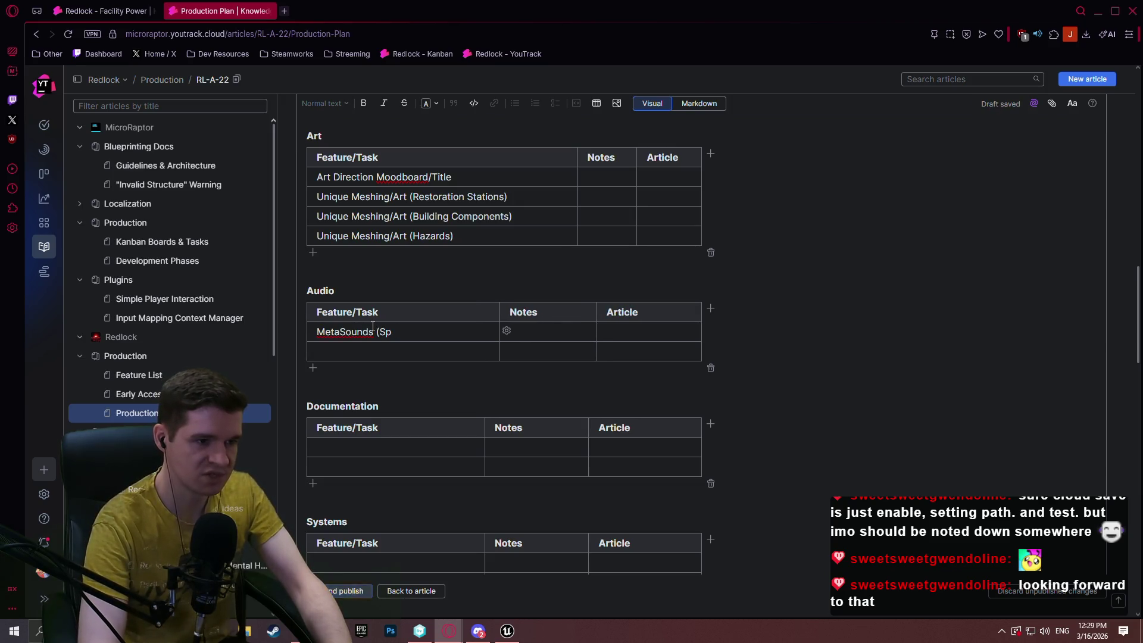
{"action": "type", "text": "ike)"}
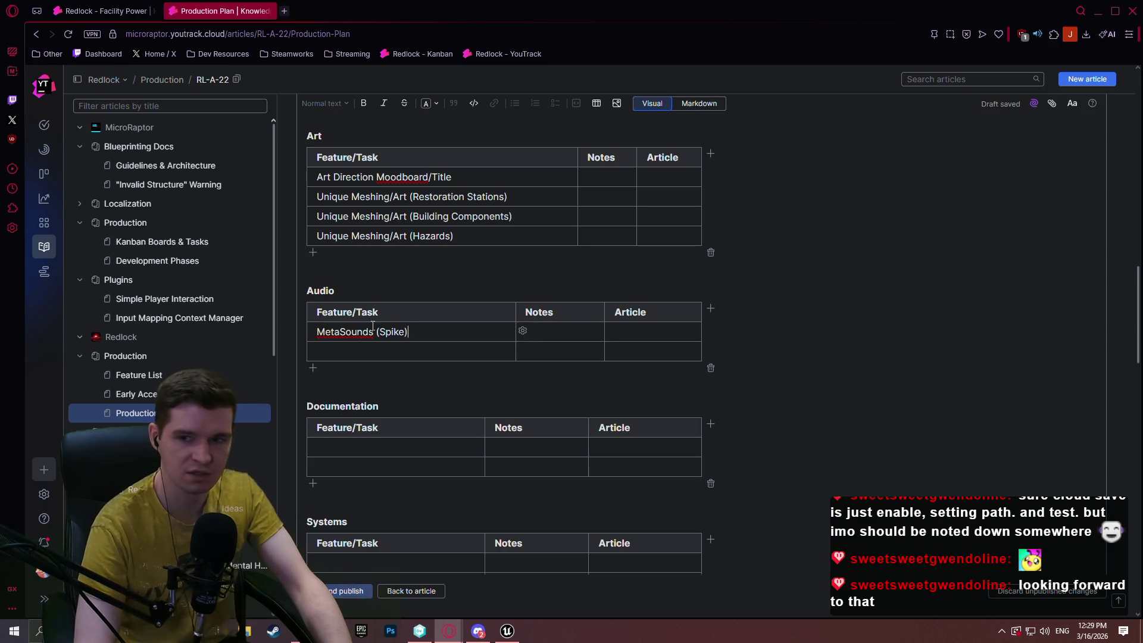
{"action": "left_click", "coordinate": [313, 368]}
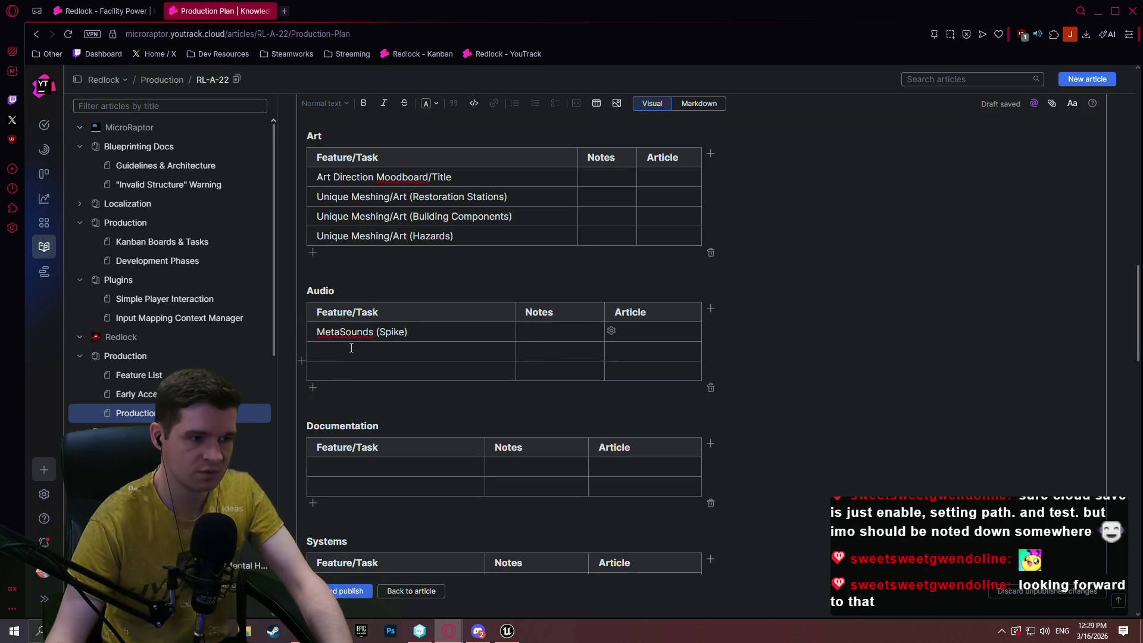
{"action": "left_click", "coordinate": [353, 350]}
{"action": "type", "text": "Level 6"}
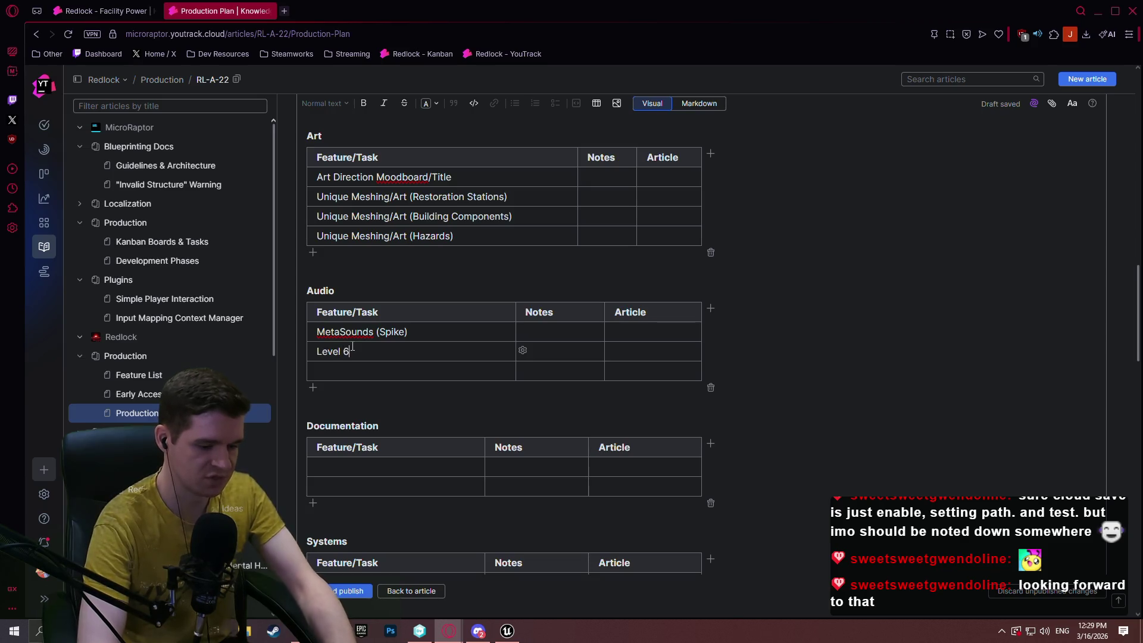
{"action": "type", "text": " - Room 1"}
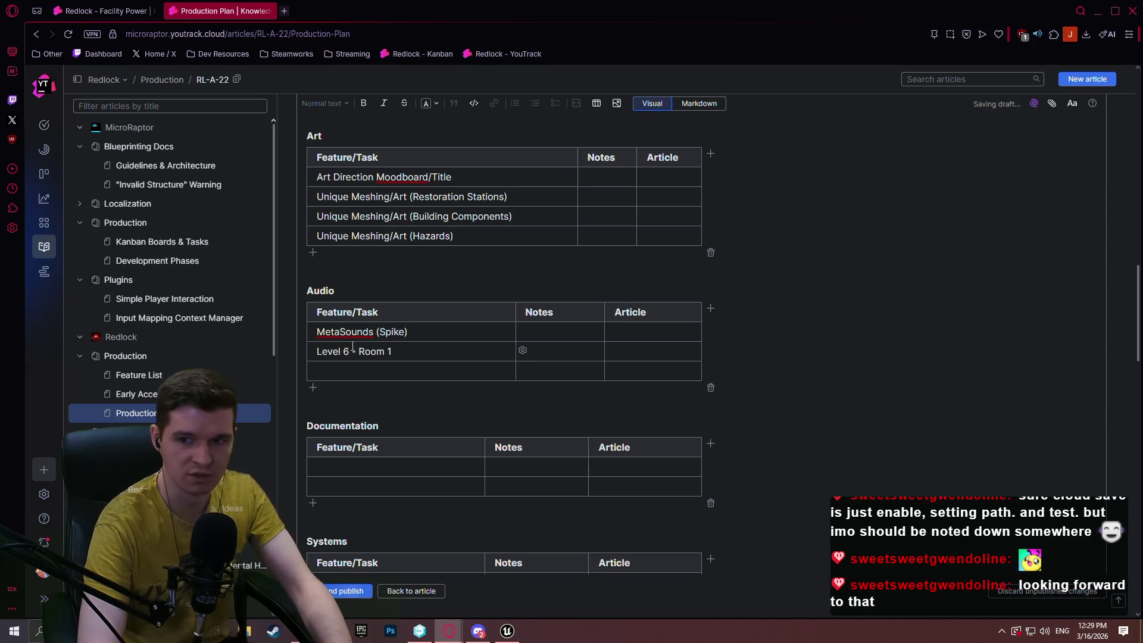
{"action": "type", "text": " - Am"}
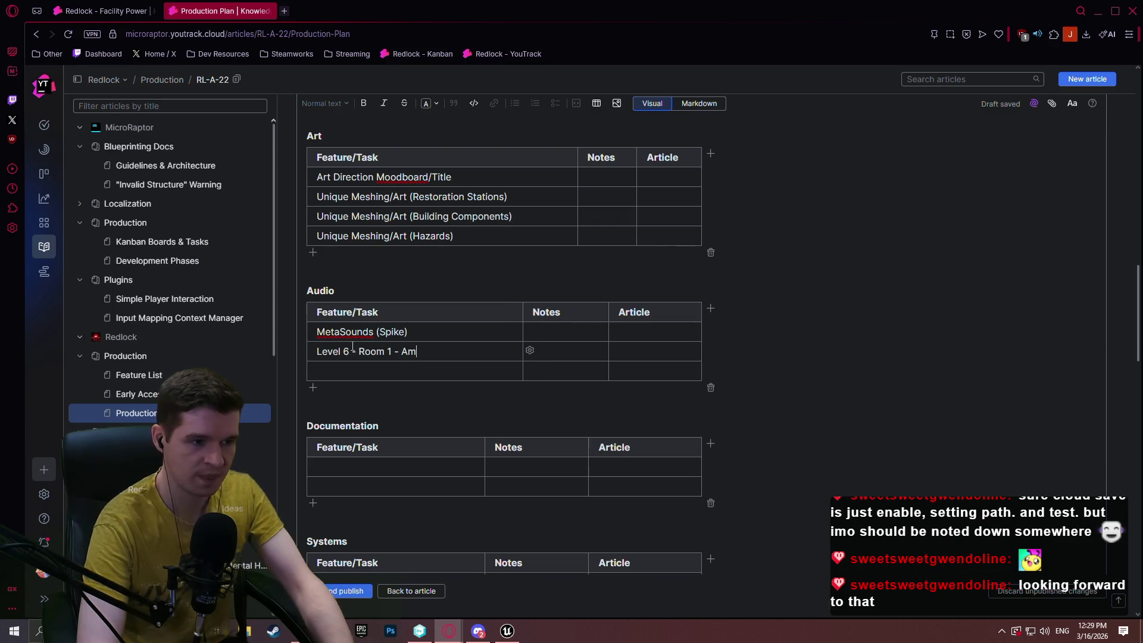
{"action": "type", "text": "bient Sound Pass"}
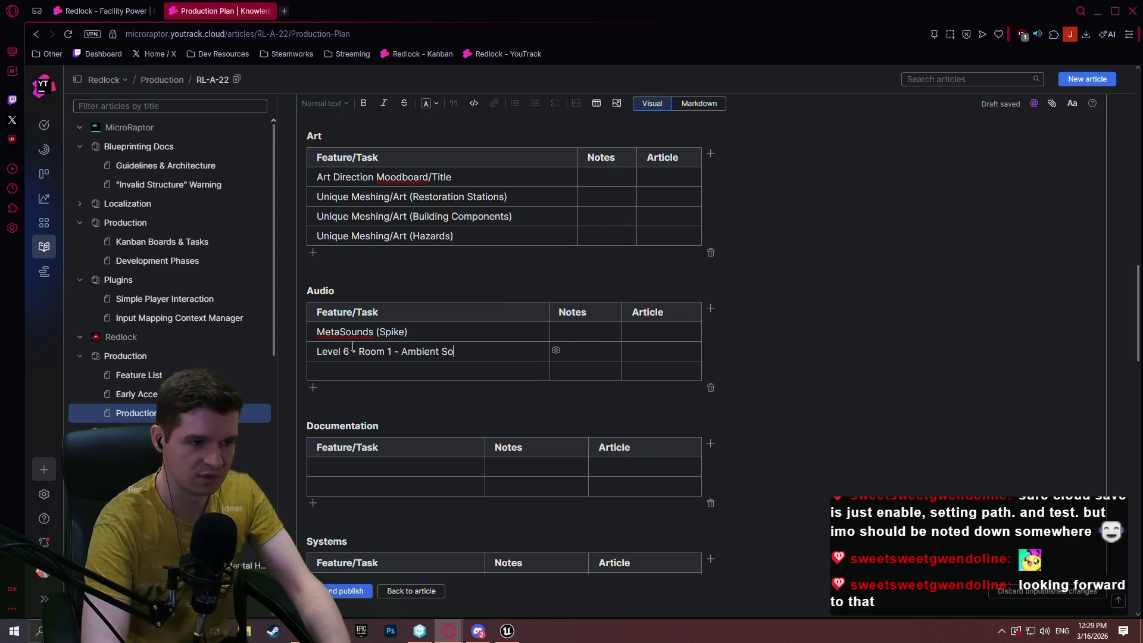
Duplicate the ambient row and change it to 'Level 6 - Room 1 - SFX Pass'.
{"action": "left_click_drag", "start_coordinate": [495, 351], "coordinate": [315, 352]}
{"action": "key", "text": "ctrl+c"}
{"action": "left_click", "coordinate": [338, 372]}
{"action": "key", "text": "ctrl+v"}
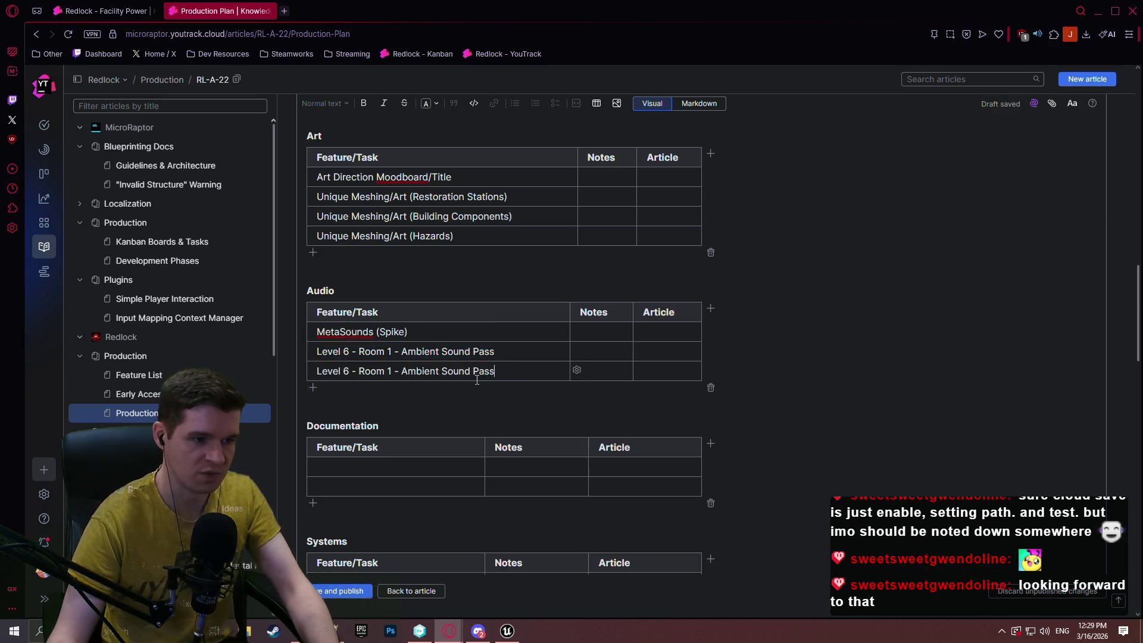
{"action": "double_click", "coordinate": [422, 369]}
{"action": "type", "text": "AFX"}
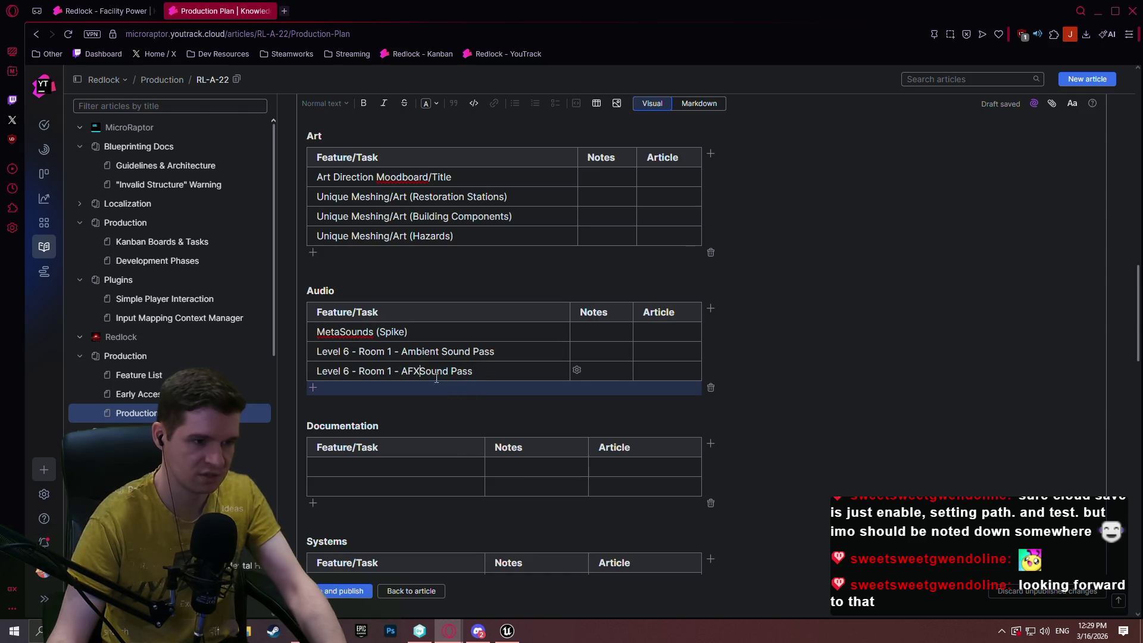
{"action": "double_click", "coordinate": [430, 372]}
{"action": "key", "text": "BackSpace"}
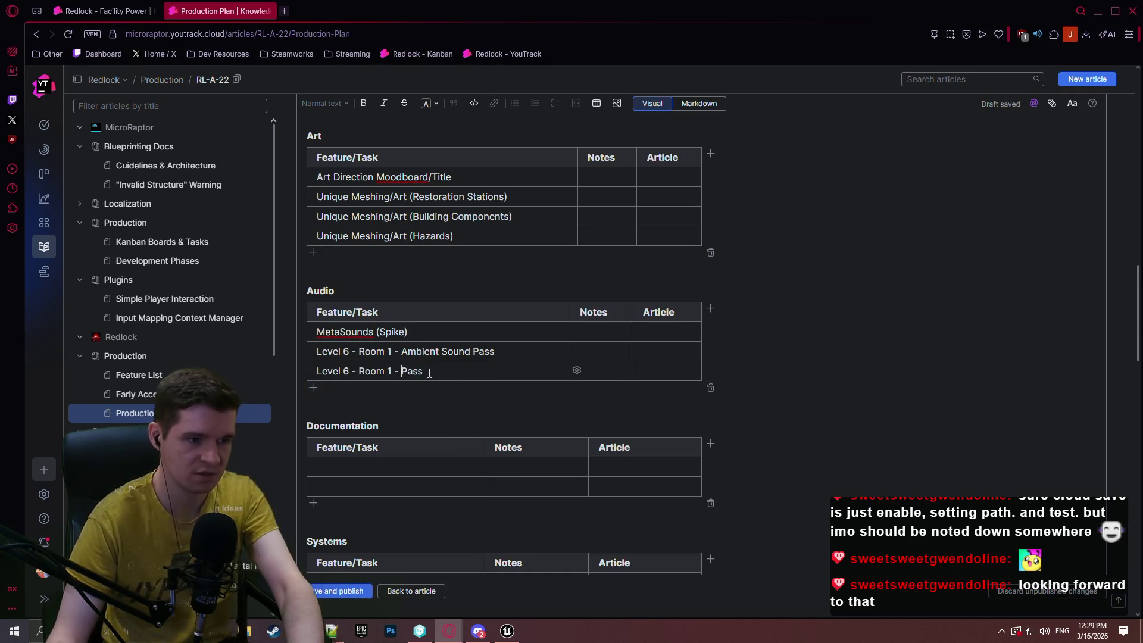
{"action": "type", "text": "SFX"}
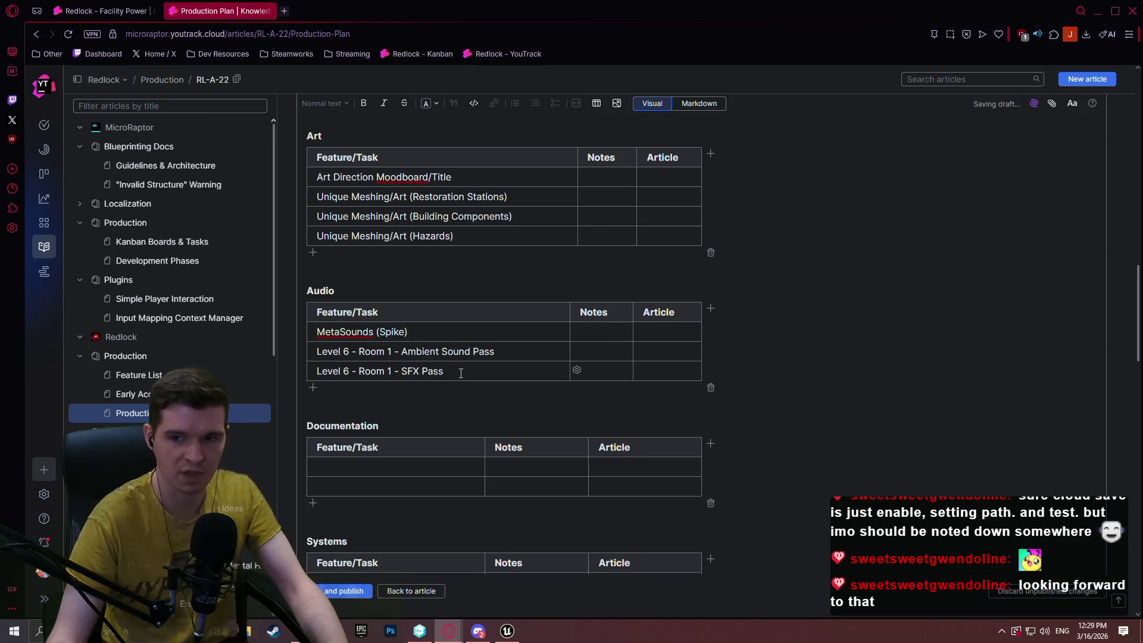
Add an 'Audio Logs (Room 1 Only)' row to the Audio table.
{"action": "left_click", "coordinate": [313, 388]}
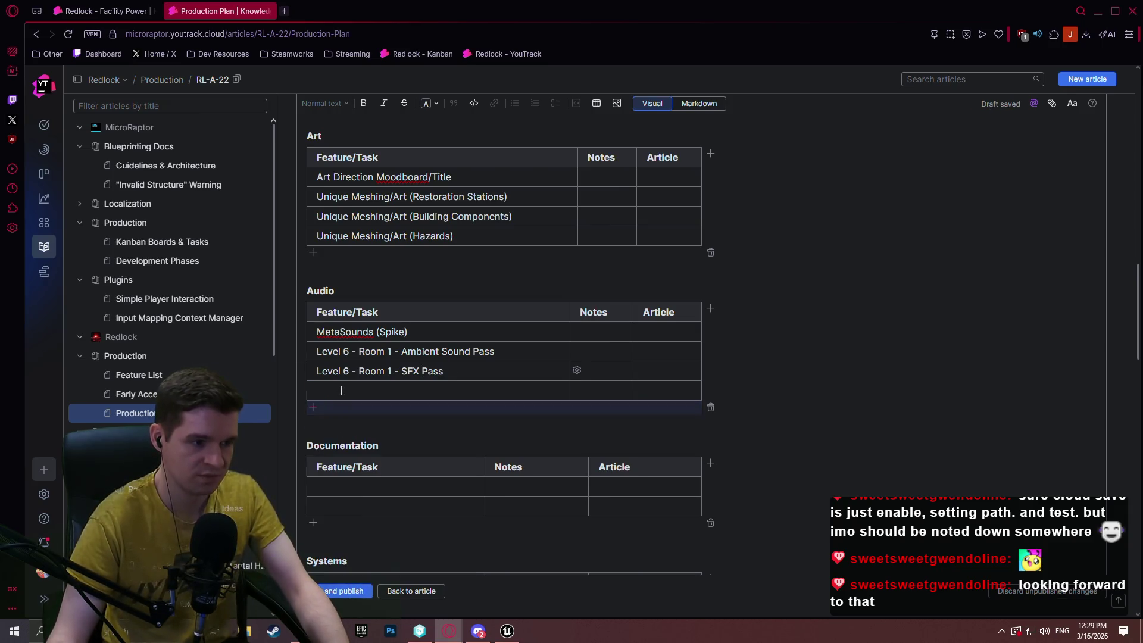
{"action": "type", "text": "Audio Logs (Roo"}
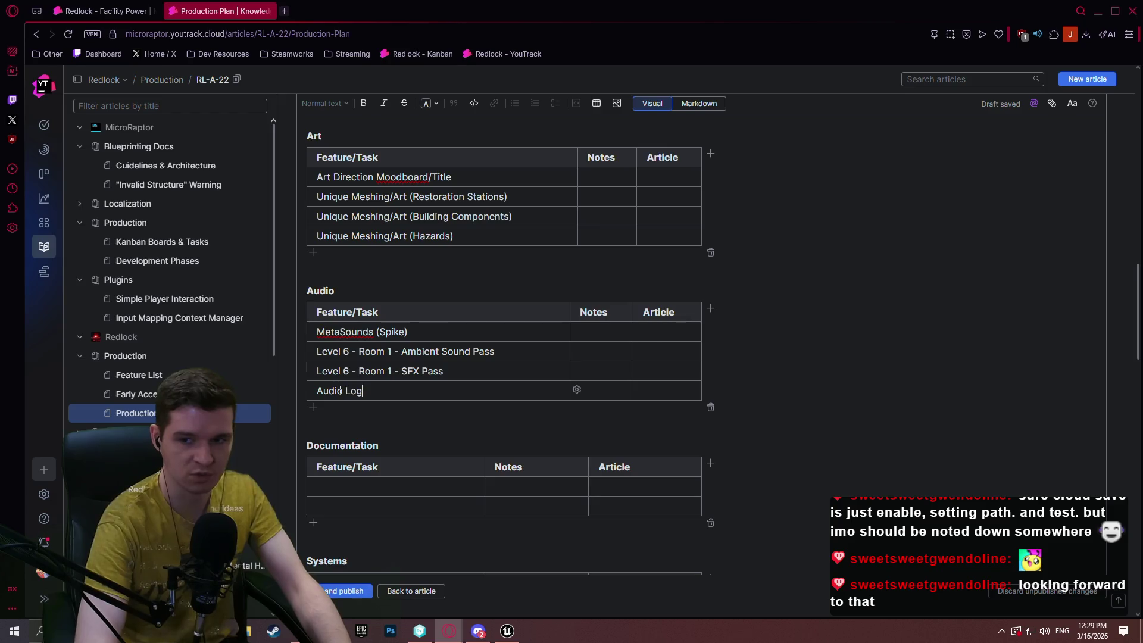
{"action": "type", "text": "m 1 Only)"}
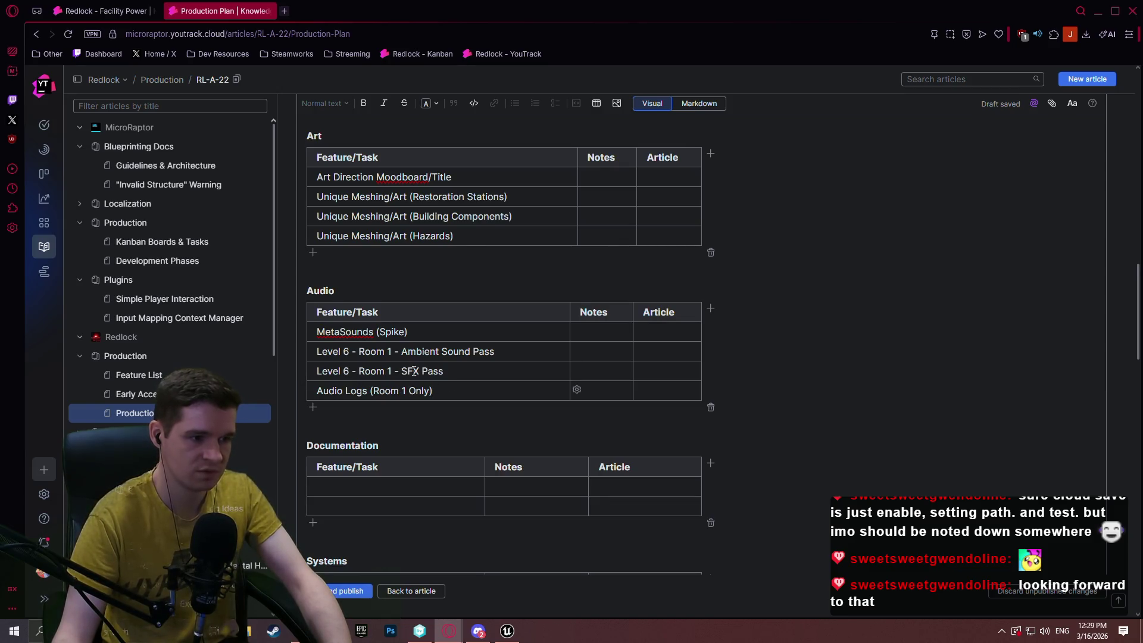
{"action": "scroll", "coordinate": [414, 373], "scroll_direction": "down", "scroll_amount": 1}
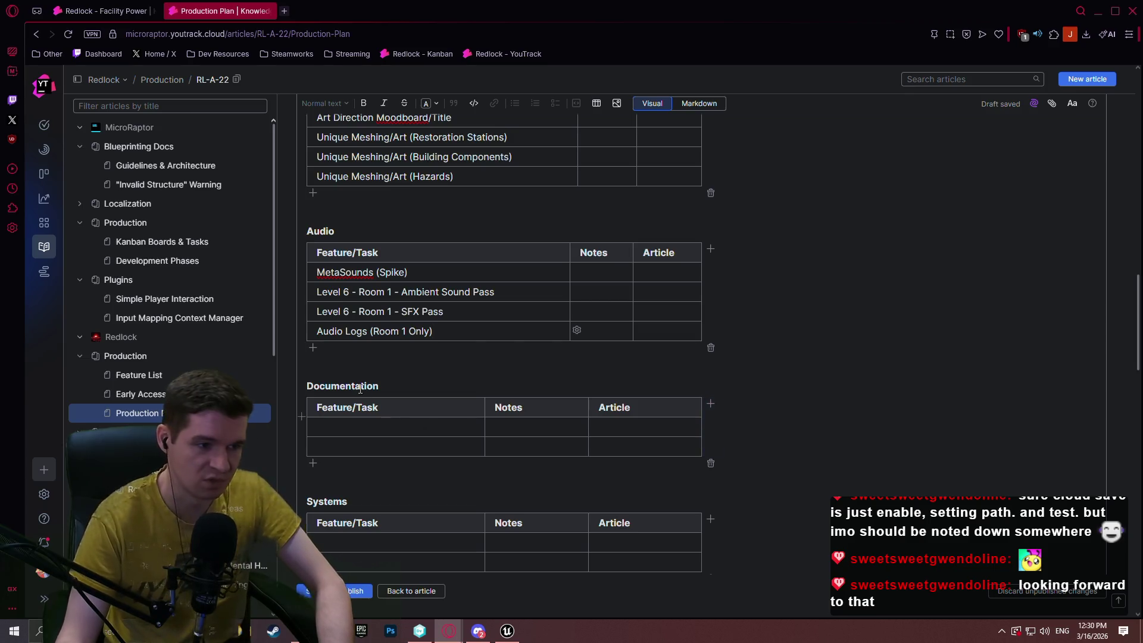
{"action": "left_click", "coordinate": [337, 422]}
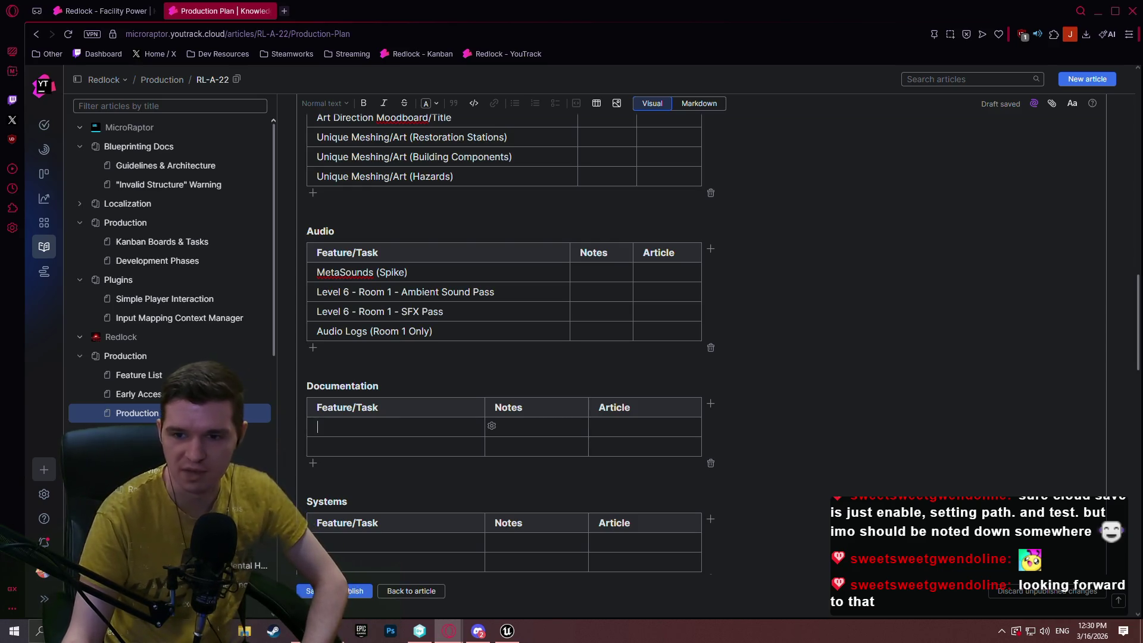
{"action": "key", "text": "alt+Tab"}
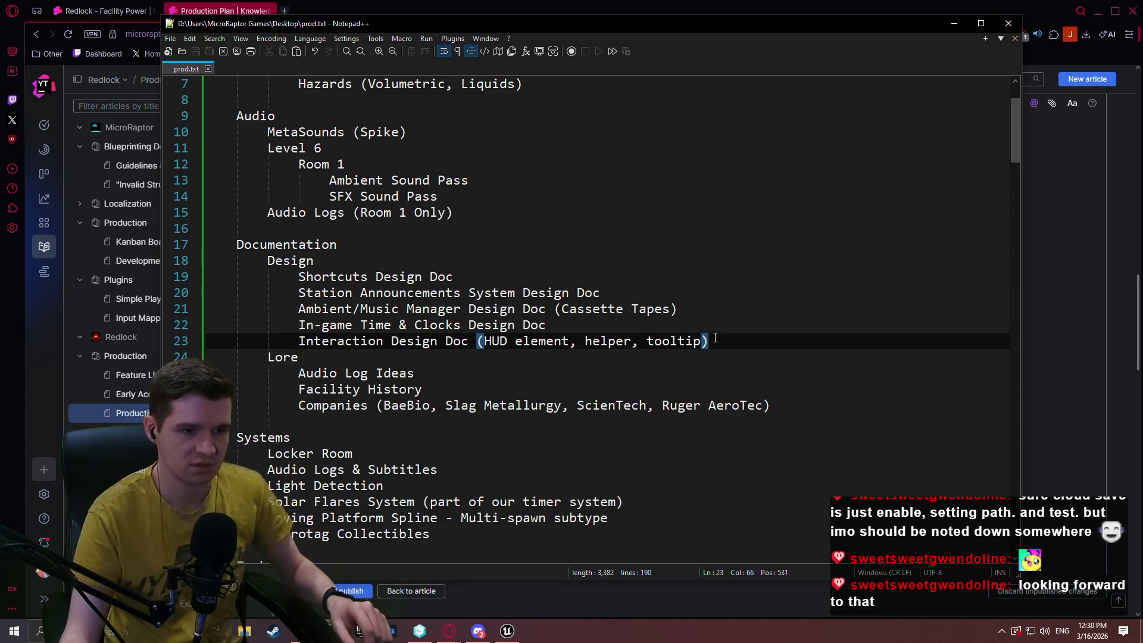
Add an 'Exosuit Design/Animation/Art Doc' line under Interaction Design Doc and save prod.txt.
{"action": "key", "text": "Return"}
{"action": "type", "text": "Exosuit Design/Animation Doc"}
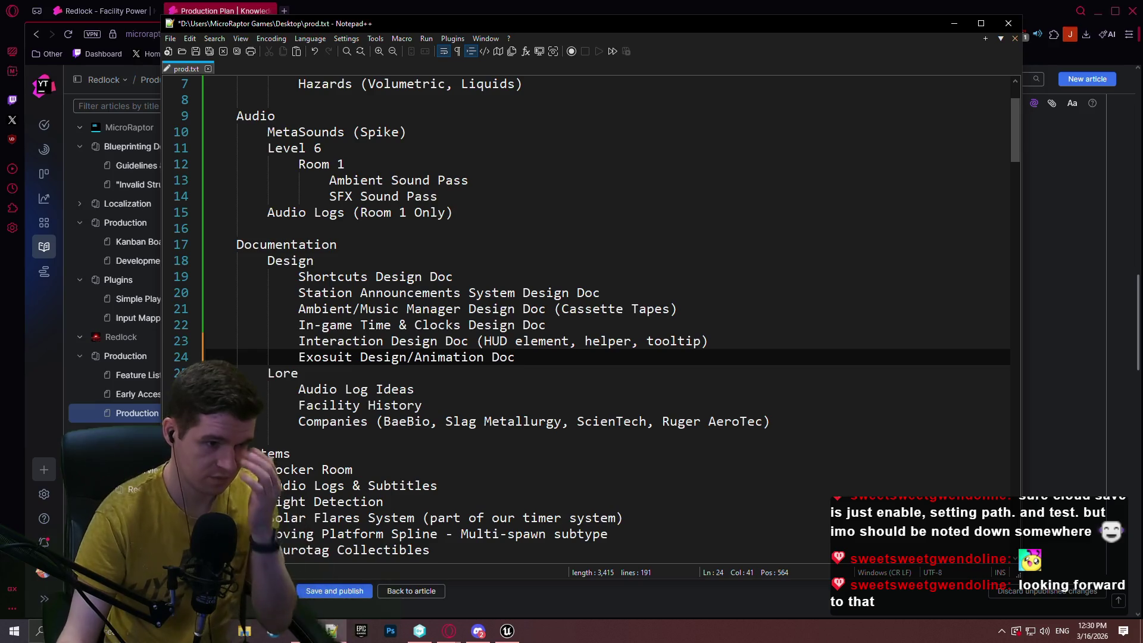
{"action": "left_click", "coordinate": [195, 51]}
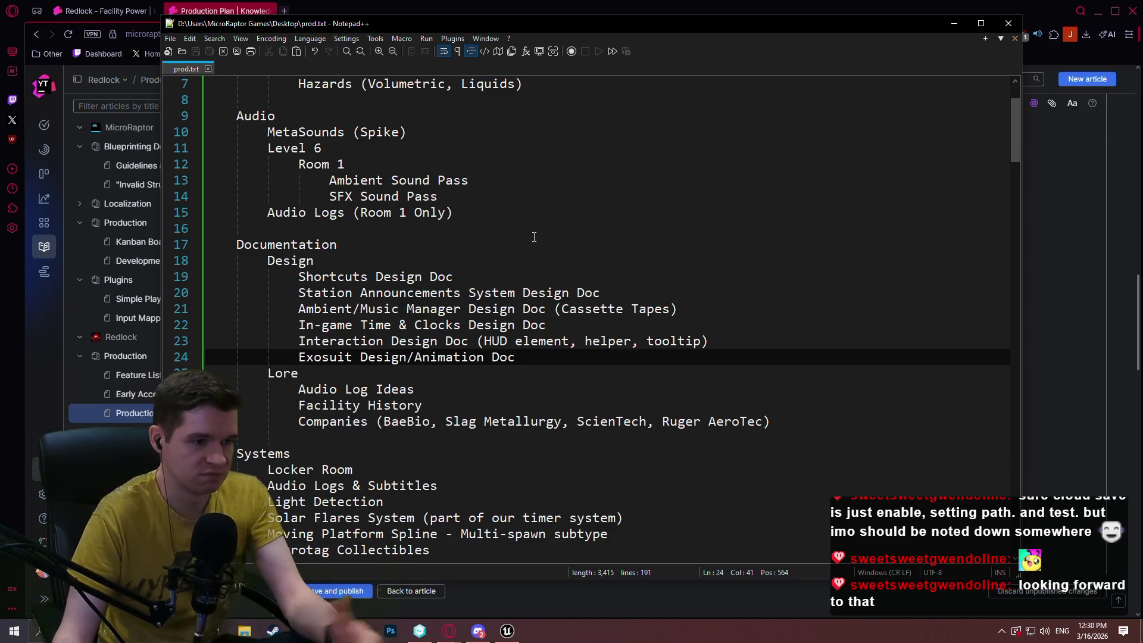
{"action": "left_click", "coordinate": [480, 359]}
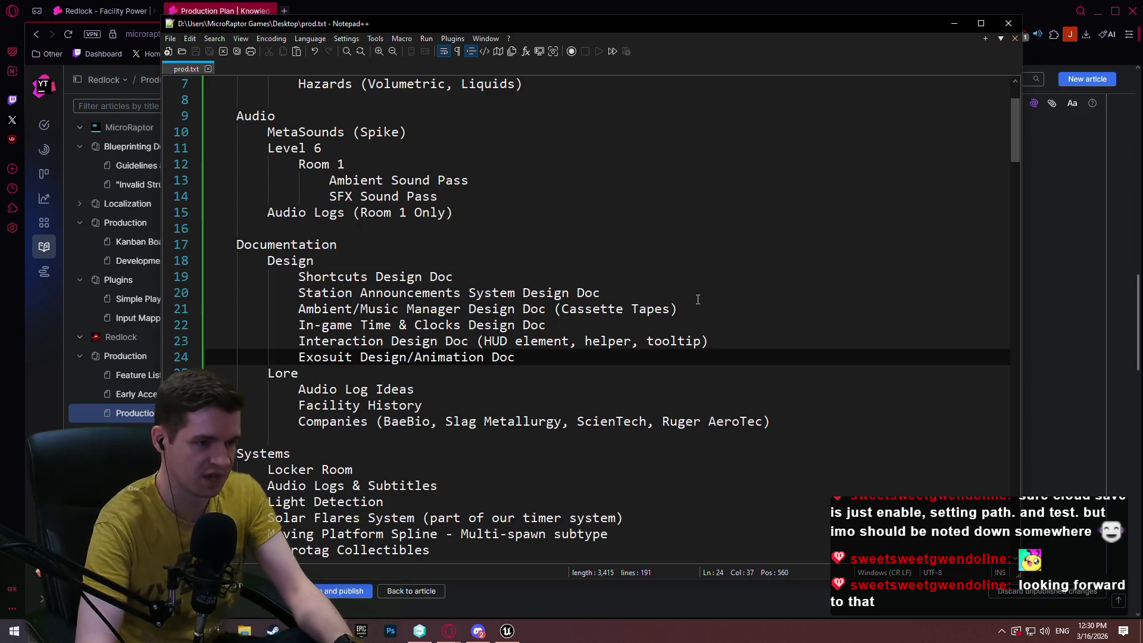
{"action": "type", "text": "/Art"}
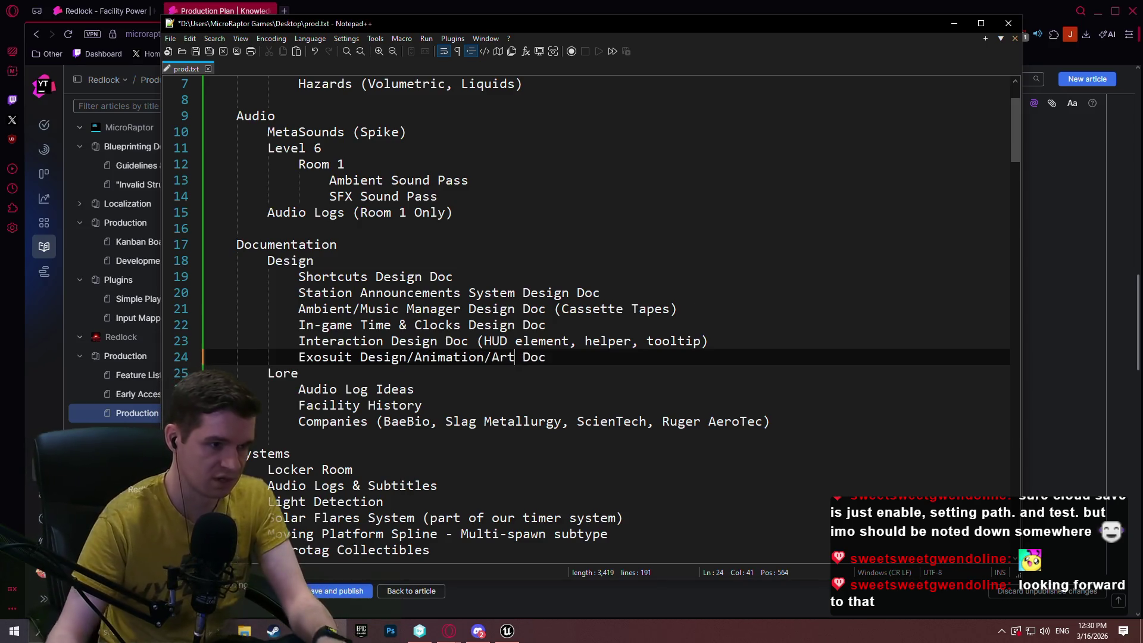
{"action": "key", "text": "ctrl+s"}
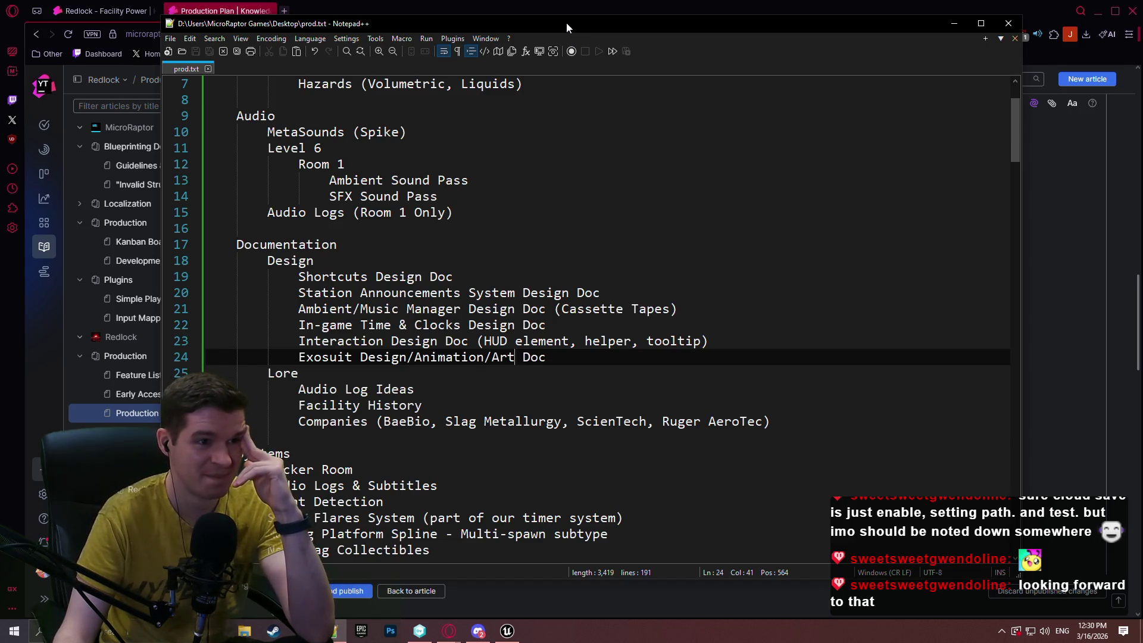
{"action": "key", "text": "alt+Tab"}
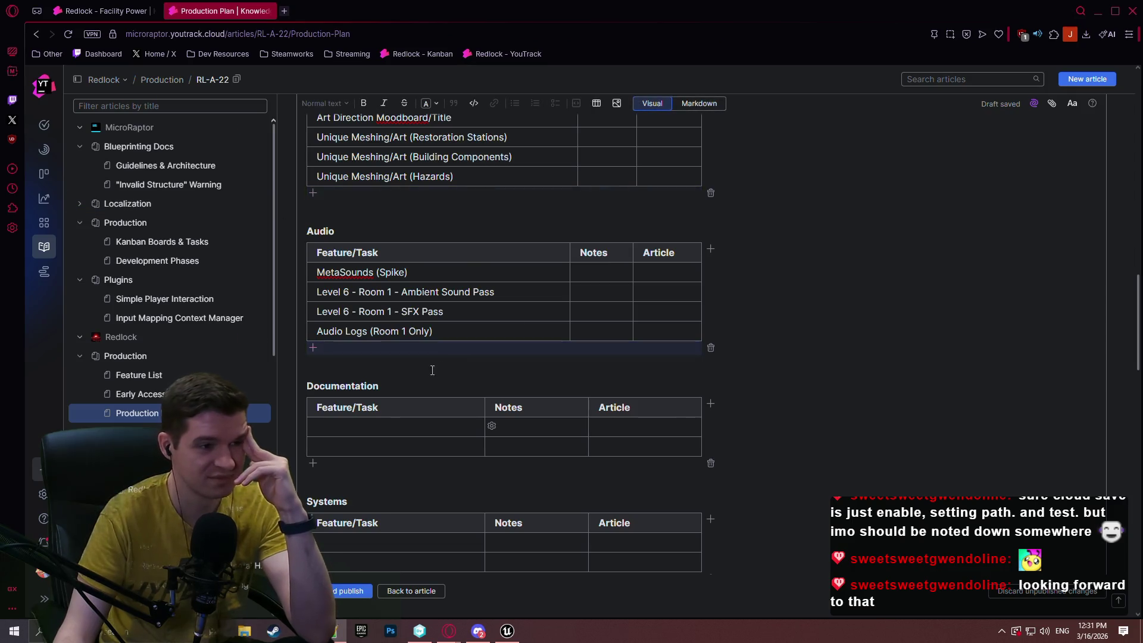
Enter Shortcuts Design as the first Documentation task and add six blank rows.
{"action": "left_click", "coordinate": [383, 425]}
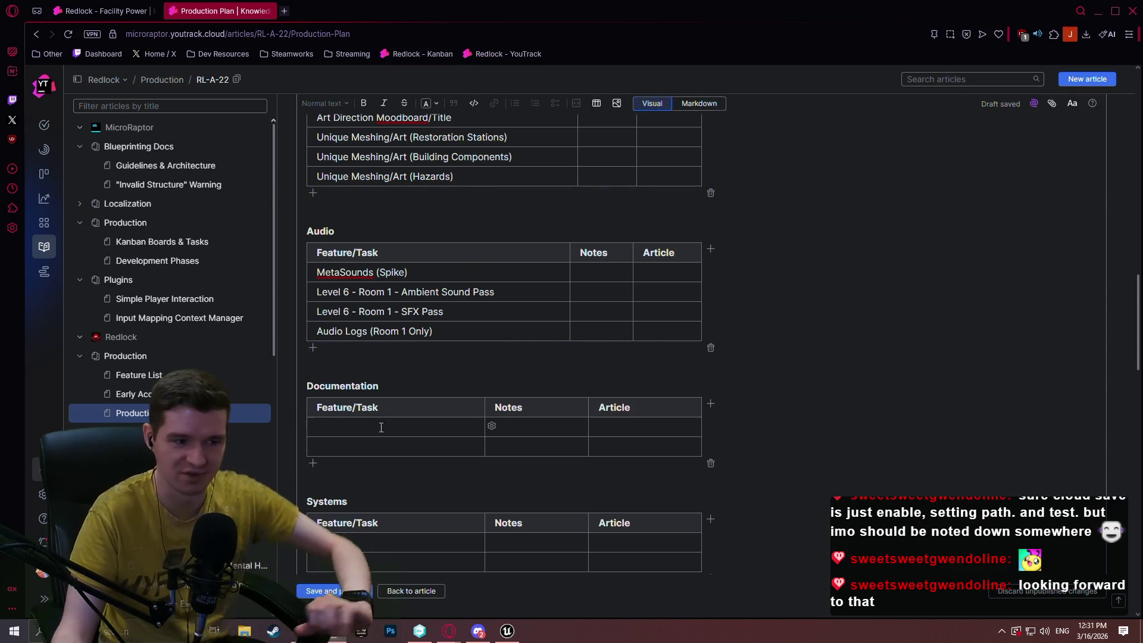
{"action": "type", "text": "Shortct"}
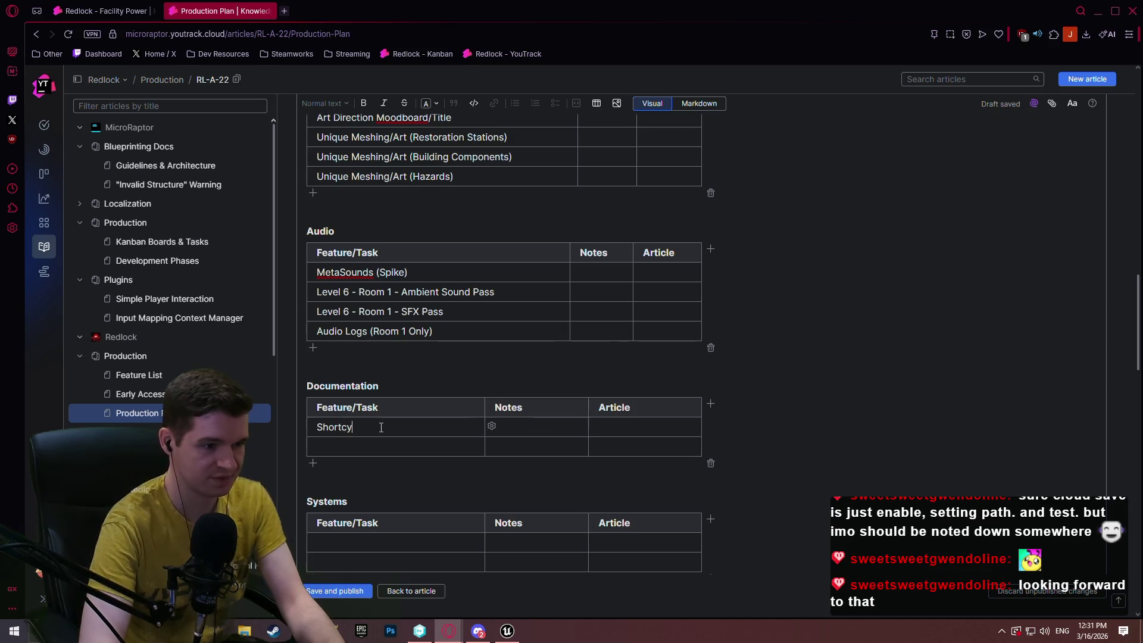
{"action": "type", "text": "uts"}
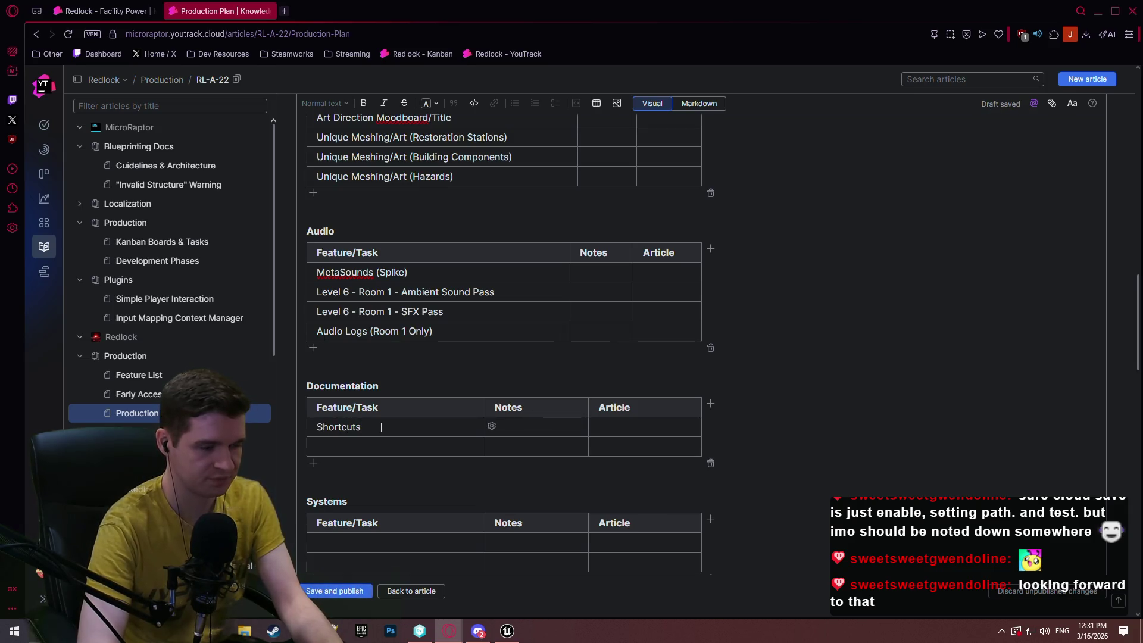
{"action": "type", "text": " Design"}
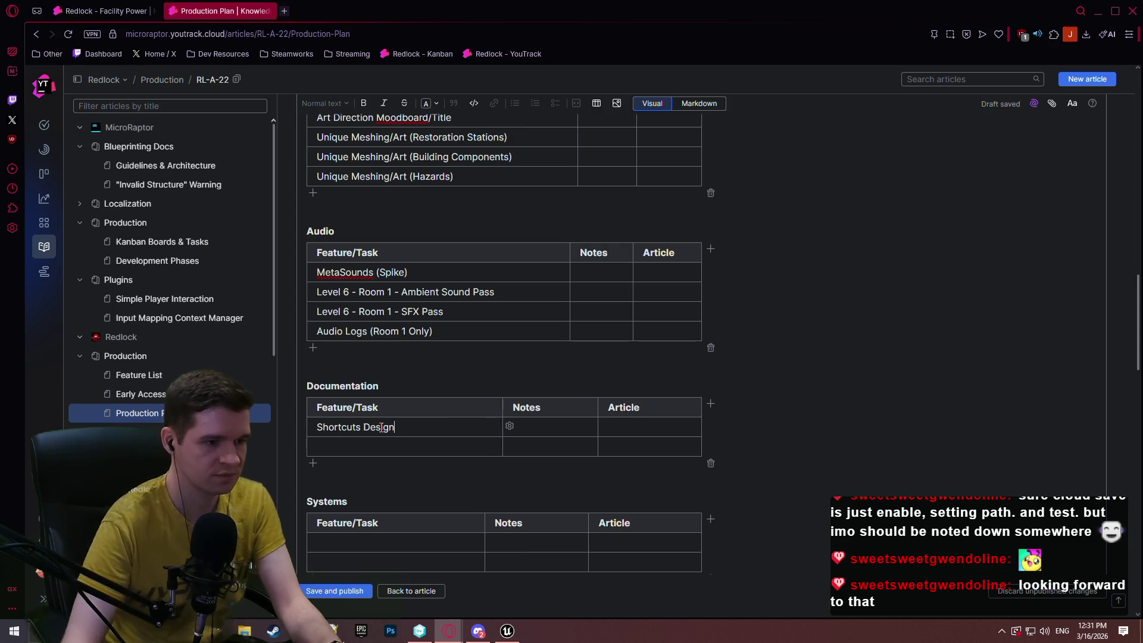
{"action": "left_click", "coordinate": [361, 463]}
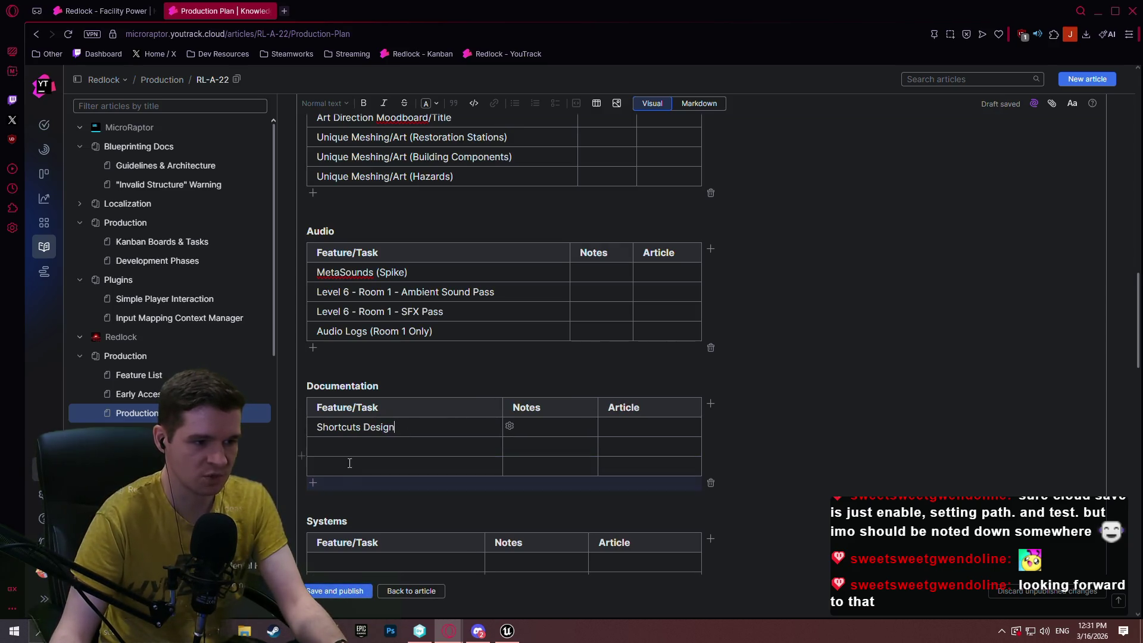
{"action": "left_click", "coordinate": [338, 482]}
{"action": "left_click", "coordinate": [337, 501]}
{"action": "left_click", "coordinate": [336, 521]}
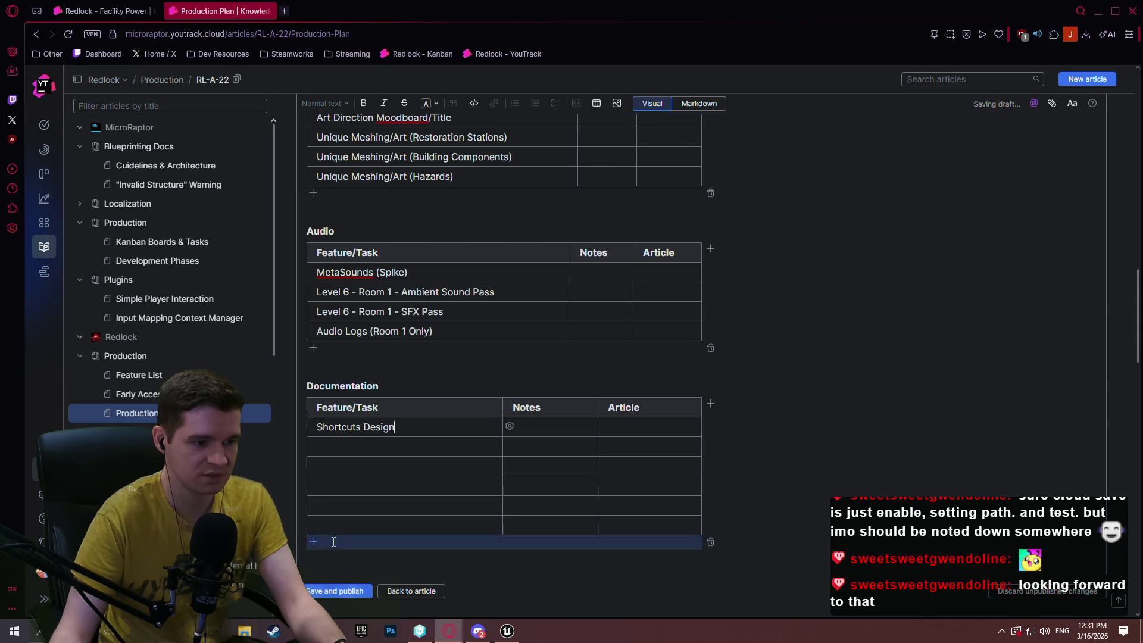
{"action": "left_click", "coordinate": [336, 542]}
{"action": "left_click", "coordinate": [337, 561]}
{"action": "scroll", "coordinate": [369, 369], "scroll_direction": "down", "scroll_amount": 3}
{"action": "left_click", "coordinate": [384, 267]}
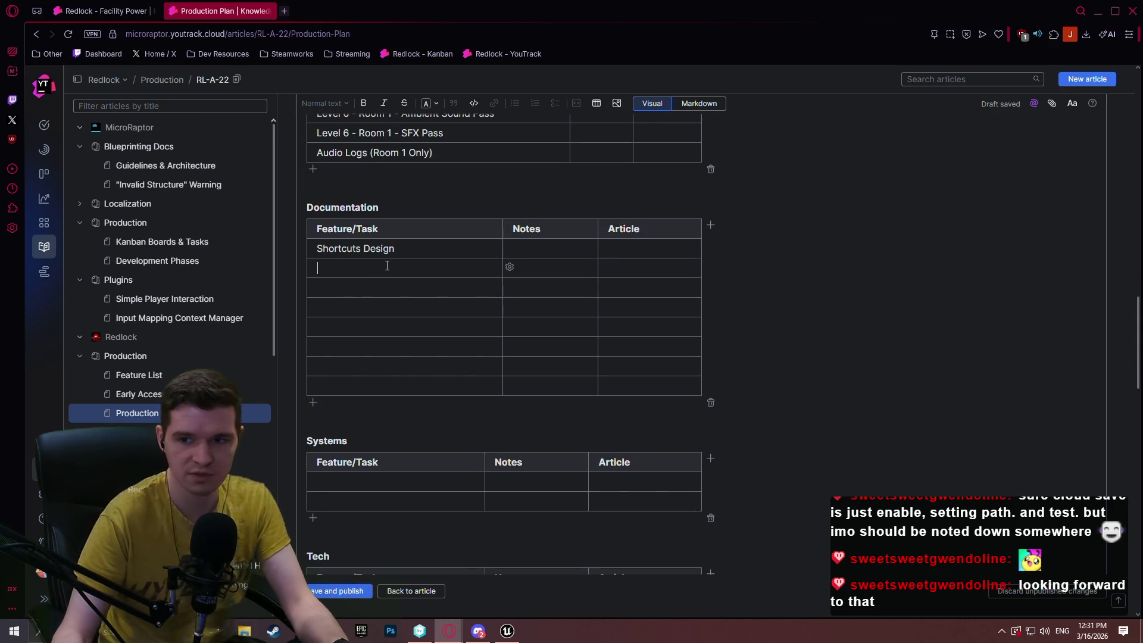
Enter Station Announcements System Design, Ambient/Music Manager Design and In-game Time & Clocks Design.
{"action": "type", "text": "Stast"}
{"action": "key", "text": "BackSpace"}
{"action": "key", "text": "BackSpace"}
{"action": "type", "text": "tion Announcements"}
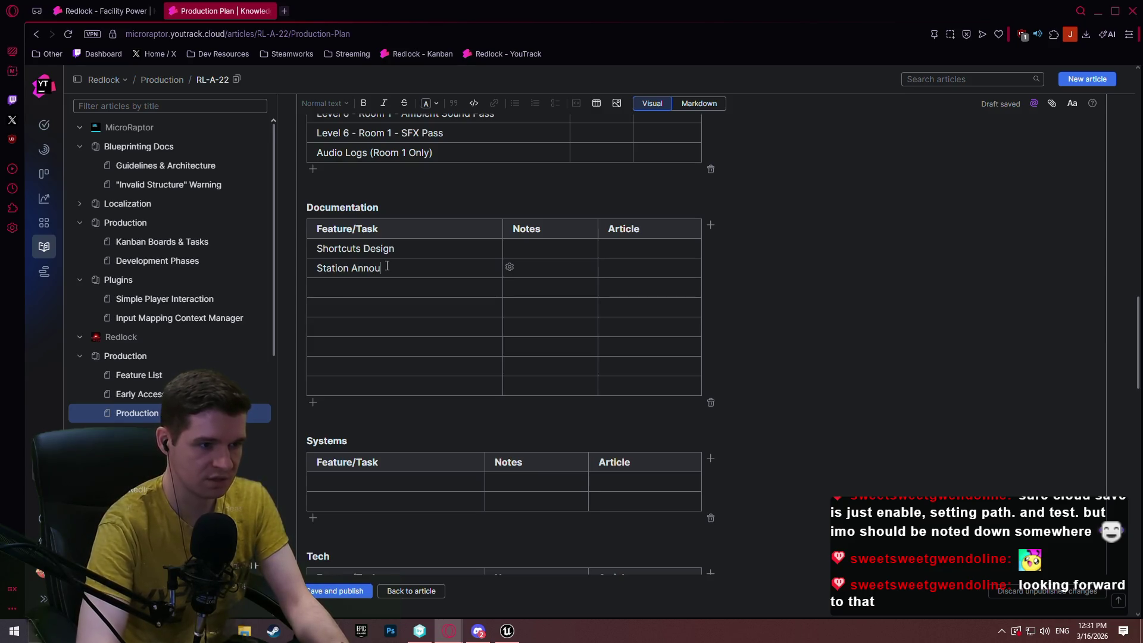
{"action": "type", "text": " System Design"}
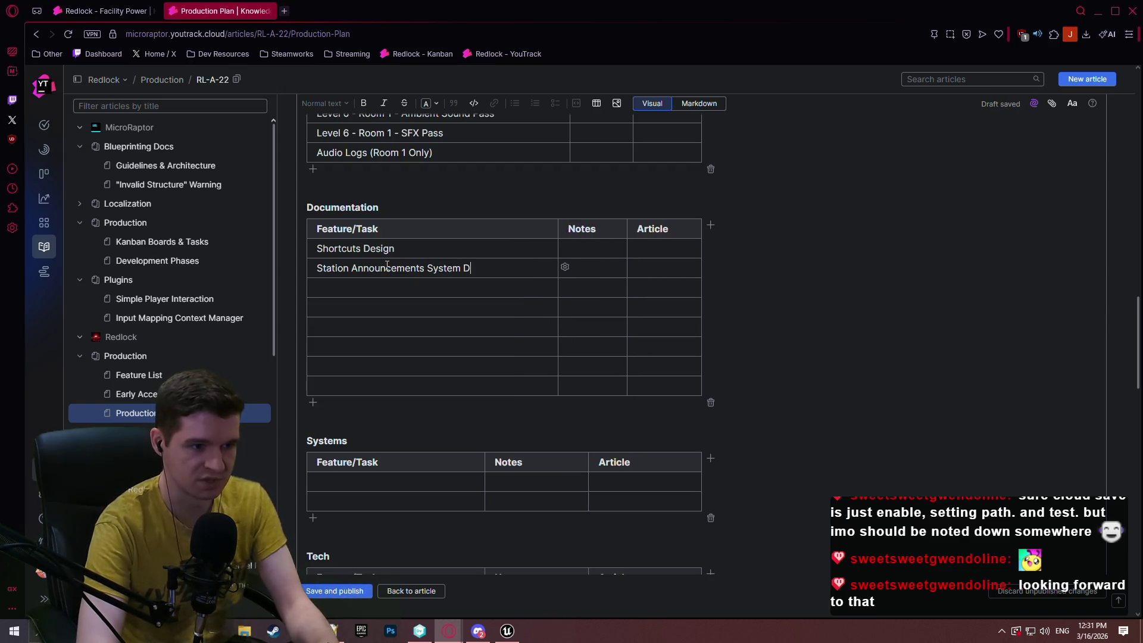
{"action": "left_click", "coordinate": [366, 291]}
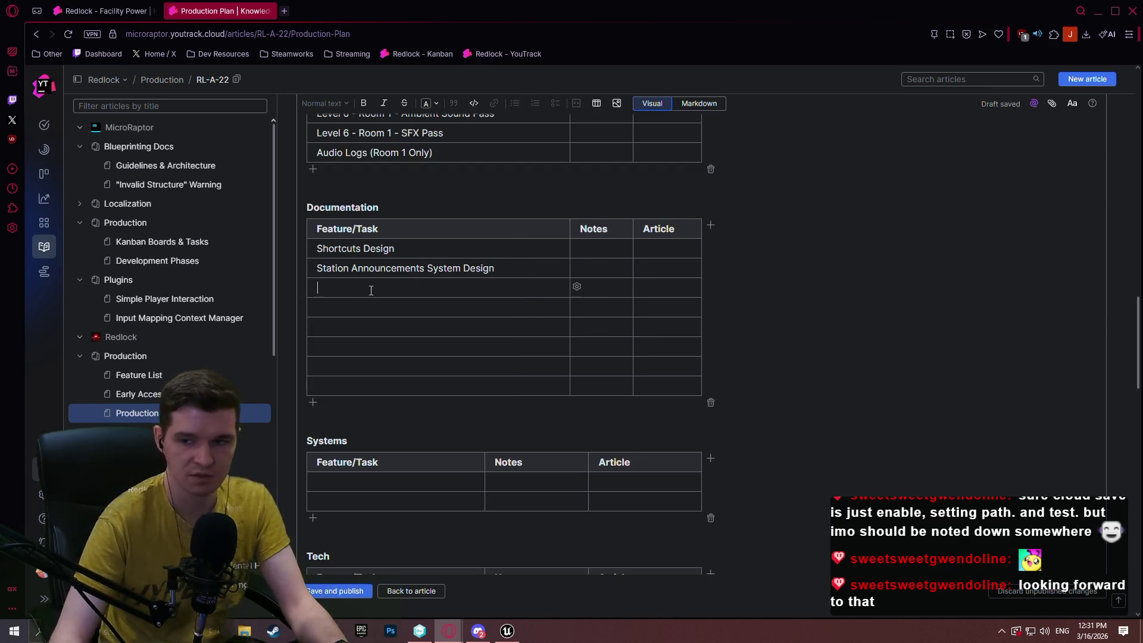
{"action": "type", "text": "Anb"}
{"action": "key", "text": "BackSpace"}
{"action": "key", "text": "BackSpace"}
{"action": "type", "text": "mbient Music/M"}
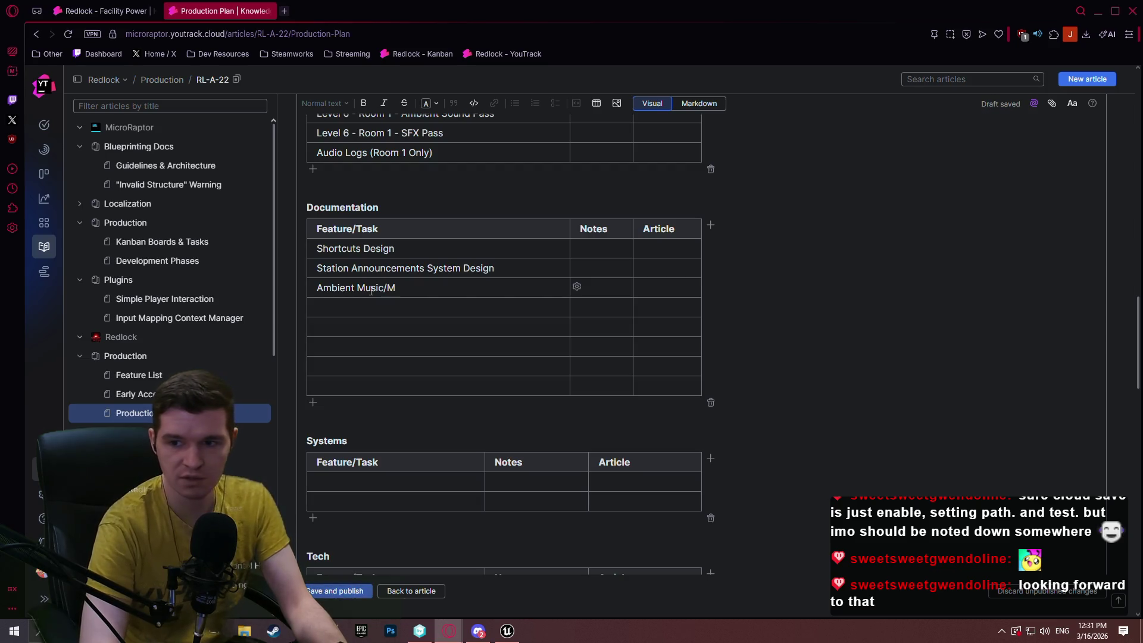
{"action": "key", "text": "BackSpace"}
{"action": "key", "text": "BackSpace"}
{"action": "key", "text": "BackSpace"}
{"action": "key", "text": "BackSpace"}
{"action": "key", "text": "BackSpace"}
{"action": "key", "text": "BackSpace"}
{"action": "key", "text": "BackSpace"}
{"action": "key", "text": "BackSpace"}
{"action": "type", "text": "/Music Mana"}
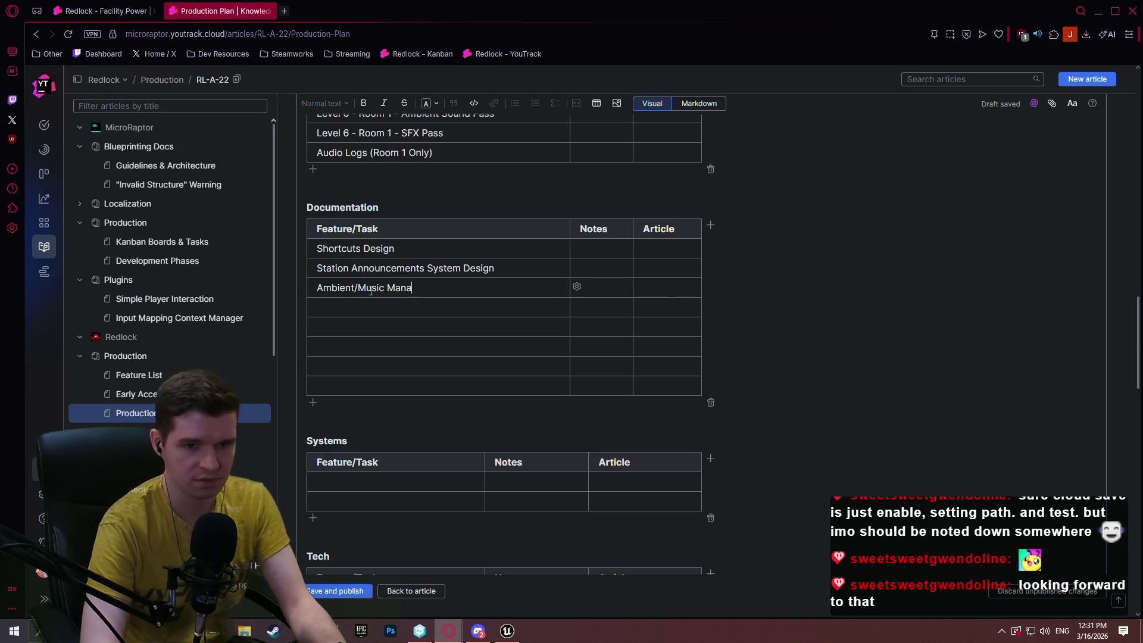
{"action": "type", "text": "ger Design"}
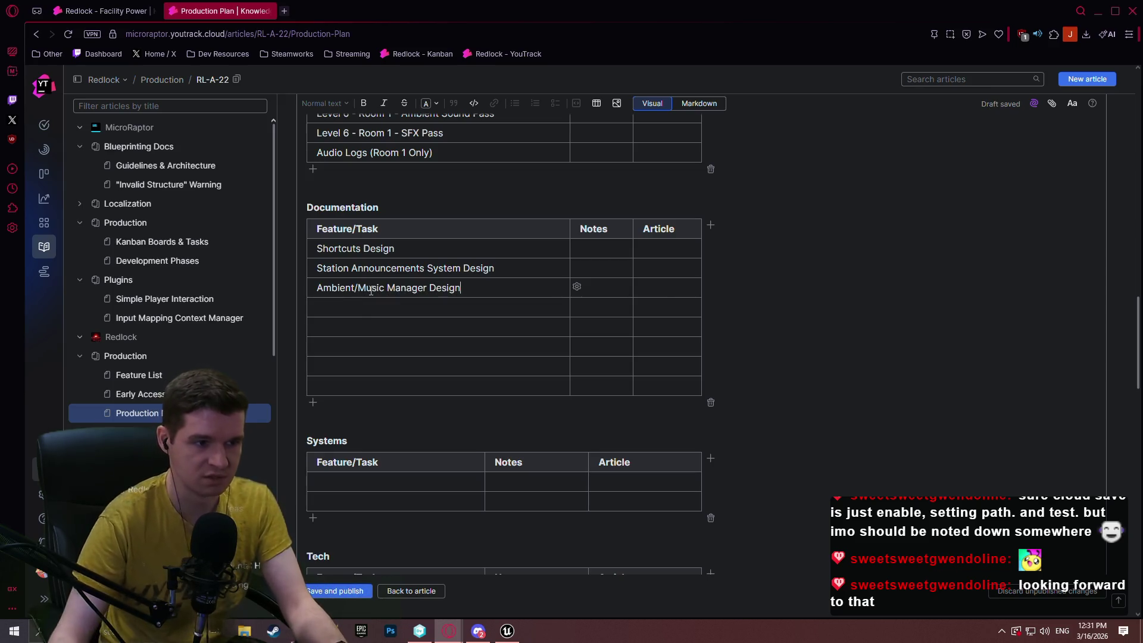
{"action": "left_click", "coordinate": [358, 309]}
{"action": "type", "text": "In-game Time "}
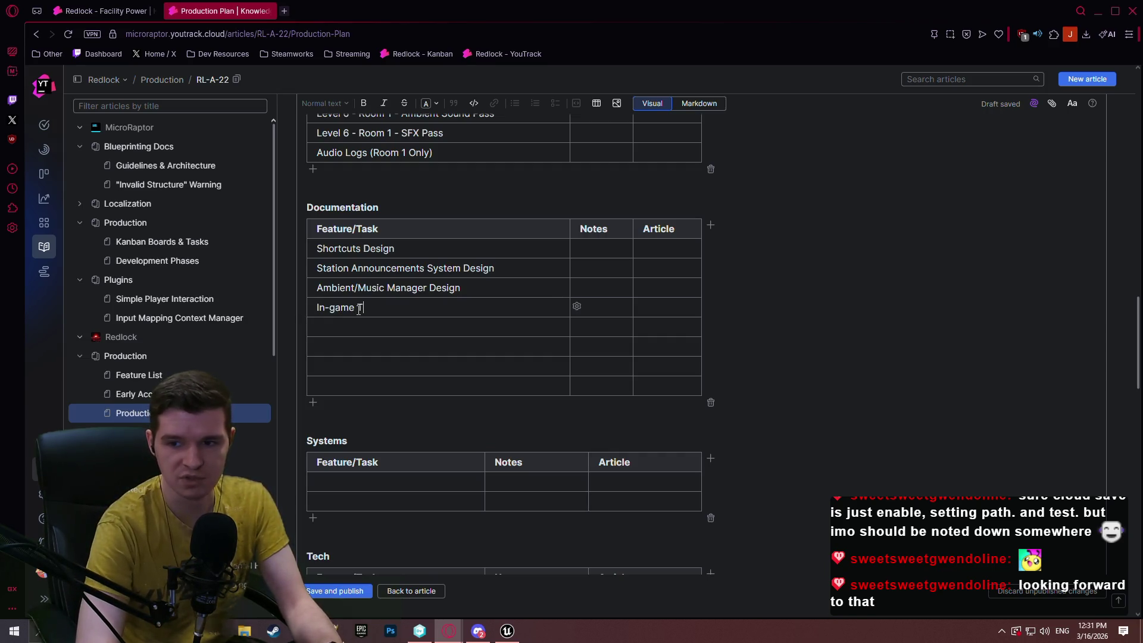
{"action": "type", "text": "& Clock"}
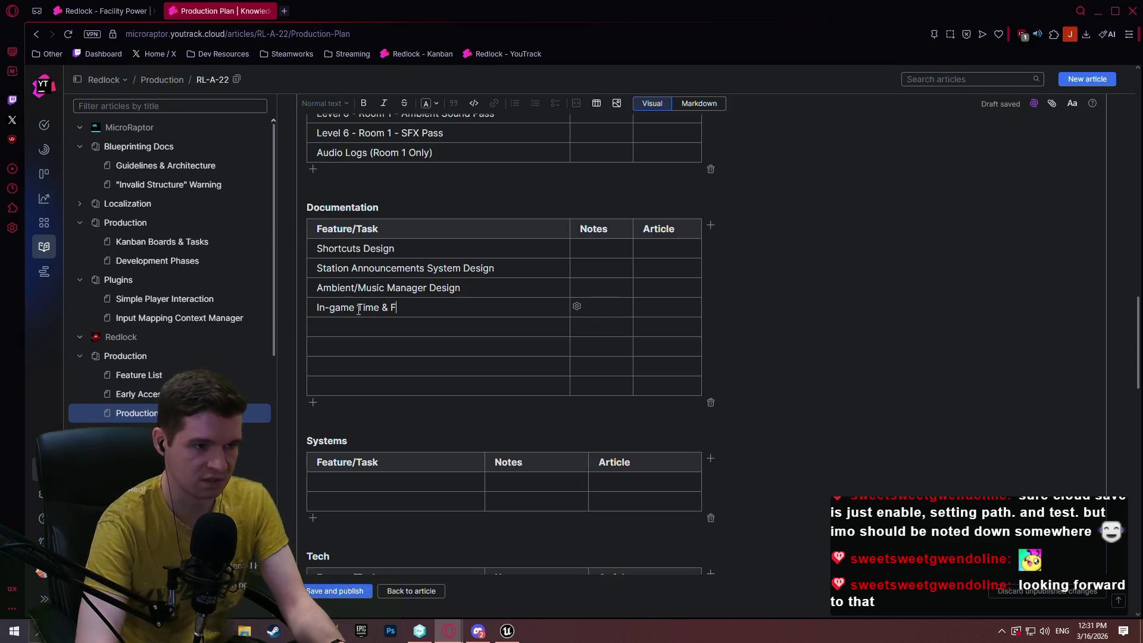
{"action": "type", "text": "s Design"}
Add Interaction Design, Exosuit Anim/Art Design and Audio Log Ideas rows.
{"action": "left_click", "coordinate": [342, 329]}
{"action": "type", "text": "Interation D"}
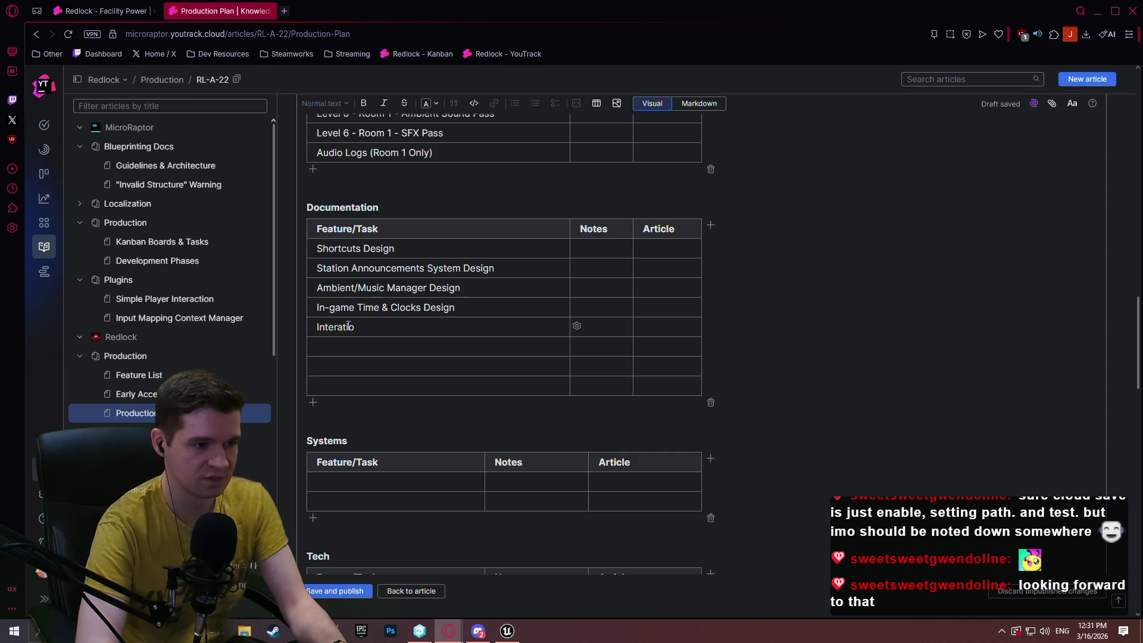
{"action": "key", "text": "BackSpace"}
{"action": "type", "text": "ction Desi"}
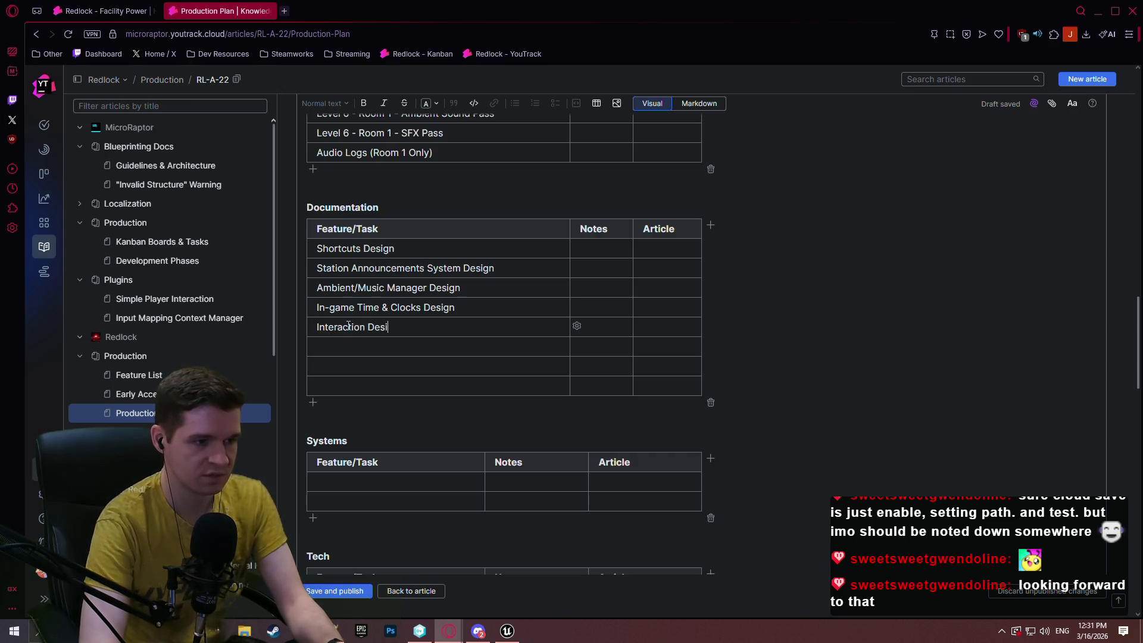
{"action": "type", "text": "gn"}
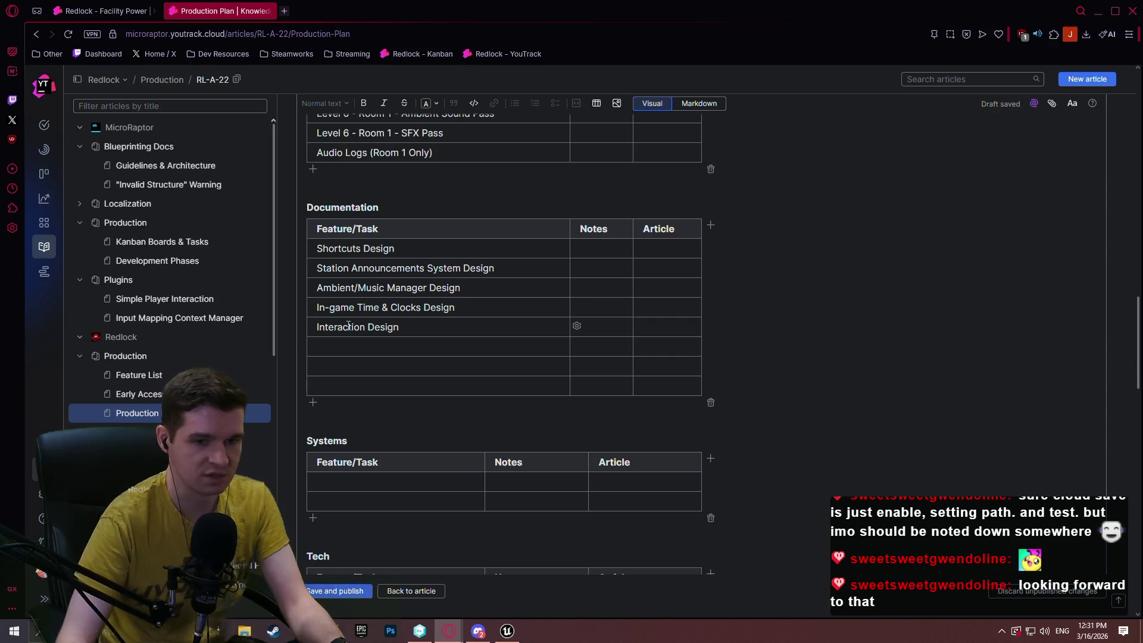
{"action": "left_click", "coordinate": [391, 348]}
{"action": "type", "text": "Exosuit "}
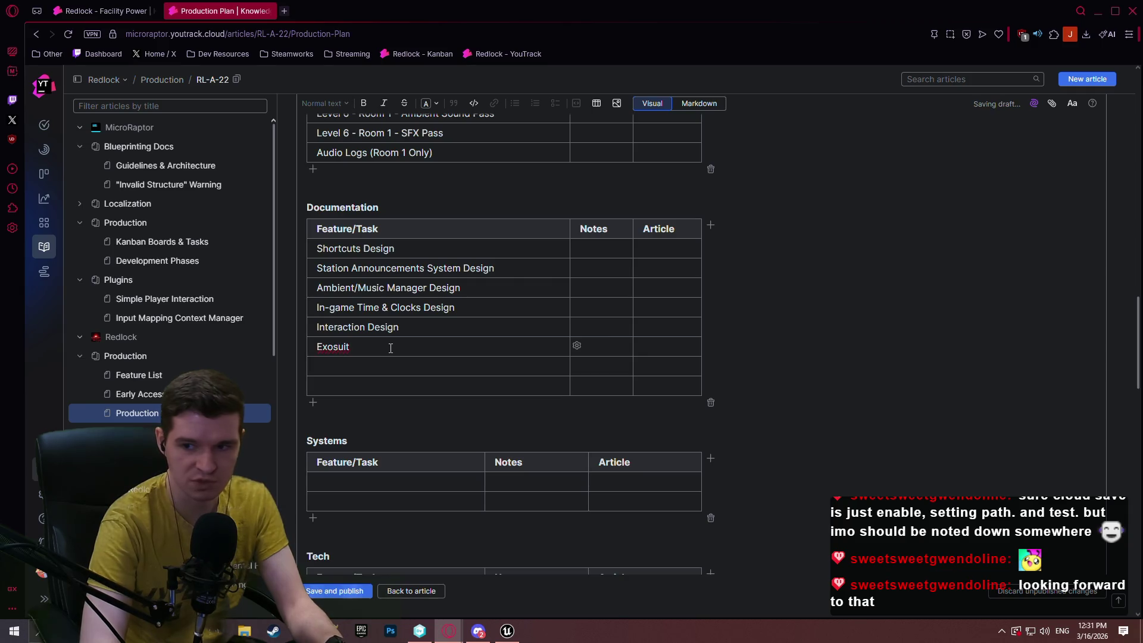
{"action": "type", "text": "Anim/Art Desi"}
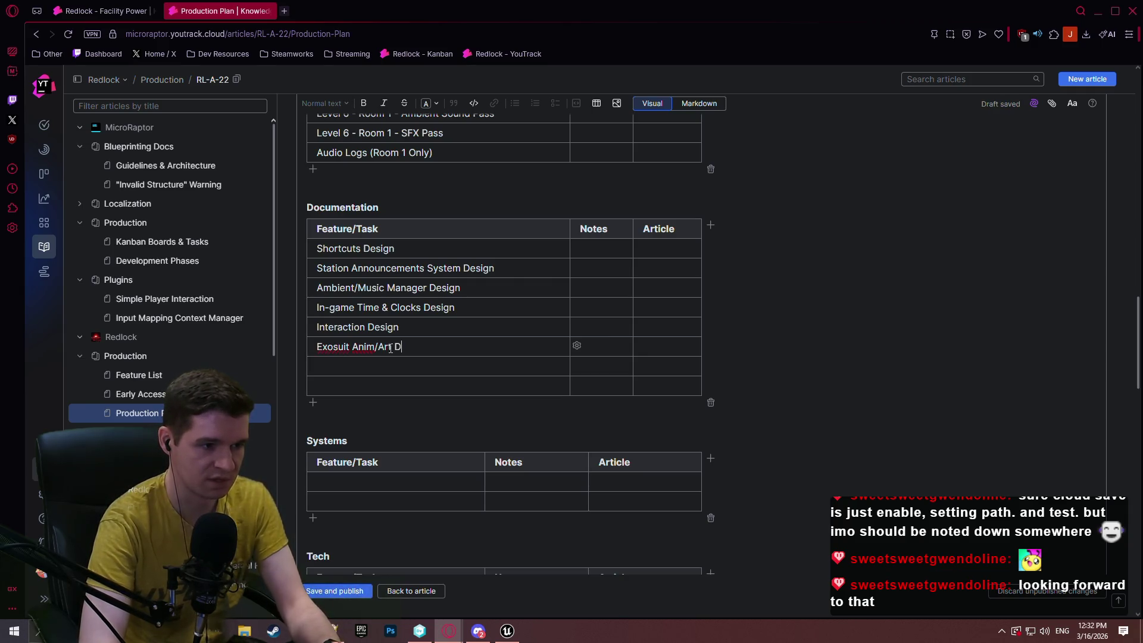
{"action": "type", "text": "gn"}
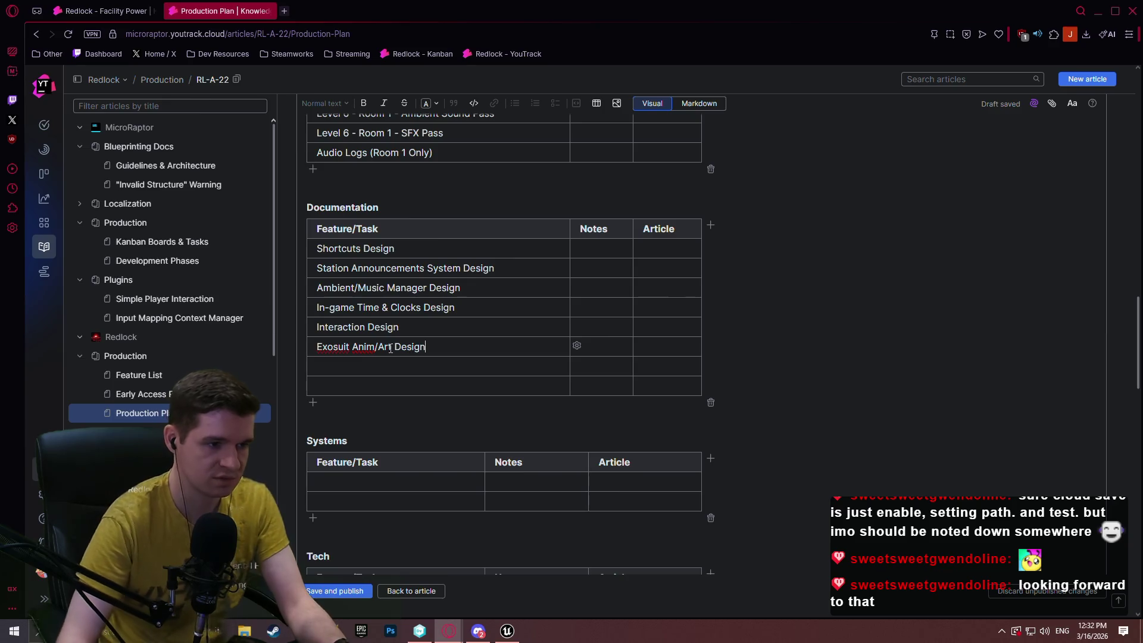
{"action": "left_click", "coordinate": [383, 368]}
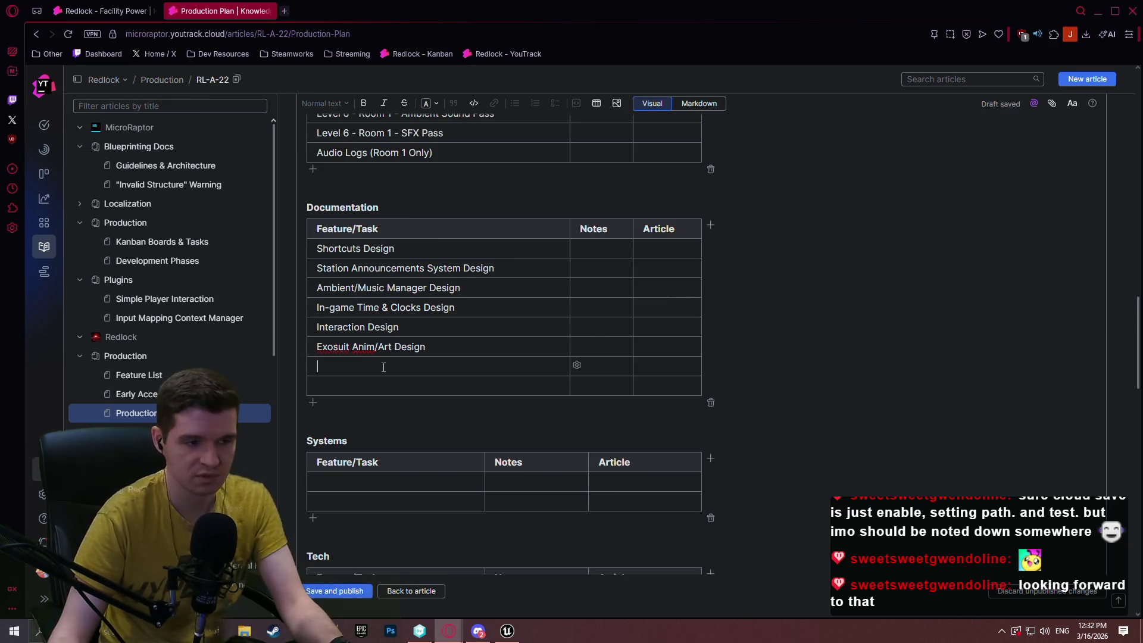
{"action": "left_click", "coordinate": [324, 408]}
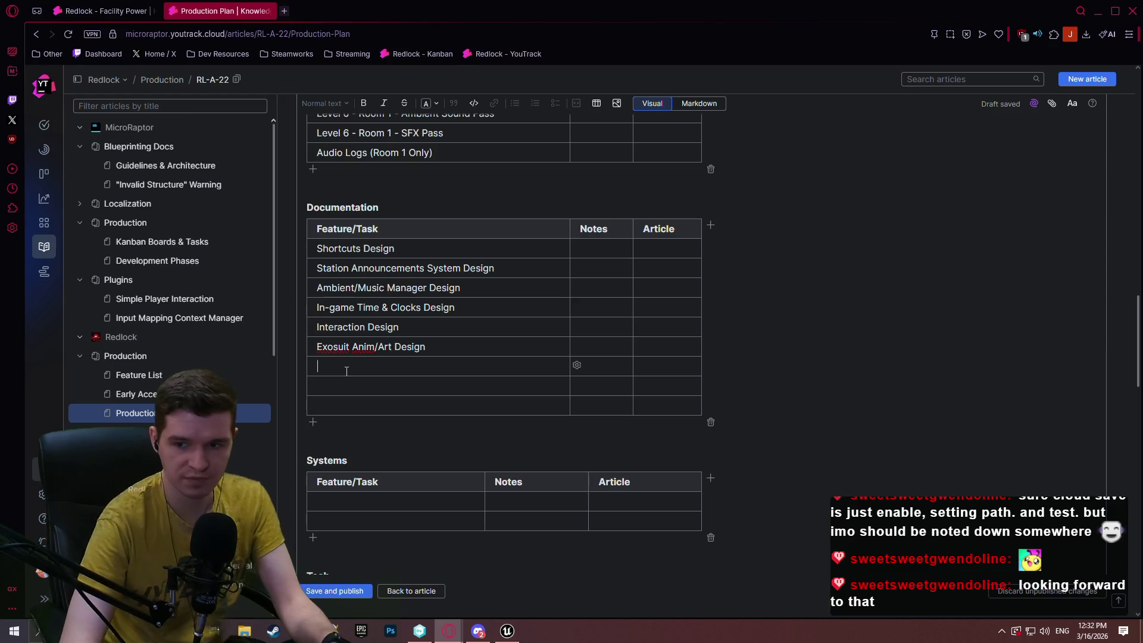
{"action": "type", "text": "Audio Log Ideas"}
{"action": "key", "text": "Down"}
{"action": "key", "text": "Down"}
{"action": "key", "text": "Down"}
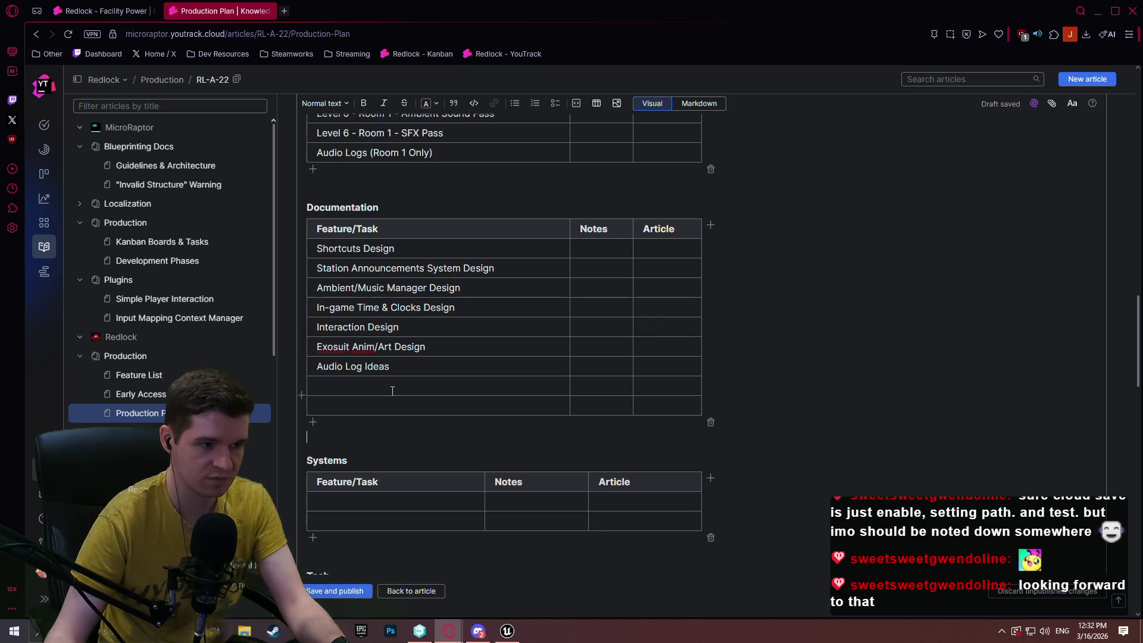
{"action": "left_click", "coordinate": [417, 361]}
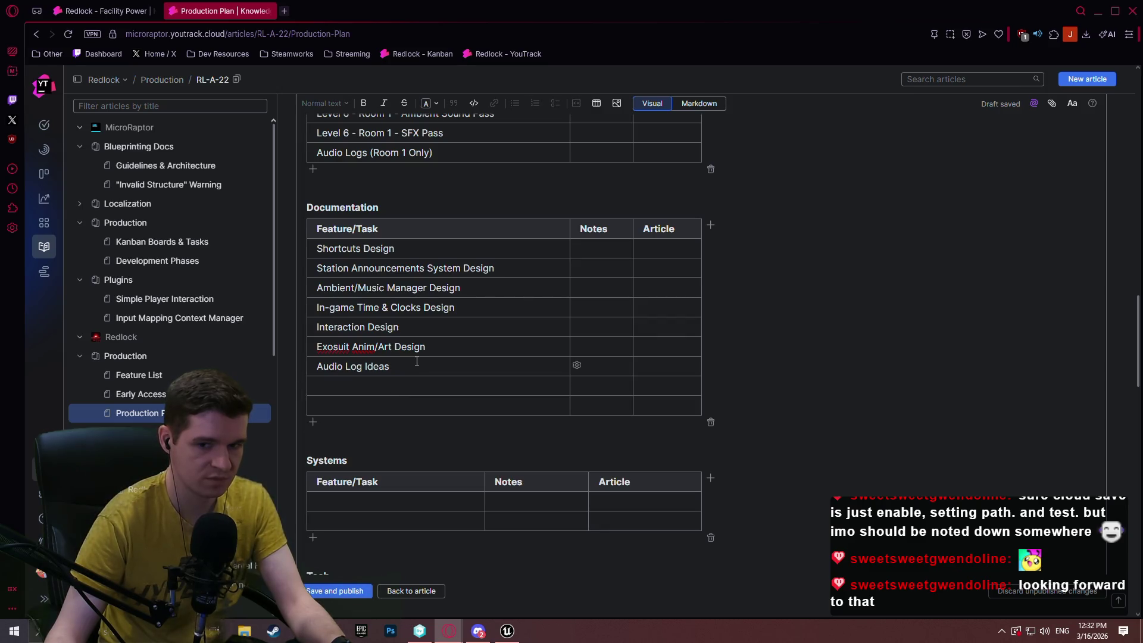
{"action": "left_click", "coordinate": [388, 386]}
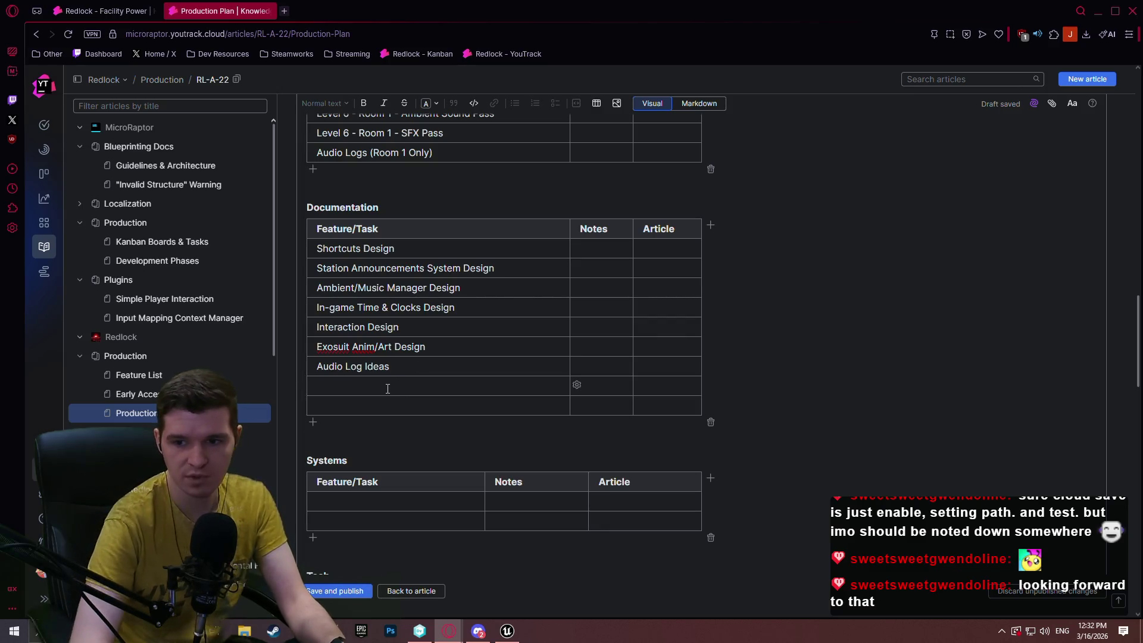
Add Facility History and 'Companies (BaeBio, Slag Metallurgy, ScienTech, Ruger AeroTec)' rows.
{"action": "type", "text": "Facility histor"}
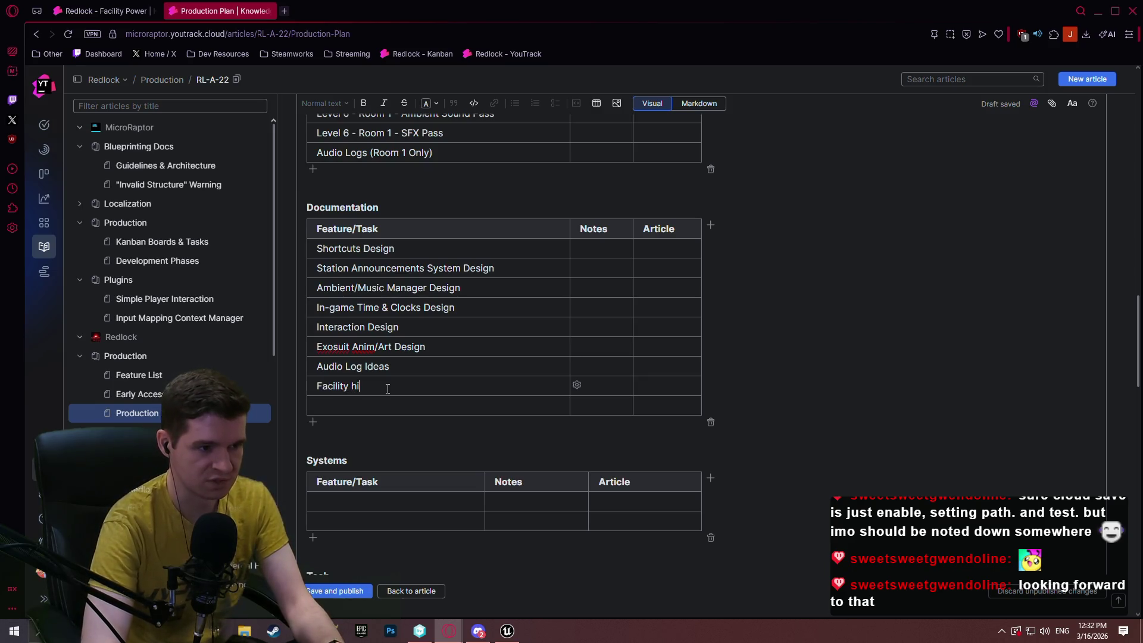
{"action": "key", "text": "BackSpace"}
{"action": "key", "text": "BackSpace"}
{"action": "key", "text": "BackSpace"}
{"action": "type", "text": "History"}
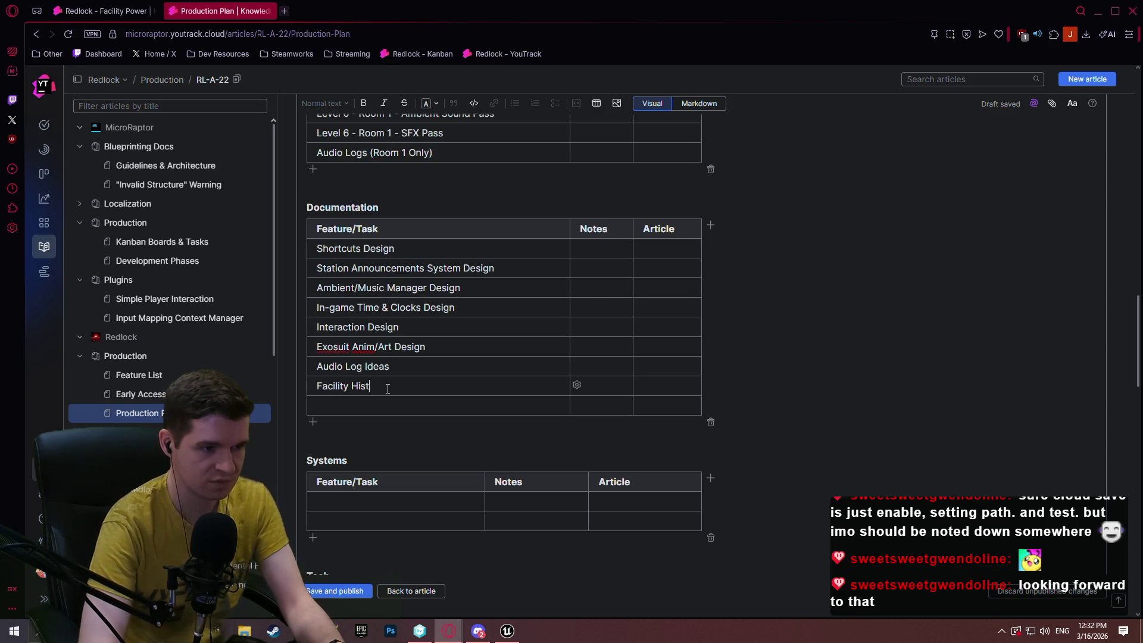
{"action": "left_click", "coordinate": [380, 400]}
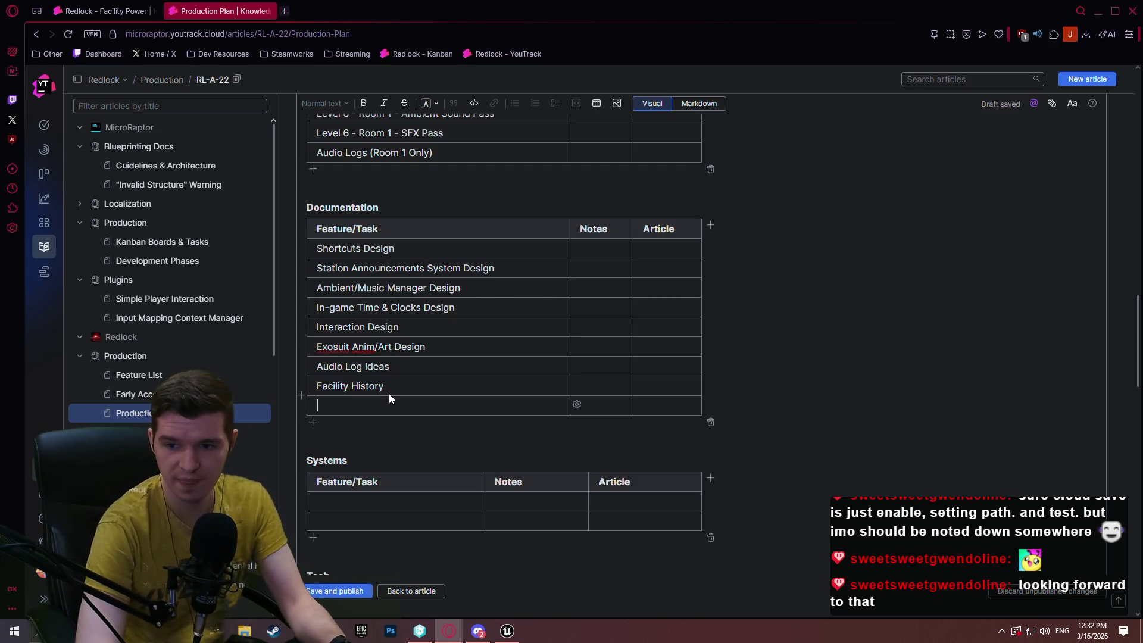
{"action": "type", "text": "Companies ("}
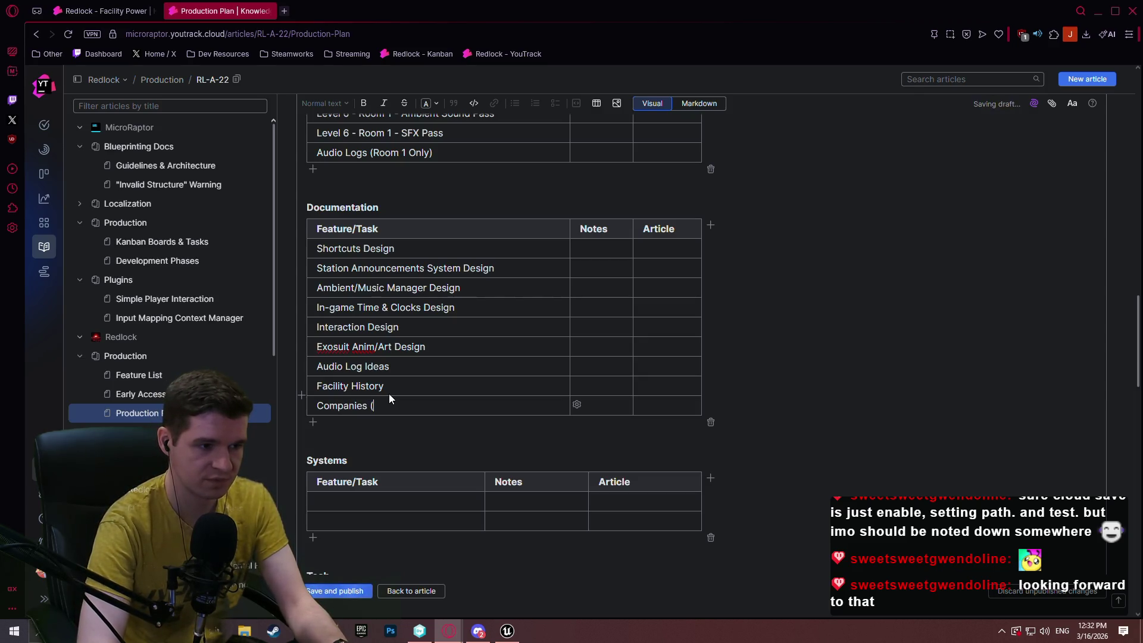
{"action": "type", "text": "BaeBi"}
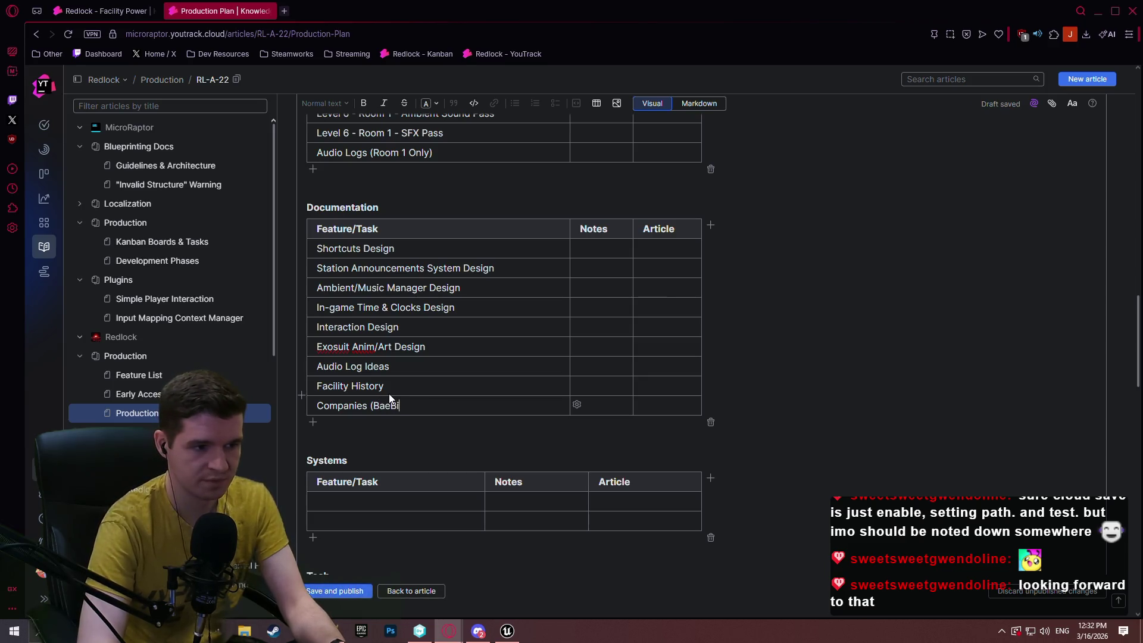
{"action": "type", "text": "o, Slag"}
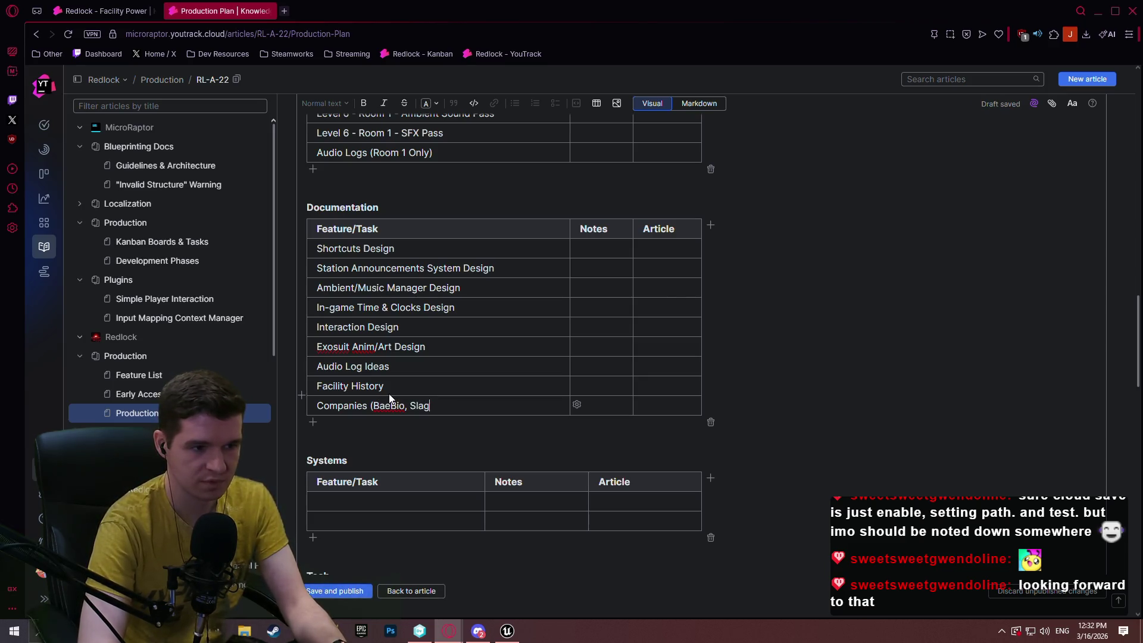
{"action": "type", "text": " Metallurgy,"}
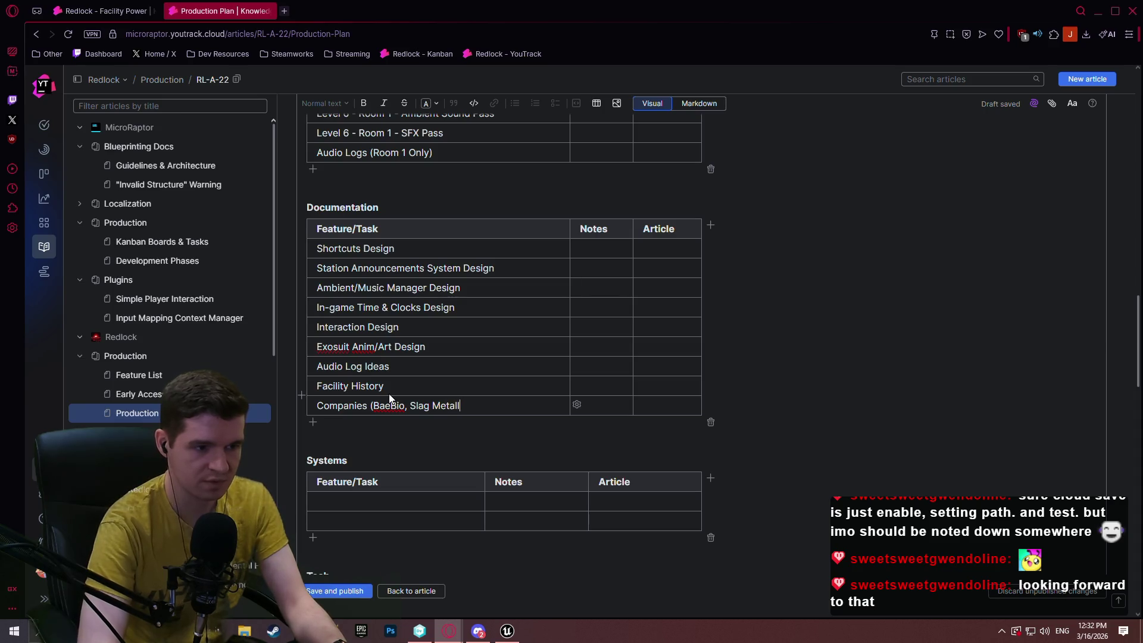
{"action": "type", "text": " Scient"}
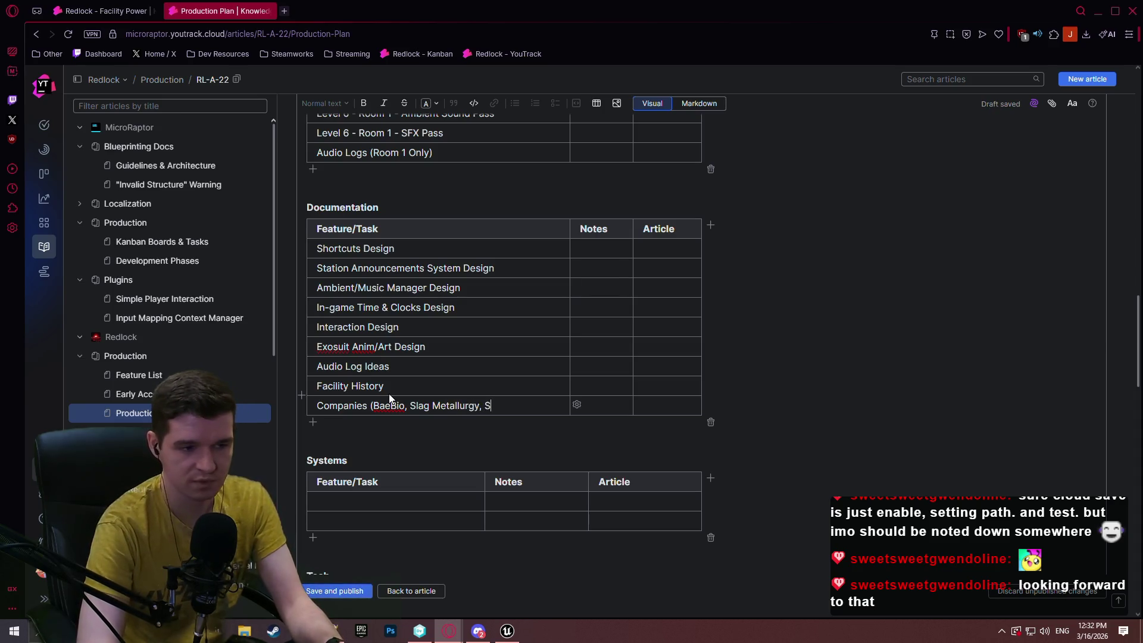
{"action": "key", "text": "BackSpace"}
{"action": "type", "text": "Te"}
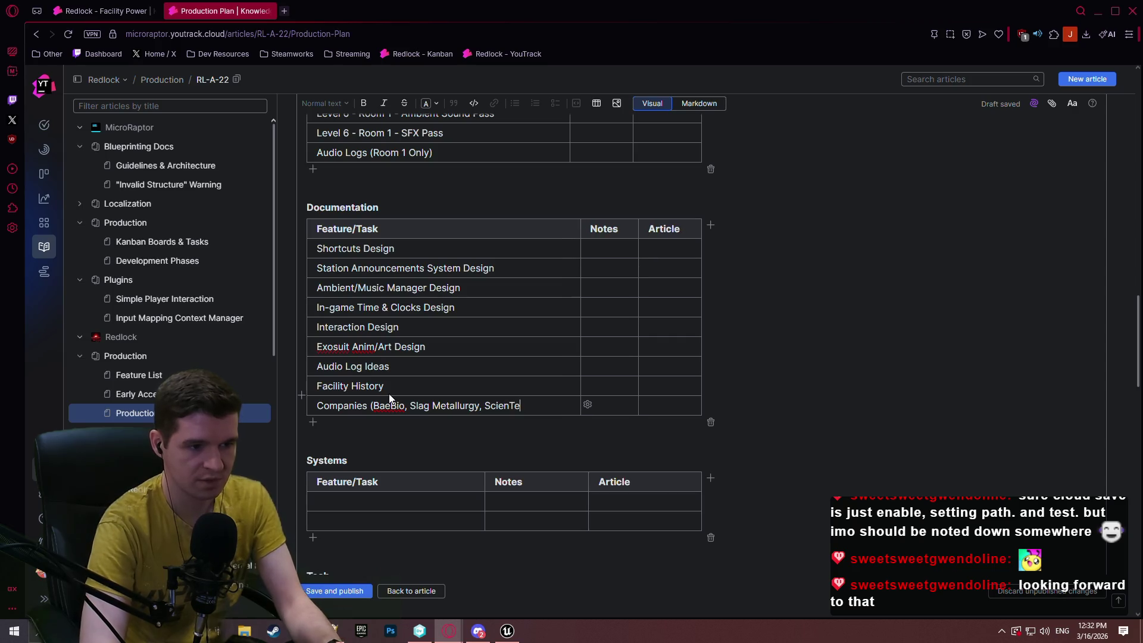
{"action": "type", "text": "ch, REU"}
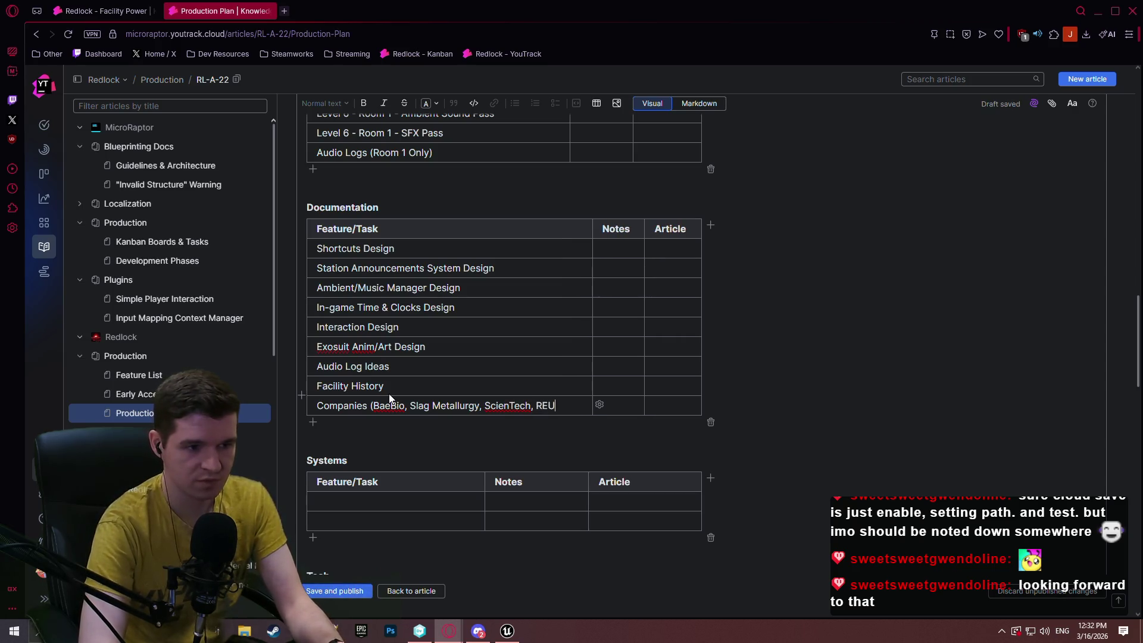
{"action": "key", "text": "BackSpace"}
{"action": "key", "text": "BackSpace"}
{"action": "type", "text": "uger Aer"}
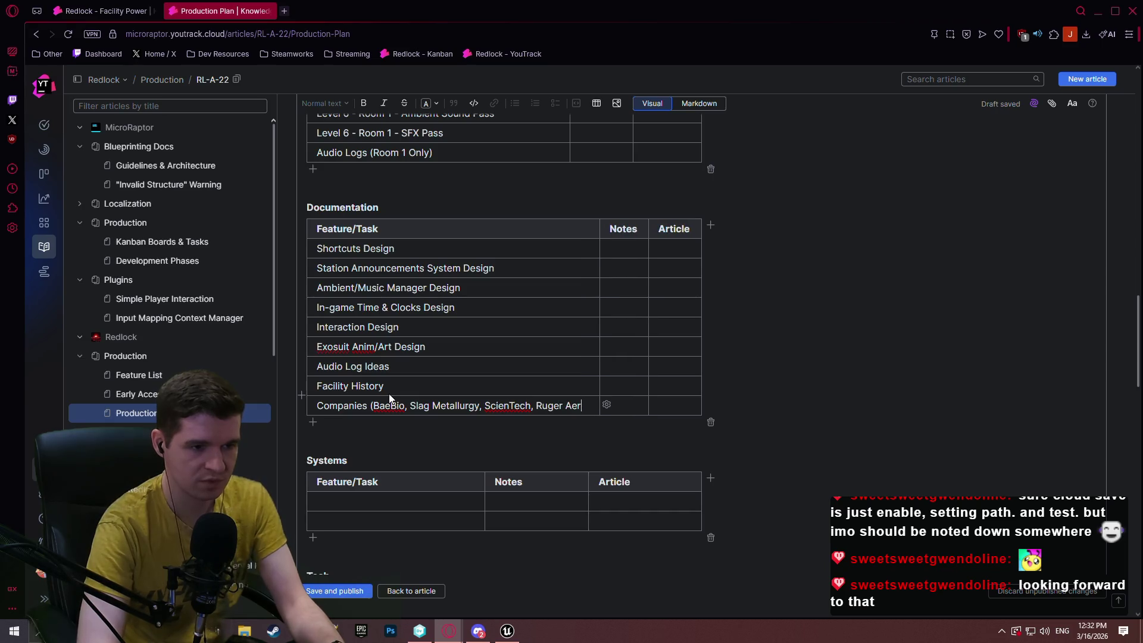
{"action": "type", "text": "oTec)"}
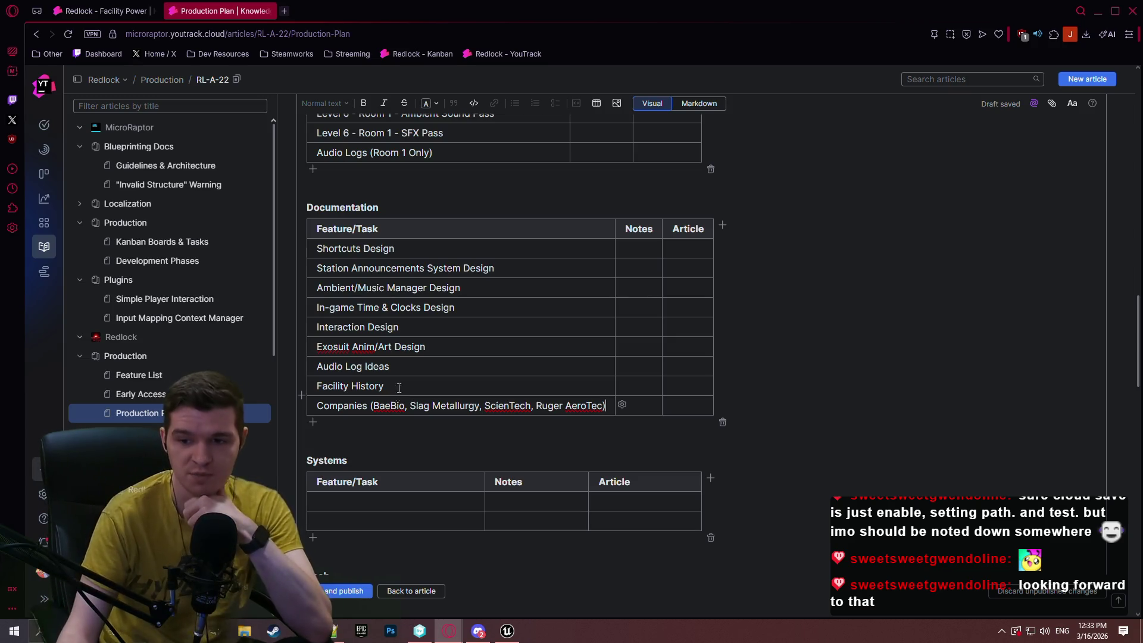
{"action": "scroll", "coordinate": [453, 346], "scroll_direction": "down", "scroll_amount": 2}
Add three Systems rows and enter Locker Room and Audio Logs & Subtitles tasks.
{"action": "scroll", "coordinate": [373, 323], "scroll_direction": "up", "scroll_amount": 1}
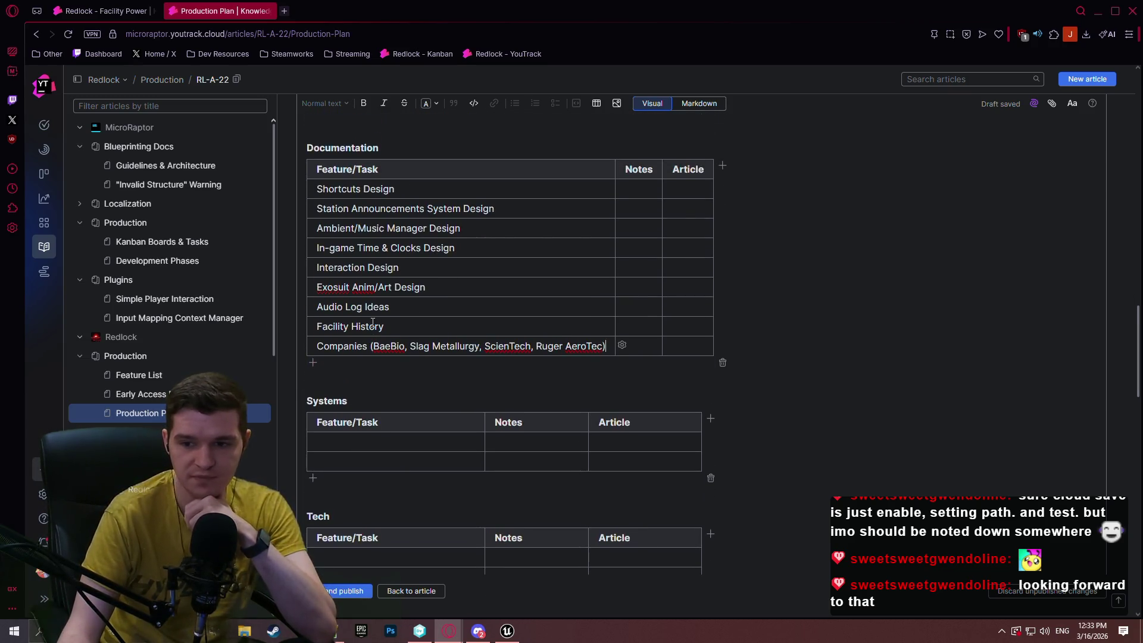
{"action": "scroll", "coordinate": [626, 301], "scroll_direction": "down", "scroll_amount": 3}
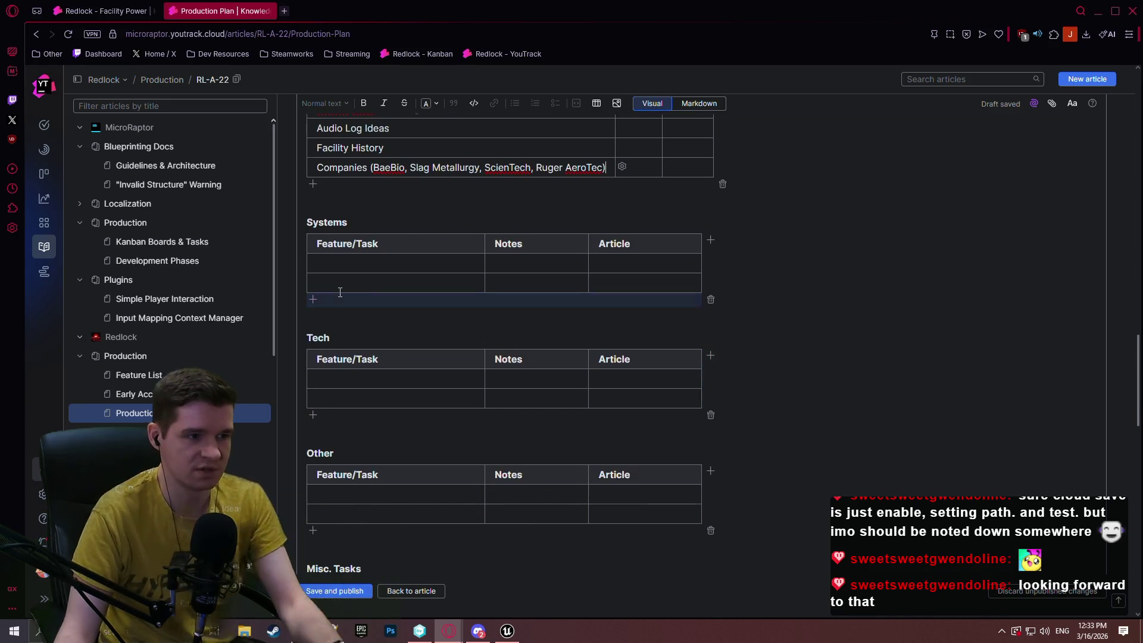
{"action": "left_click", "coordinate": [314, 299]}
{"action": "left_click", "coordinate": [321, 321]}
{"action": "left_click", "coordinate": [321, 340]}
{"action": "left_click", "coordinate": [392, 264]}
{"action": "type", "text": "ker Room"}
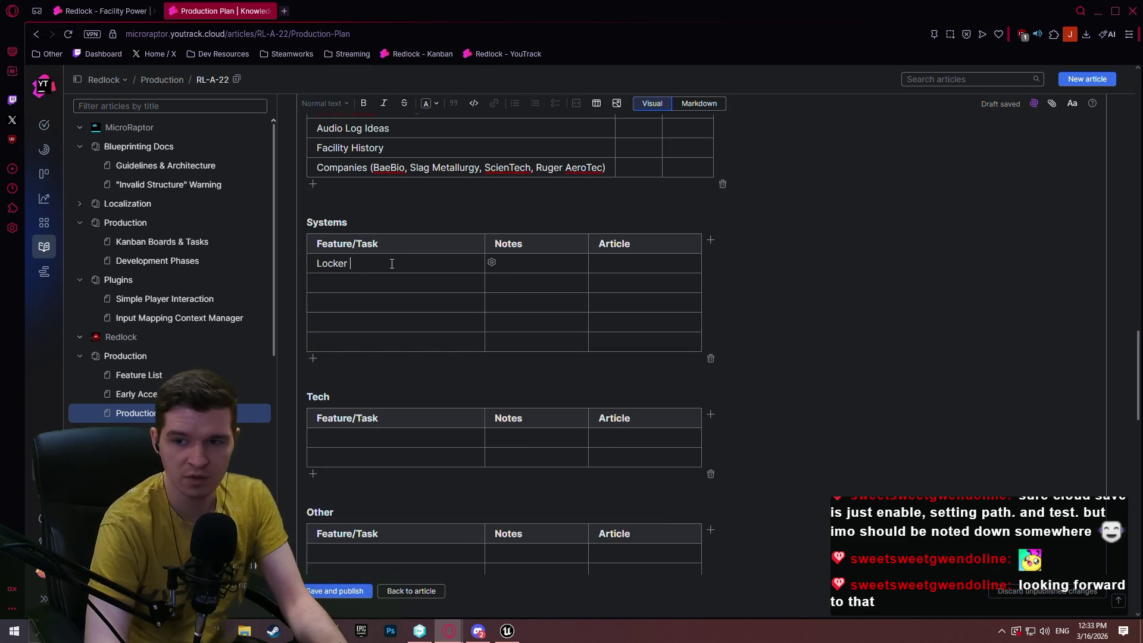
{"action": "left_click", "coordinate": [410, 288]}
{"action": "type", "text": "Audio"}
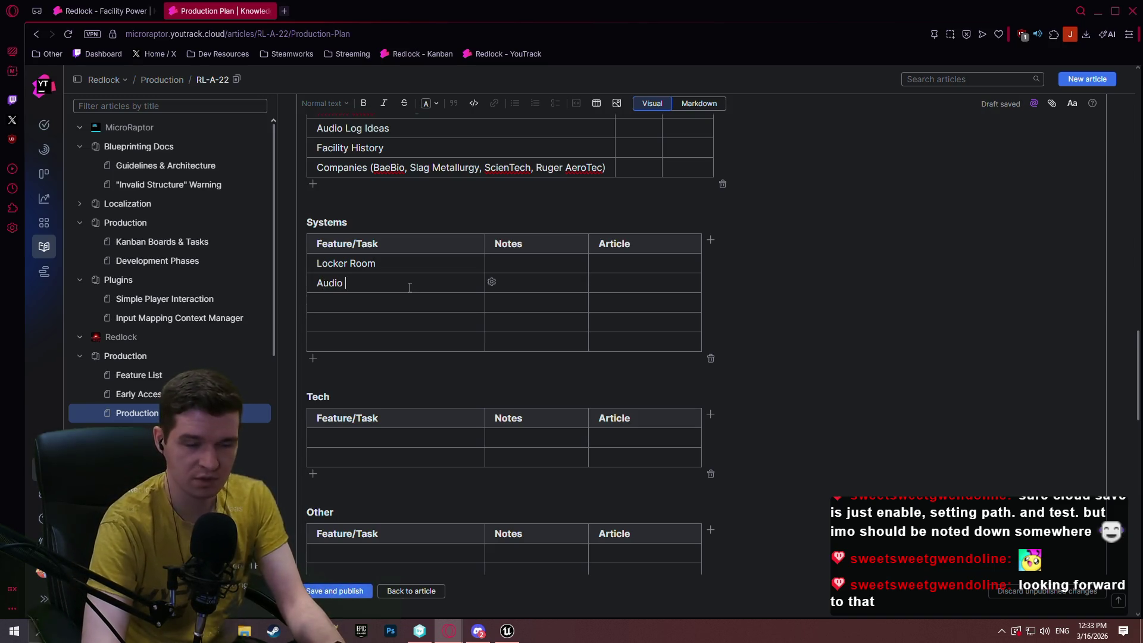
{"action": "type", "text": "Logs &"}
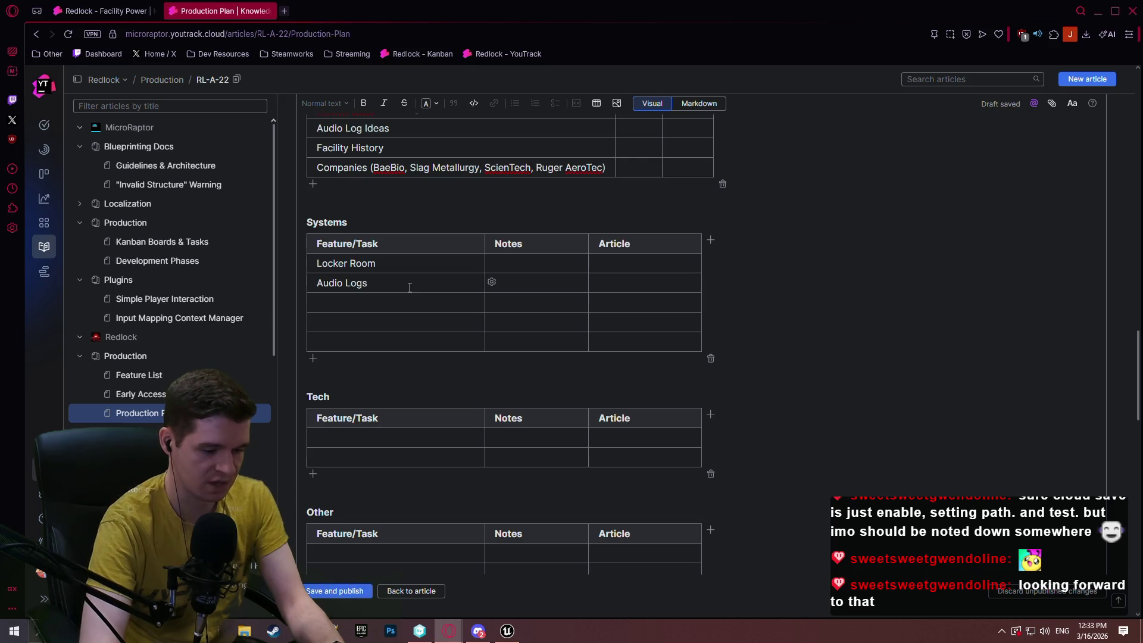
{"action": "type", "text": " Subtitles"}
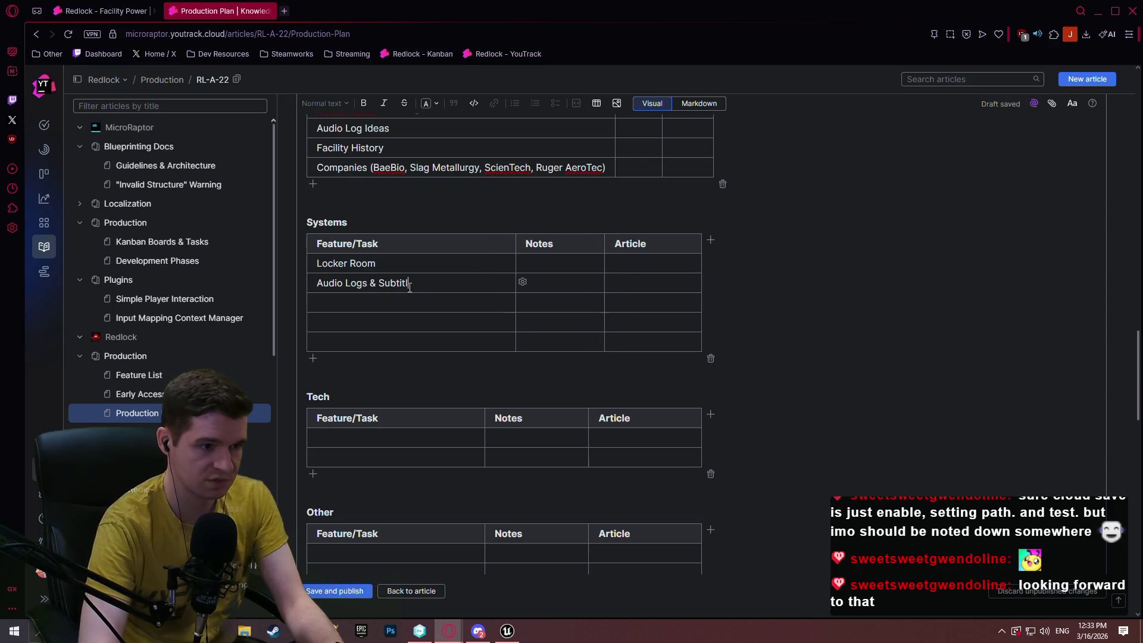
{"action": "key", "text": "Tab"}
{"action": "key", "text": "Tab"}
{"action": "key", "text": "Tab"}
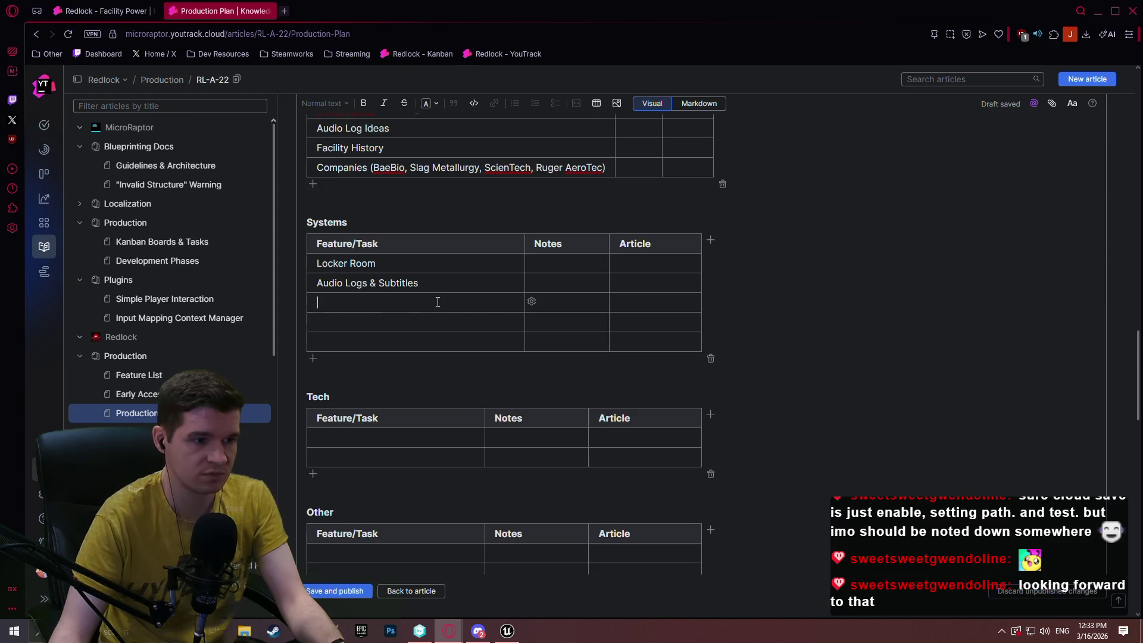
{"action": "key", "text": "alt+Tab"}
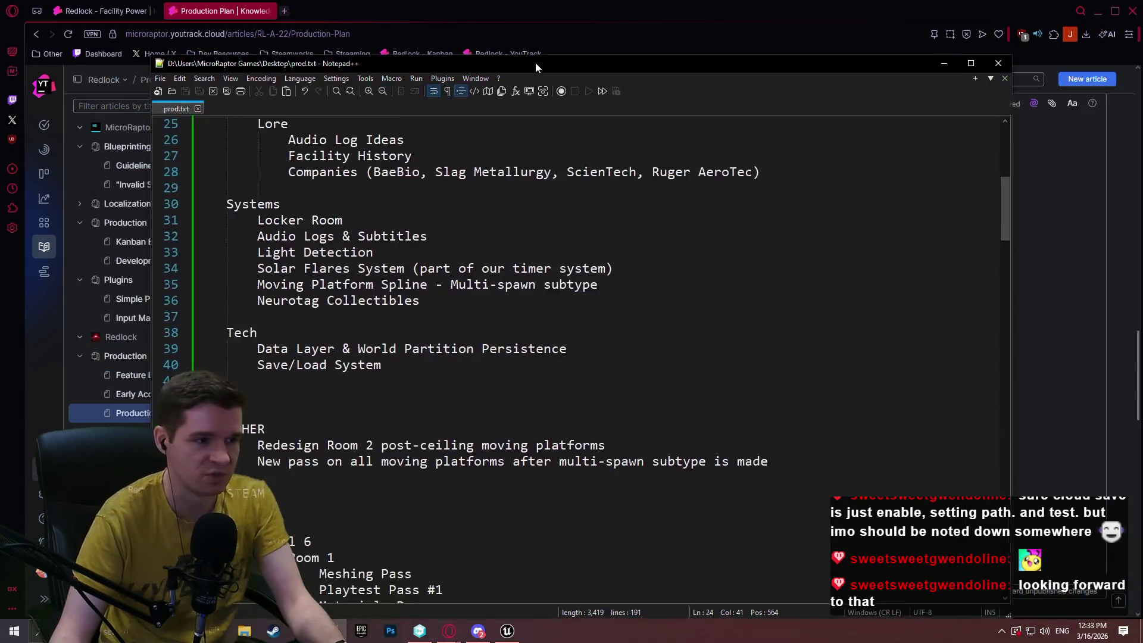
Append (PLUGIN) to the Audio Logs & Subtitles and Ambient/Music Manager lines in prod.txt.
{"action": "left_click", "coordinate": [467, 214]}
{"action": "type", "text": "(PLUGIN)"}
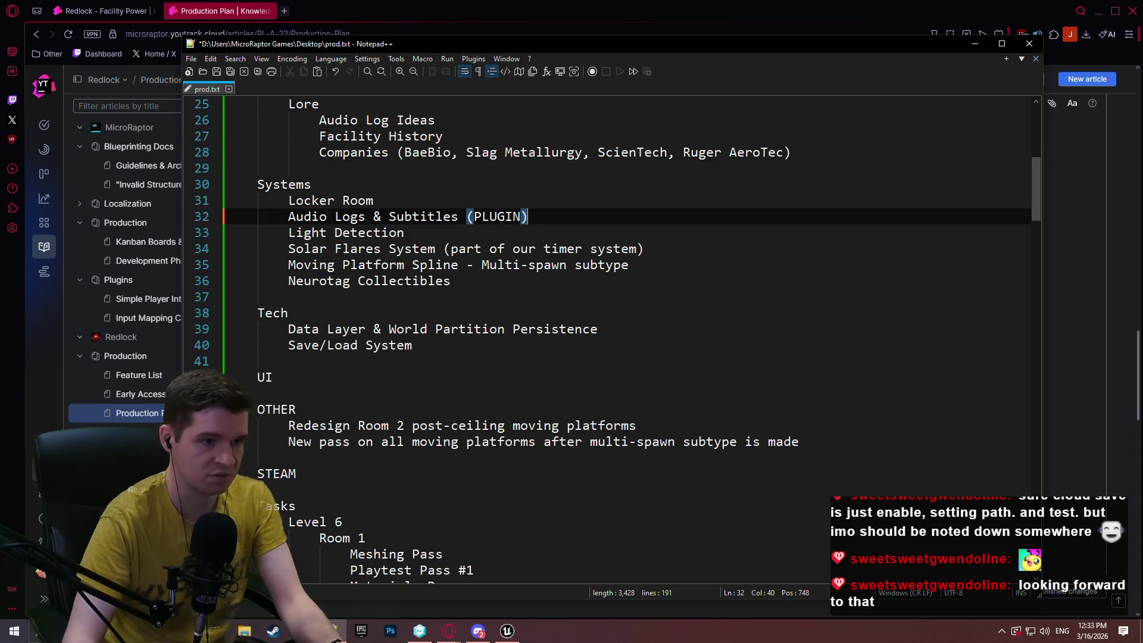
{"action": "left_click", "coordinate": [472, 284]}
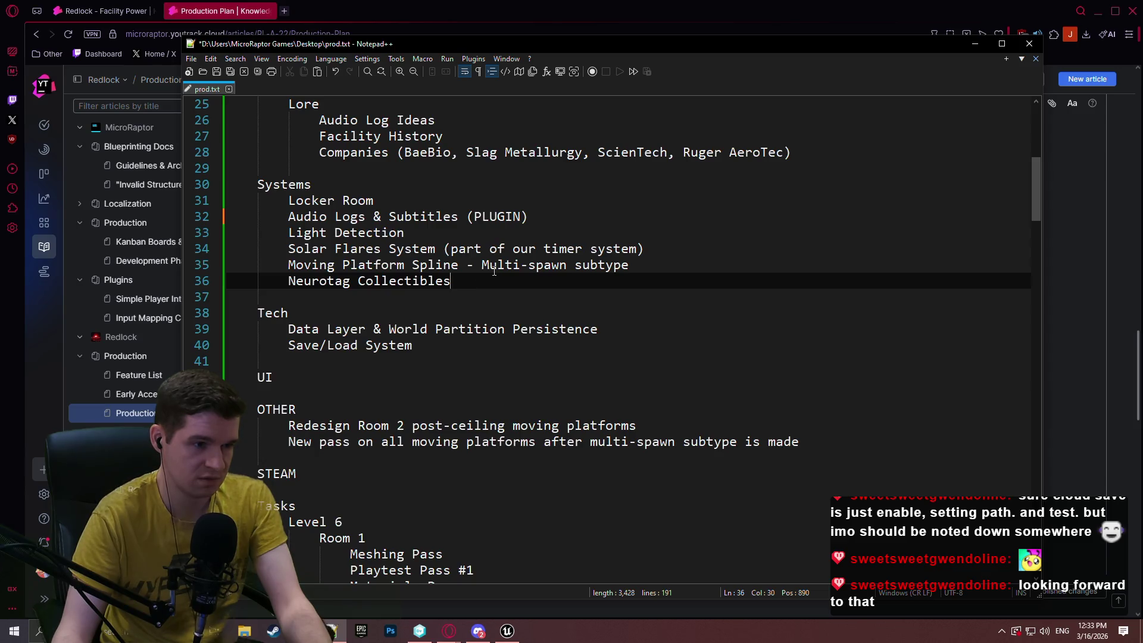
{"action": "scroll", "coordinate": [1033, 169], "scroll_direction": "down", "scroll_amount": 15}
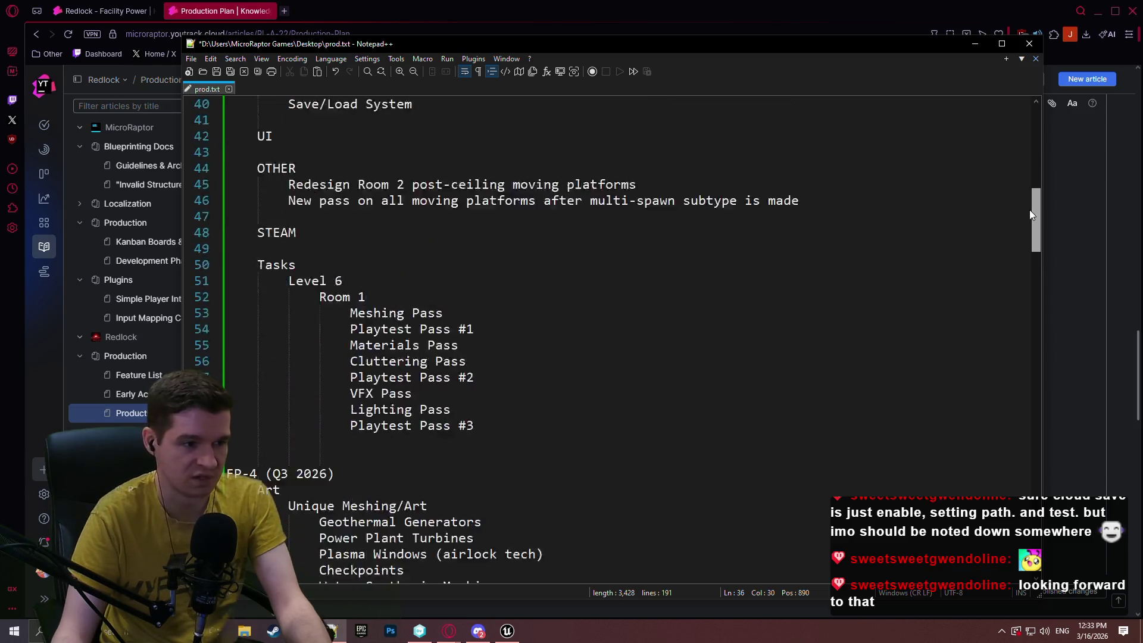
{"action": "scroll", "coordinate": [1014, 272], "scroll_direction": "down", "scroll_amount": 3}
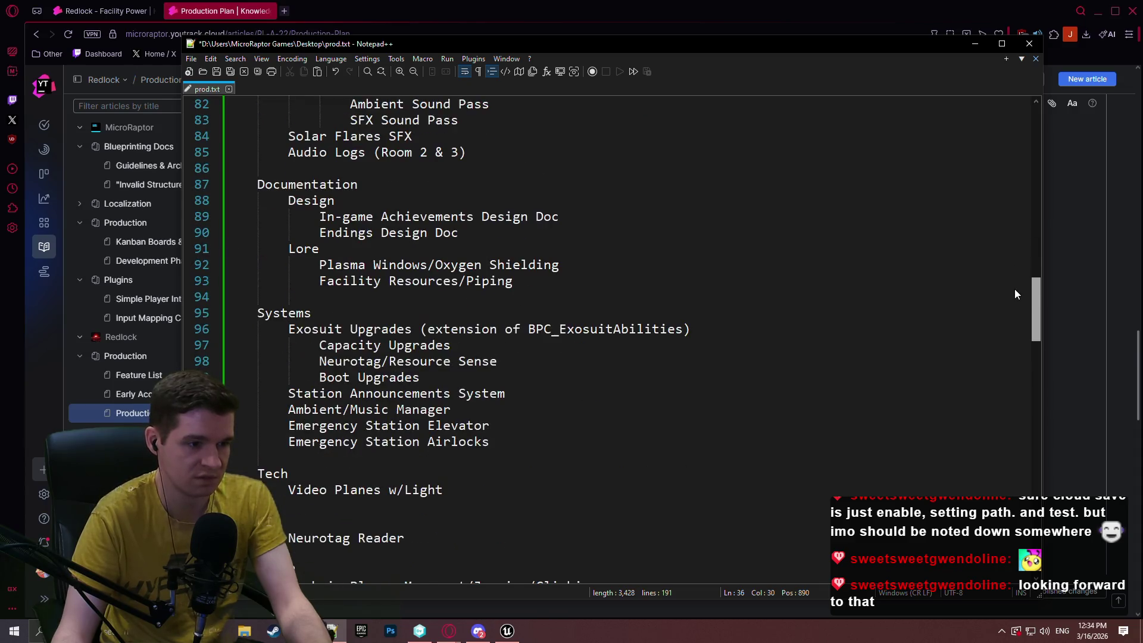
{"action": "left_click", "coordinate": [556, 395]}
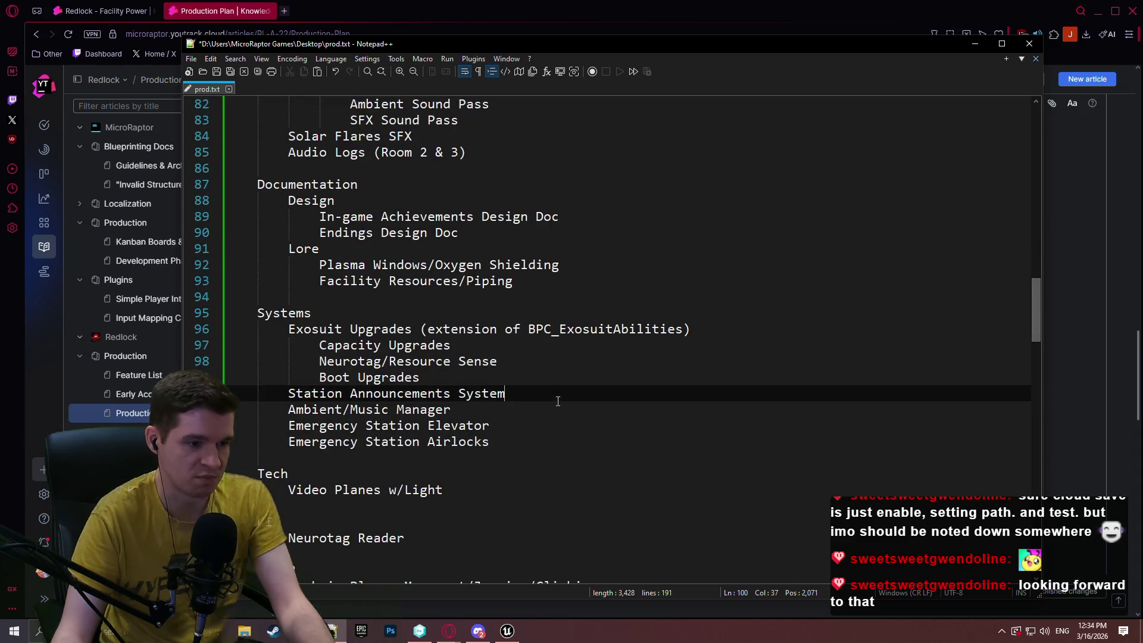
{"action": "left_click", "coordinate": [566, 408]}
{"action": "type", "text": "(PLUGIN_"}
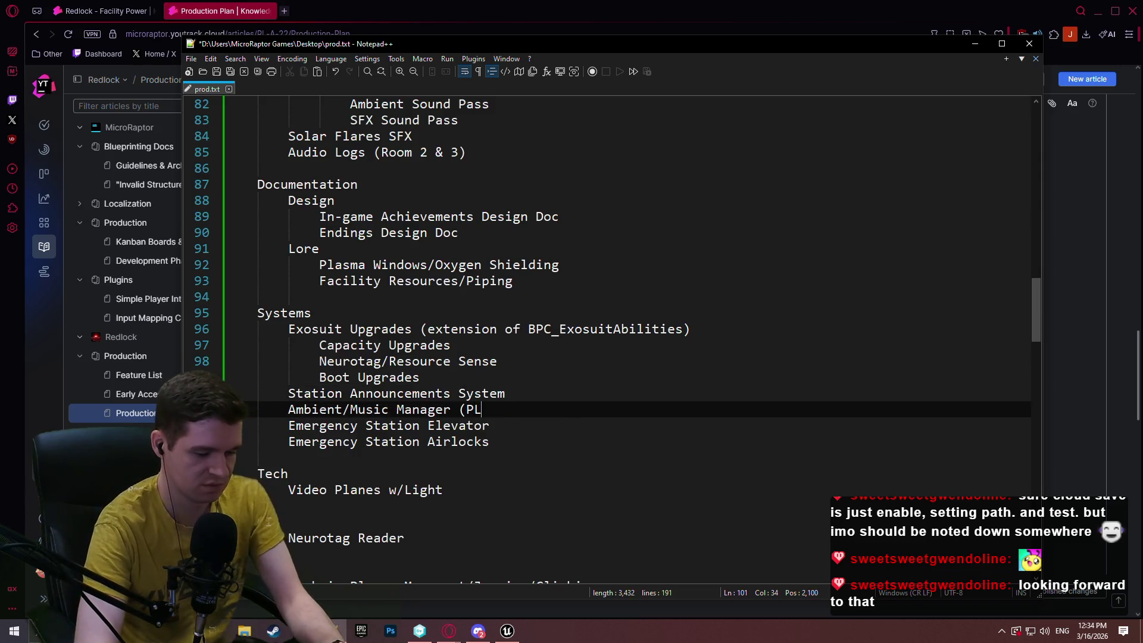
{"action": "key", "text": "BackSpace"}
{"action": "type", "text": ")"}
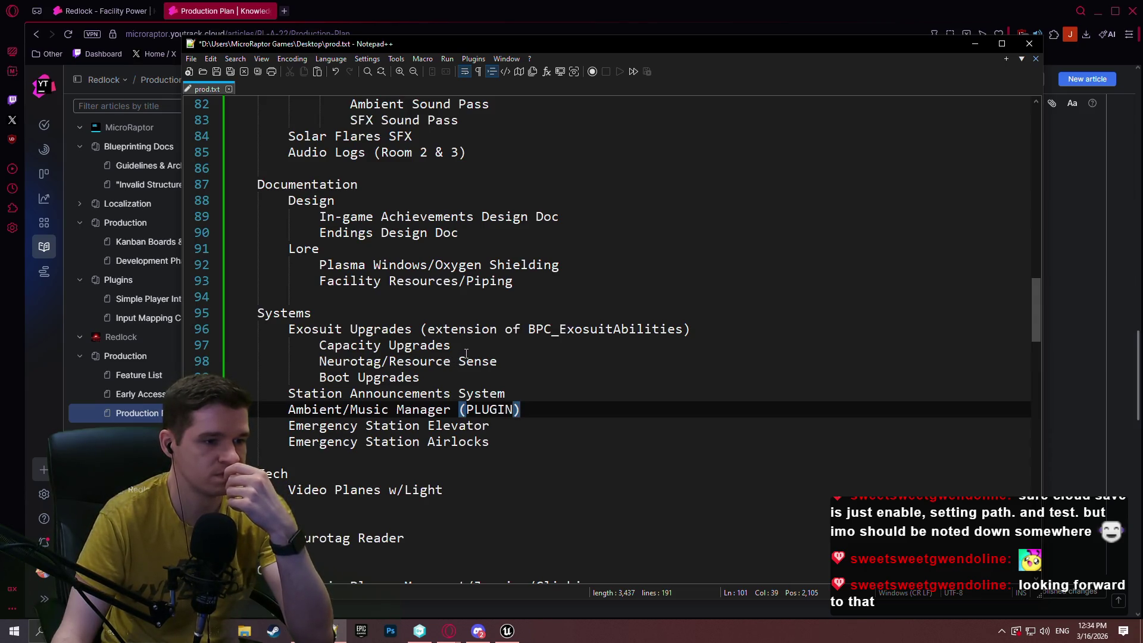
{"action": "key", "text": "alt+Tab"}
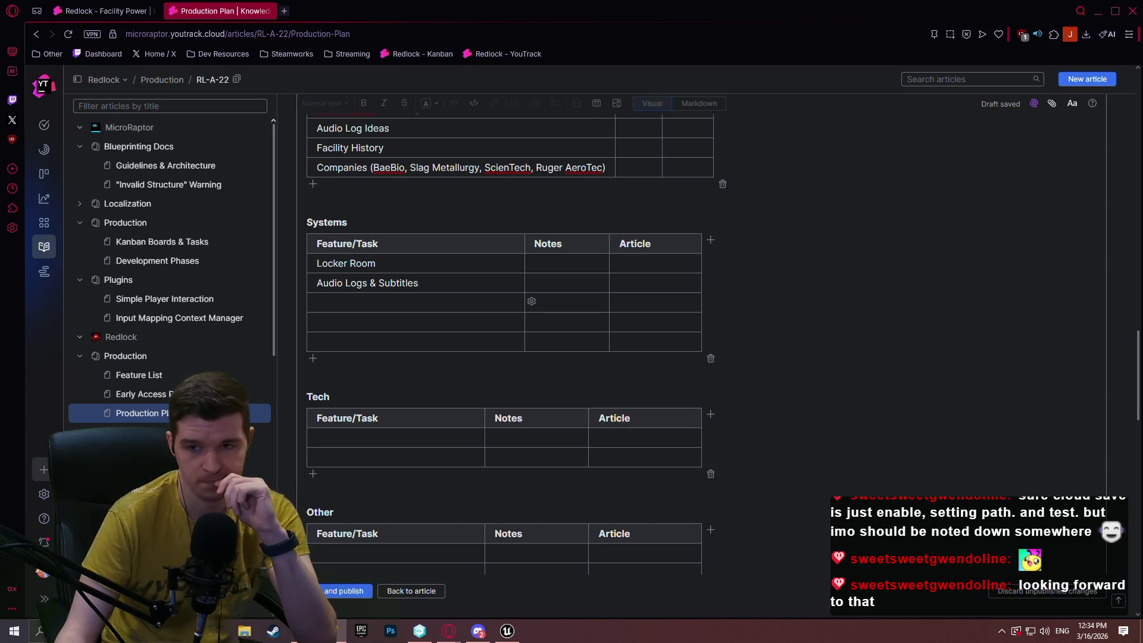
Add a Light Detection row to the Systems table and begin the Solar Flares System row.
{"action": "left_click", "coordinate": [413, 222]}
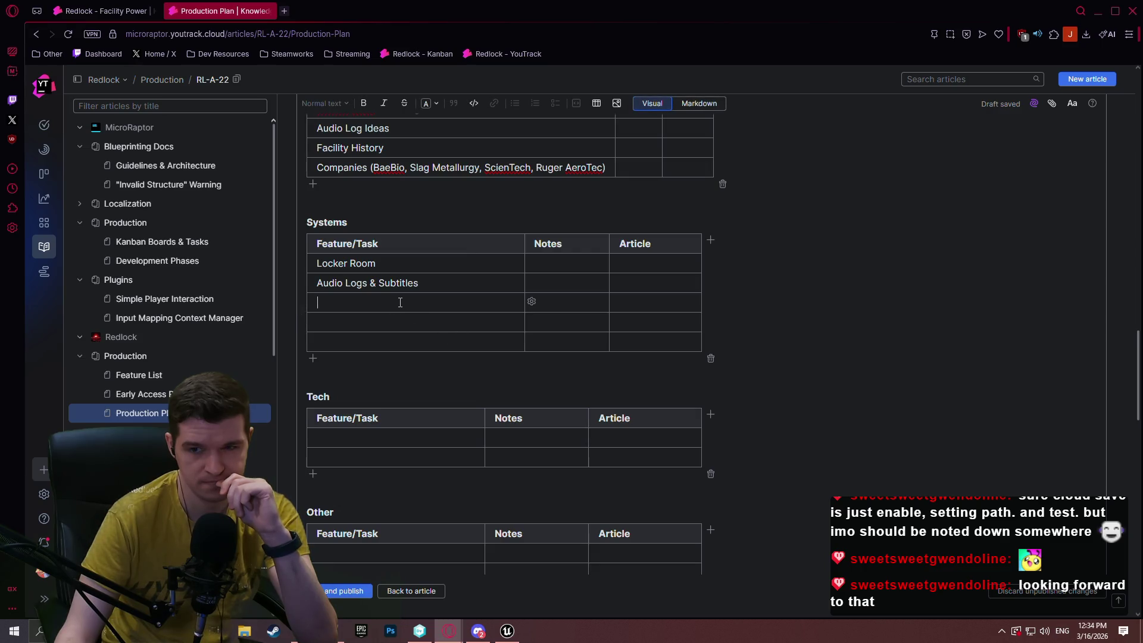
{"action": "type", "text": "Light De"}
{"action": "key", "text": "BackSpace"}
{"action": "type", "text": "ion"}
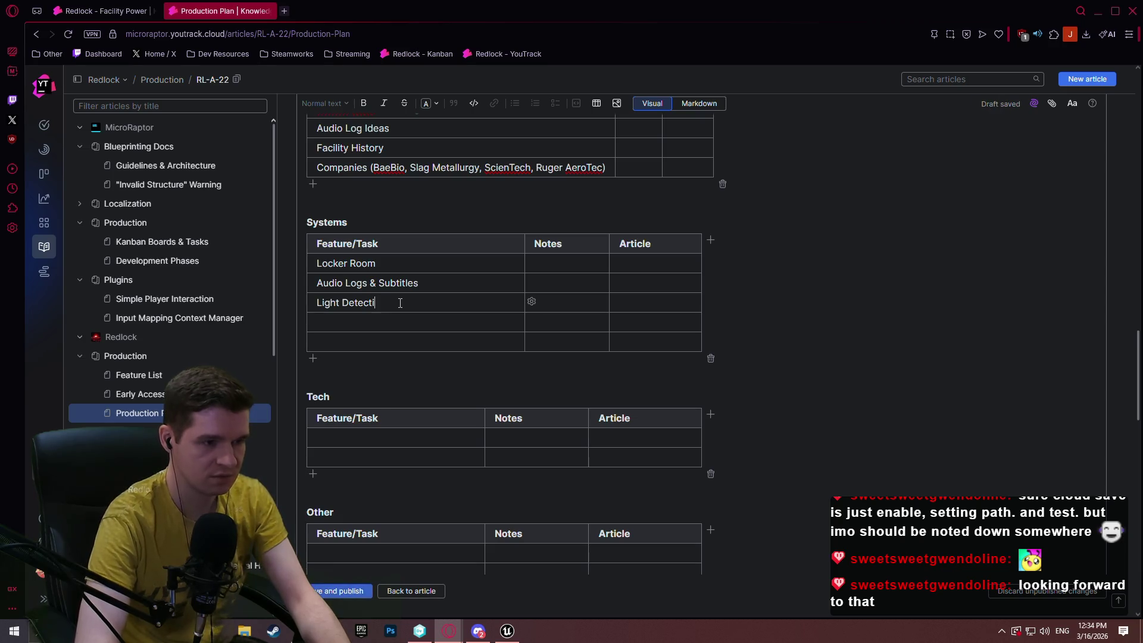
{"action": "key", "text": "Down"}
{"action": "key", "text": "Down"}
{"action": "key", "text": "Down"}
{"action": "left_click", "coordinate": [351, 321]}
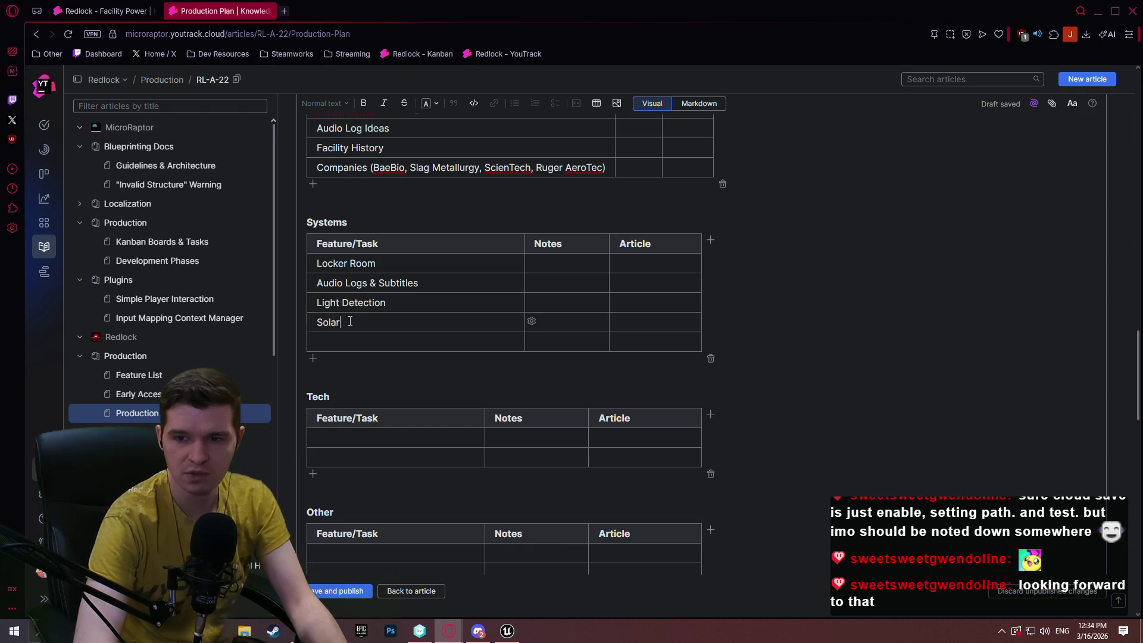
{"action": "type", "text": "Flares Sys"}
{"action": "type", "text": "tem"}
{"action": "type", "text": "Load Syste"}
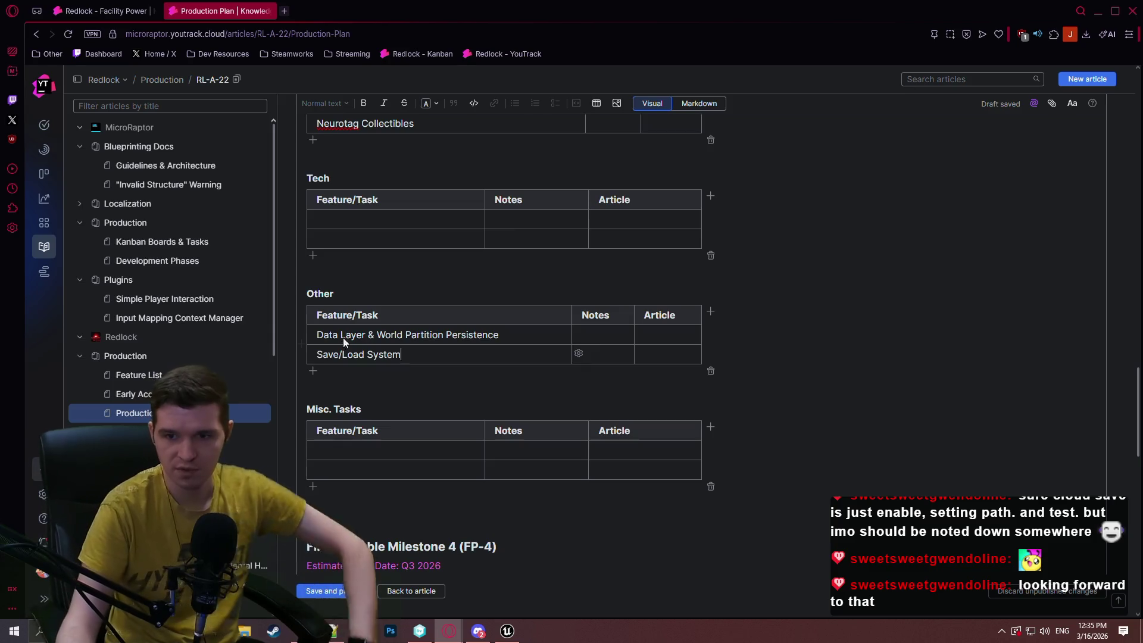
Move the Data Layer & World Partition Persistence entry from the Other table into the Tech table's first row.
{"action": "mouse_move", "coordinate": [503, 335]}
{"action": "left_mouse_down"}
{"action": "mouse_move", "coordinate": [273, 310]}
{"action": "mouse_move", "coordinate": [334, 334]}
{"action": "mouse_move", "coordinate": [420, 334]}
{"action": "mouse_move", "coordinate": [316, 335]}
{"action": "left_mouse_up"}
{"action": "key", "text": "ctrl+c"}
{"action": "key", "text": "BackSpace"}
{"action": "left_click", "coordinate": [340, 216]}
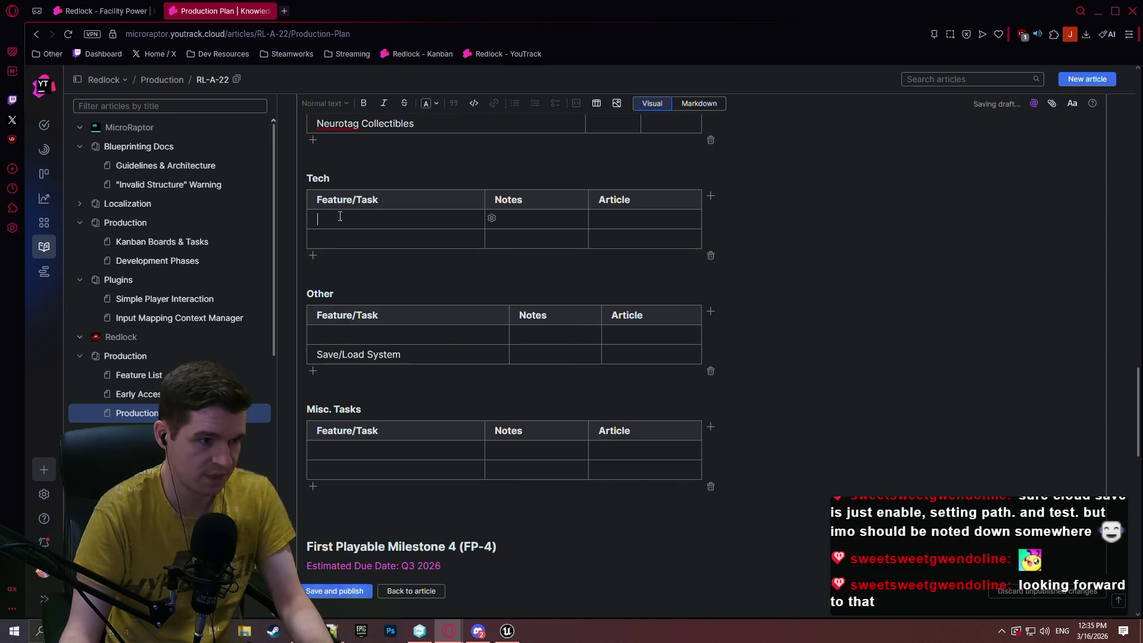
{"action": "key", "text": "ctrl+v"}
Move Save/Load System from the Other table into the Tech table's second row.
{"action": "left_click", "coordinate": [309, 355]}
{"action": "left_click", "coordinate": [342, 354]}
{"action": "left_click_drag", "start_coordinate": [415, 356], "coordinate": [316, 354]}
{"action": "key", "text": "ctrl+x"}
{"action": "left_click", "coordinate": [353, 240]}
{"action": "key", "text": "ctrl+v"}
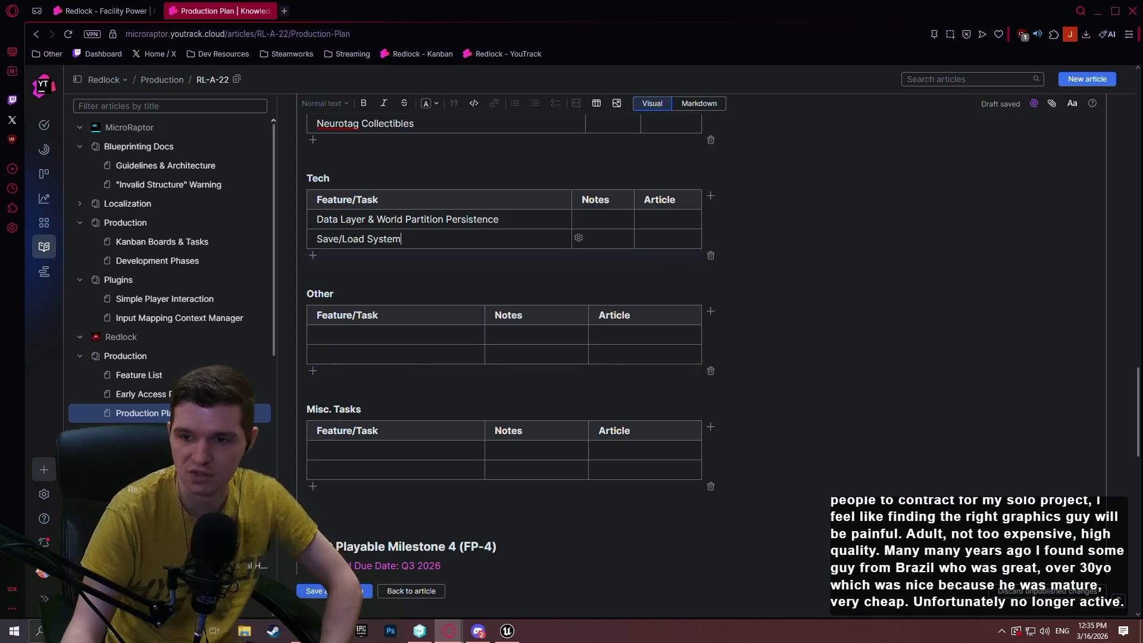
{"action": "key", "text": "alt+Tab"}
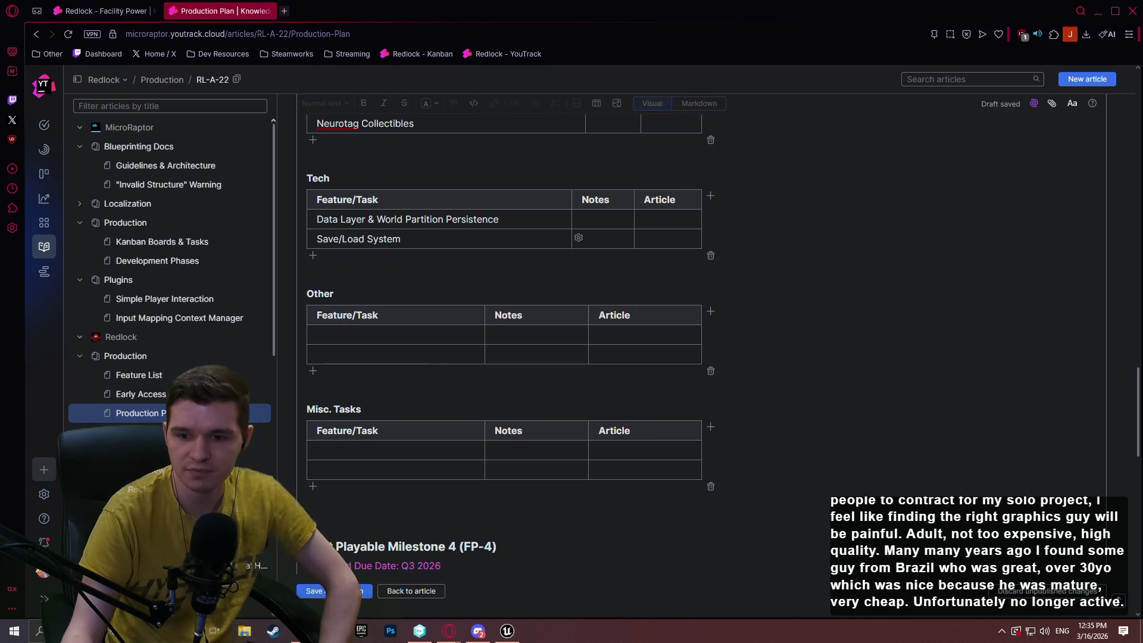
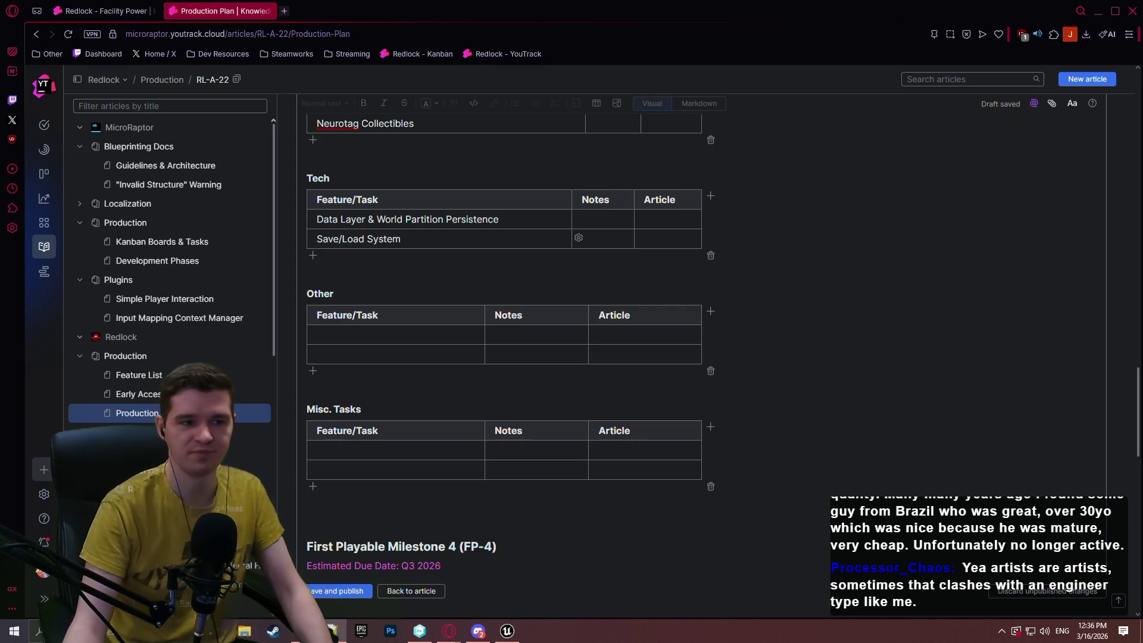
Enter the Room 2 Post-ceiling Moving Platforms Area redesign and the moving-platforms pass after multi-spawn in the Other table.
{"action": "left_click", "coordinate": [733, 265]}
{"action": "left_click", "coordinate": [374, 341]}
{"action": "type", "text": "Redesign R"}
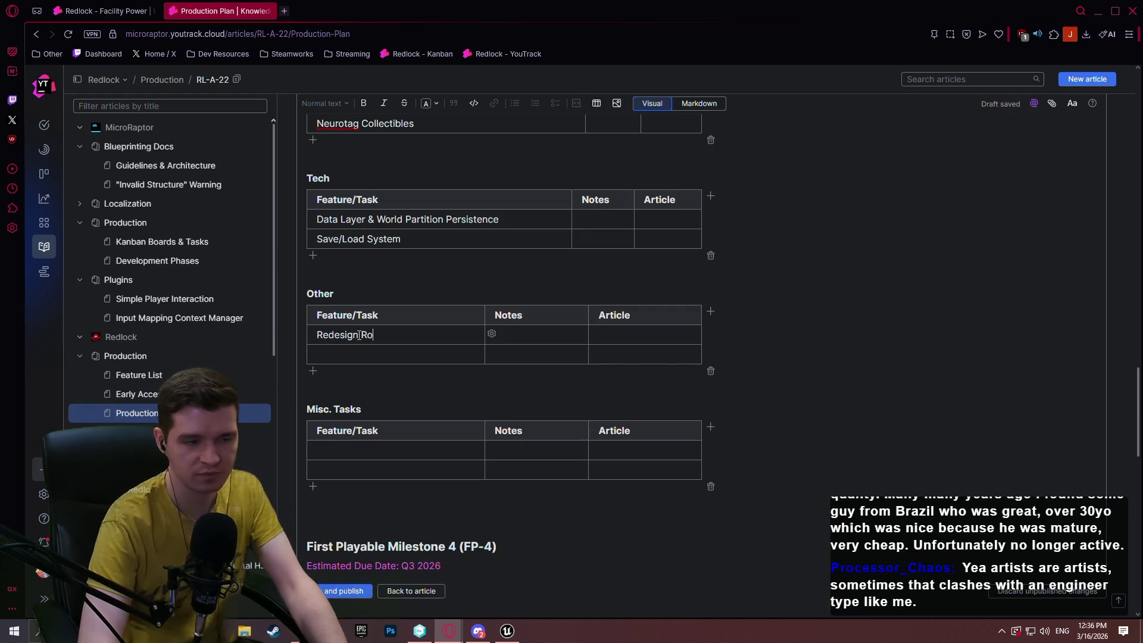
{"action": "type", "text": "om 2 Post-ce"}
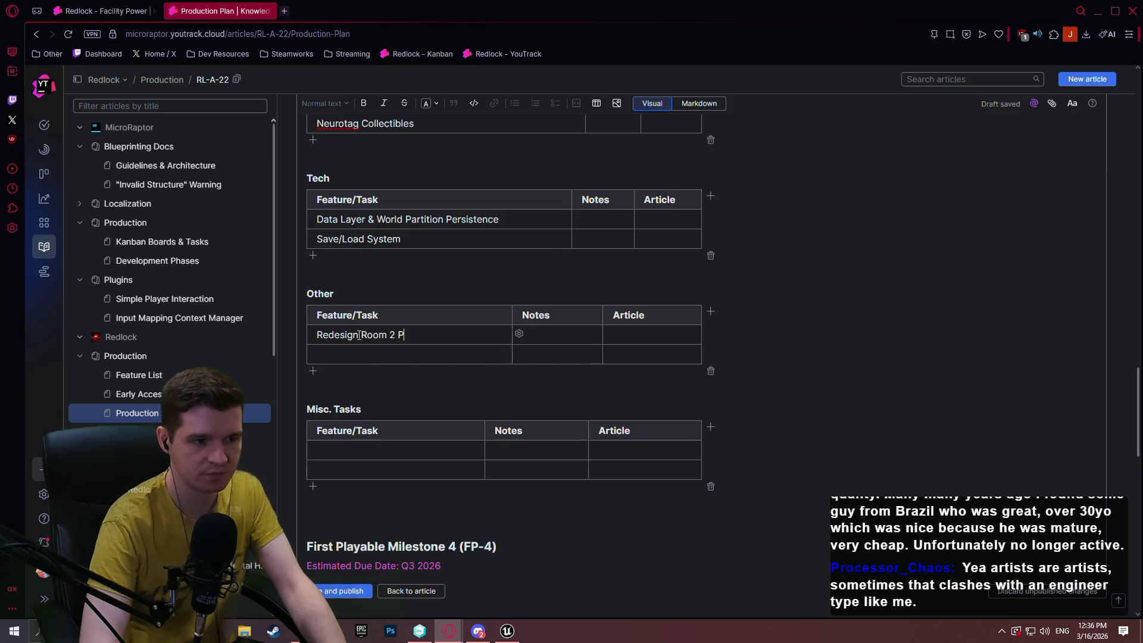
{"action": "type", "text": "iling "}
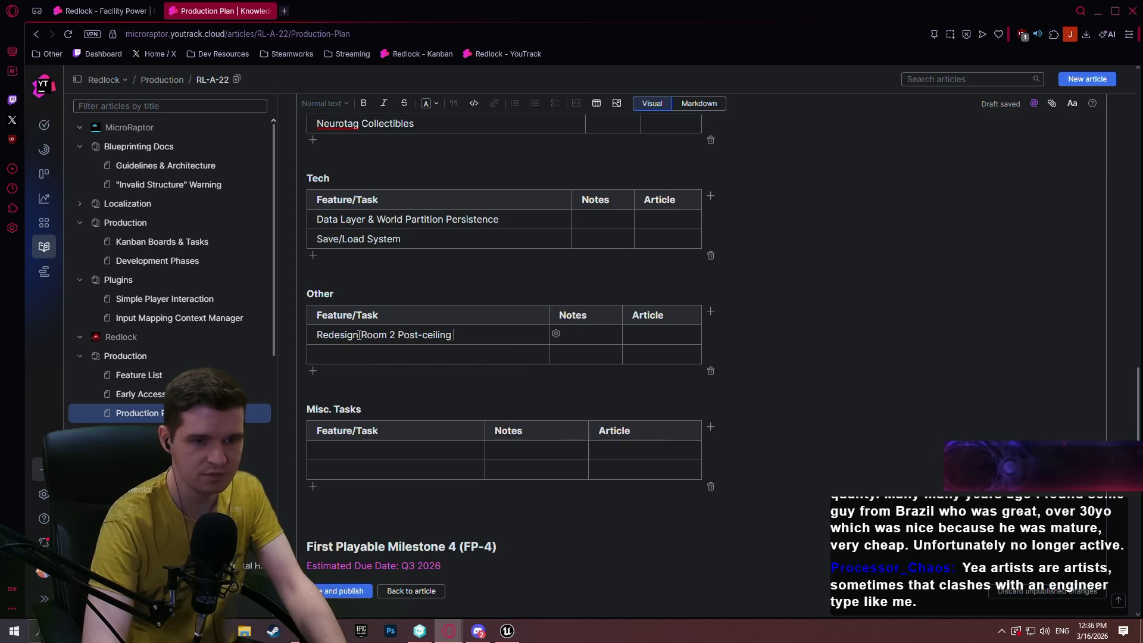
{"action": "type", "text": "Moving Platforms Area"}
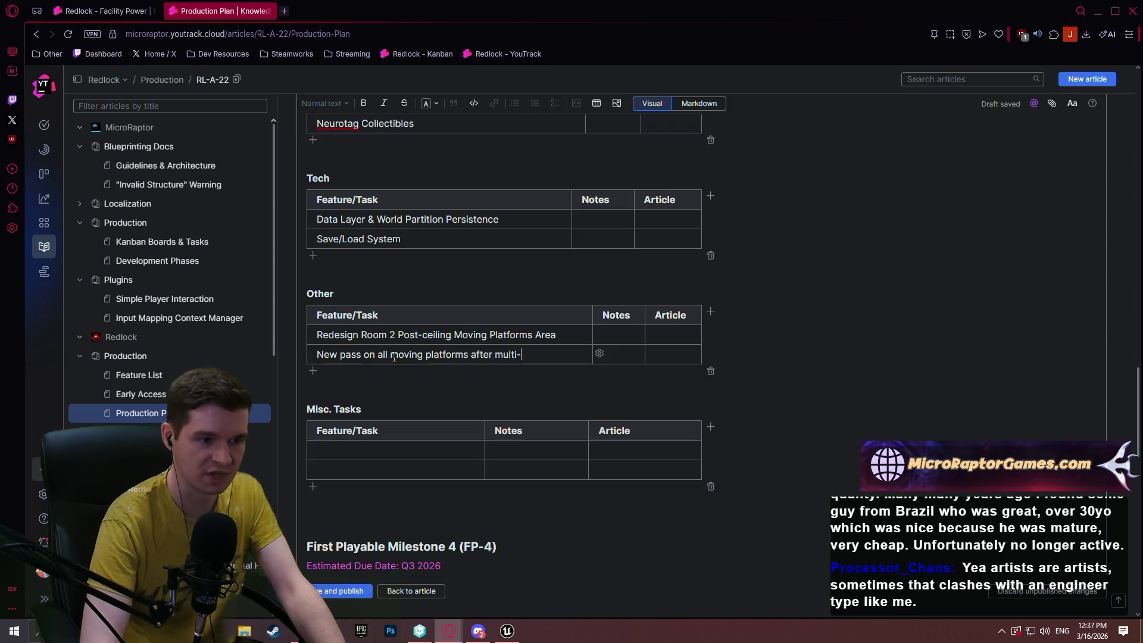
{"action": "type", "text": "subt"}
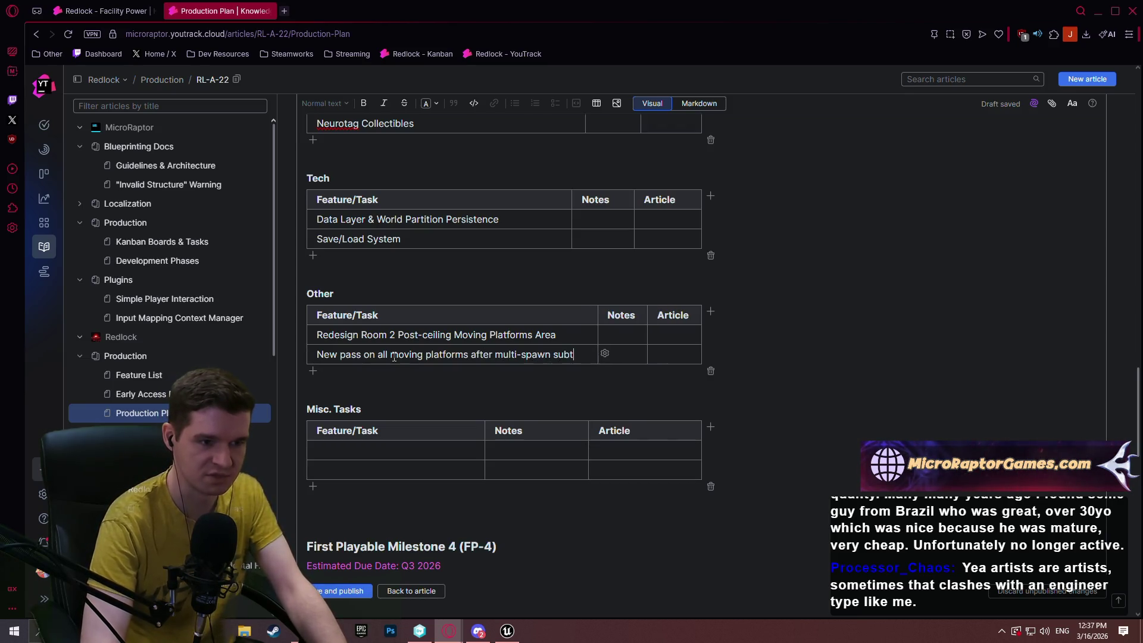
{"action": "type", "text": "ype is made"}
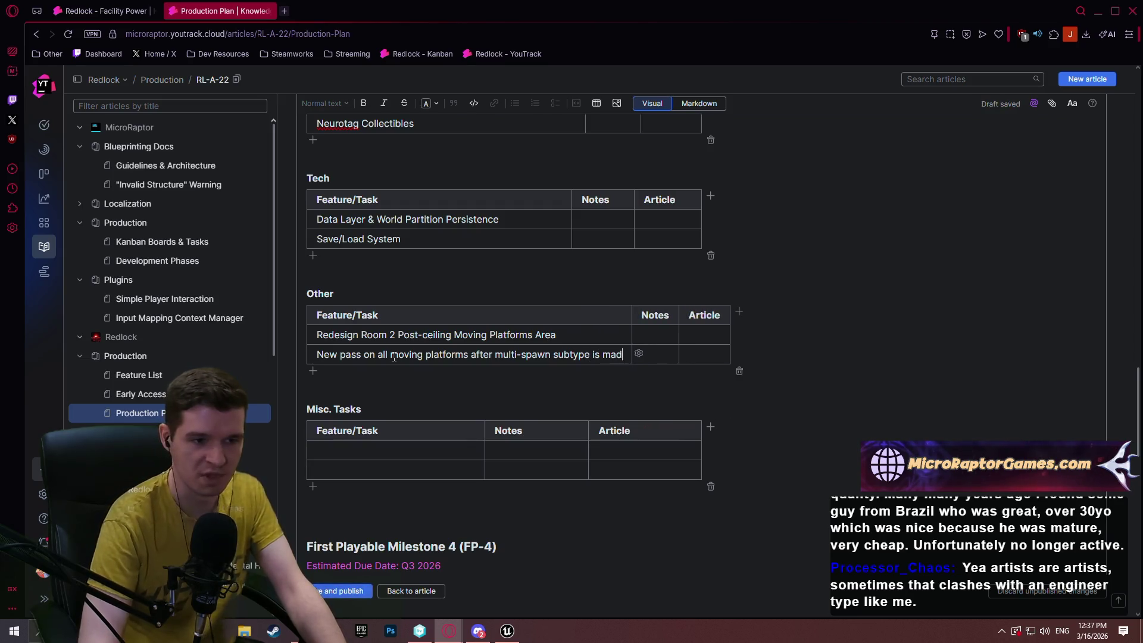
{"action": "left_click", "coordinate": [363, 455]}
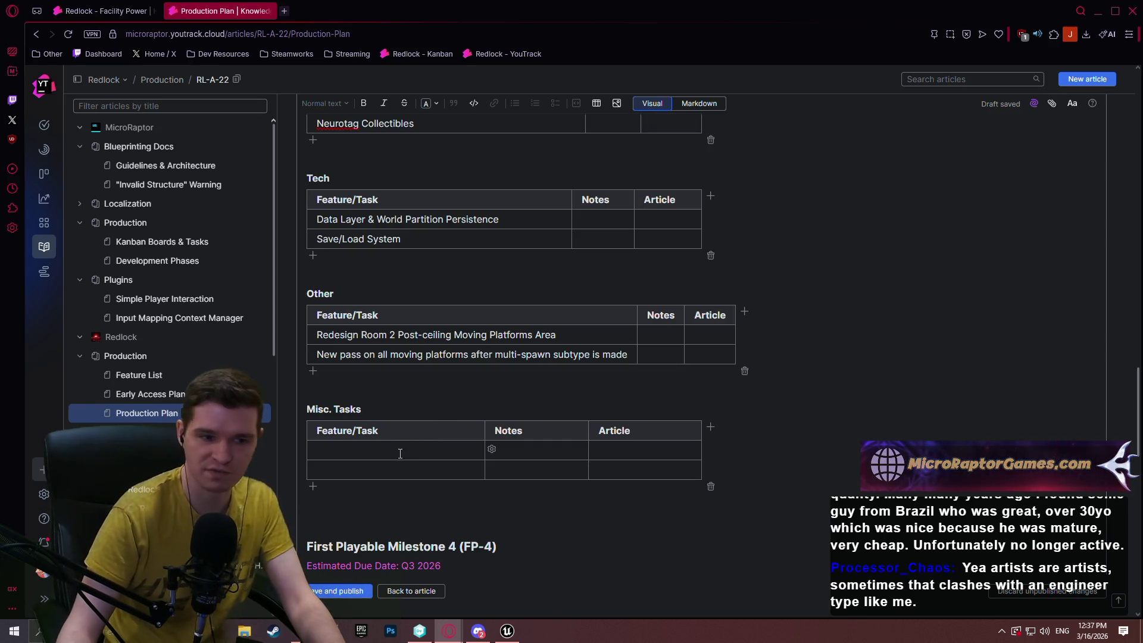
Enter 'Level 6 - Room 1 - Meshing' in Misc. Tasks and duplicate it into the second row.
{"action": "type", "text": "Leve"}
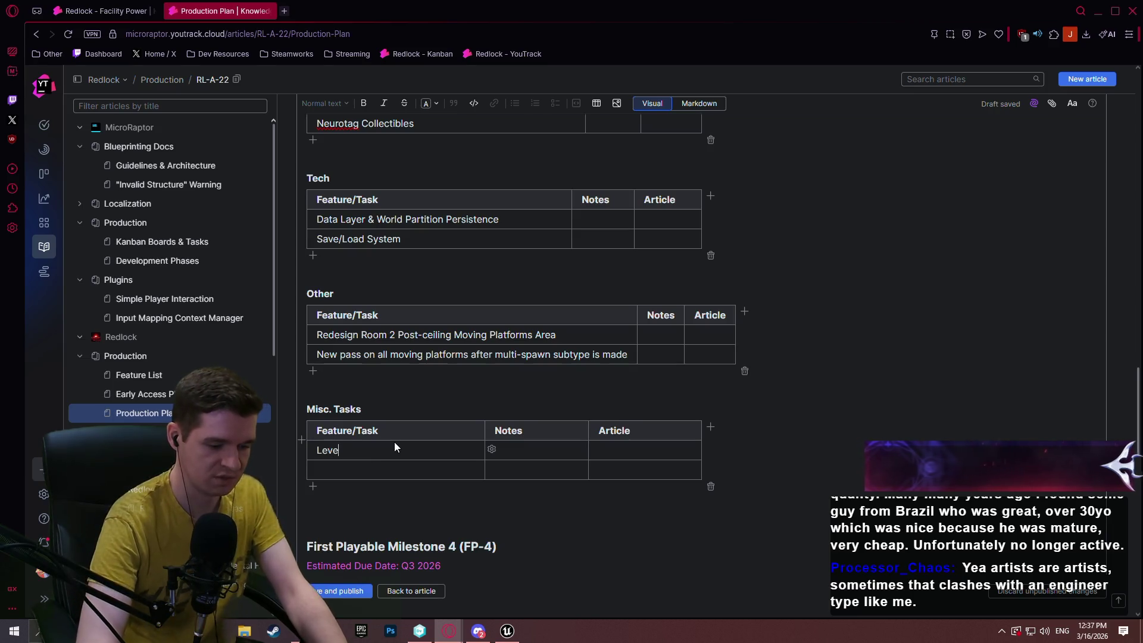
{"action": "type", "text": "l 6 - Room"}
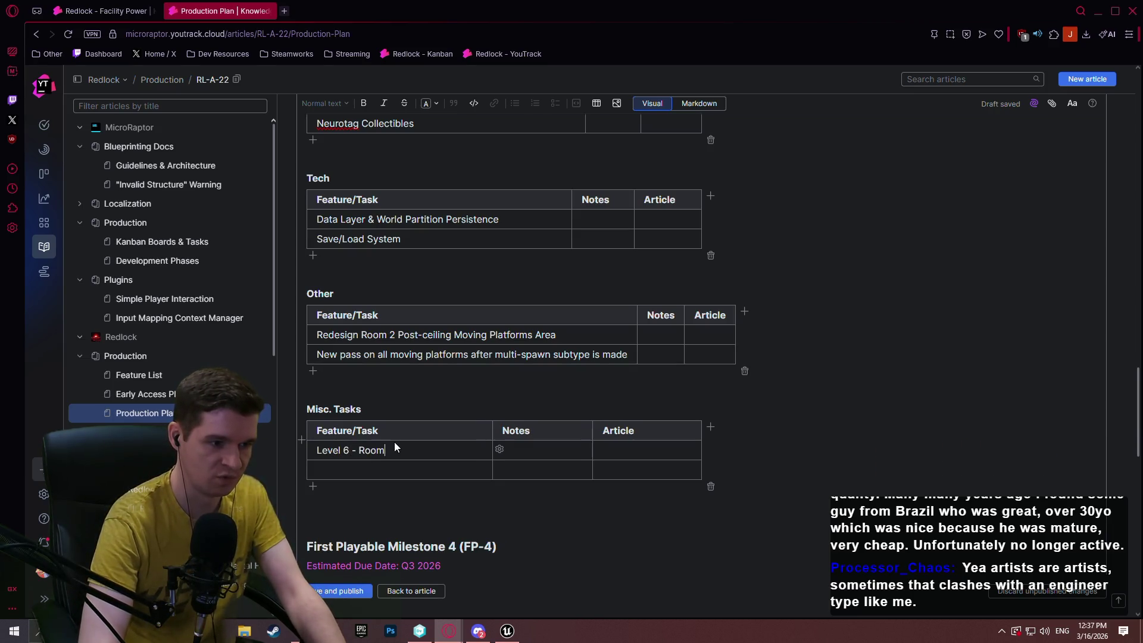
{"action": "type", "text": " 1 - Meshing"}
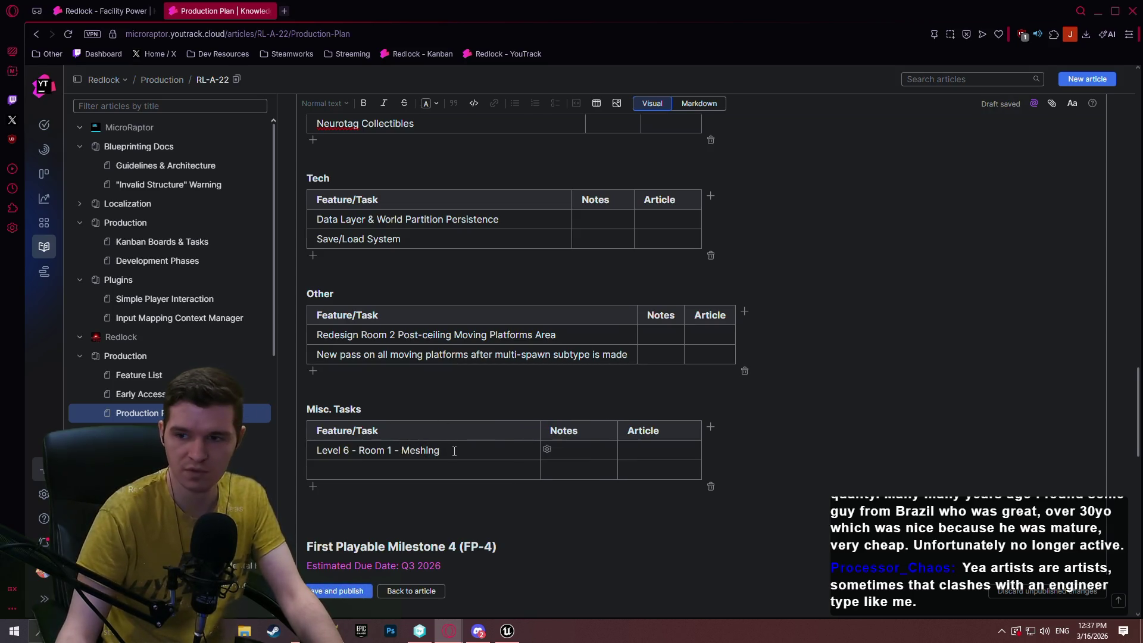
{"action": "left_click_drag", "start_coordinate": [407, 454], "coordinate": [316, 452]}
{"action": "key", "text": "ctrl+c"}
{"action": "left_click", "coordinate": [397, 473]}
{"action": "key", "text": "ctrl+v"}
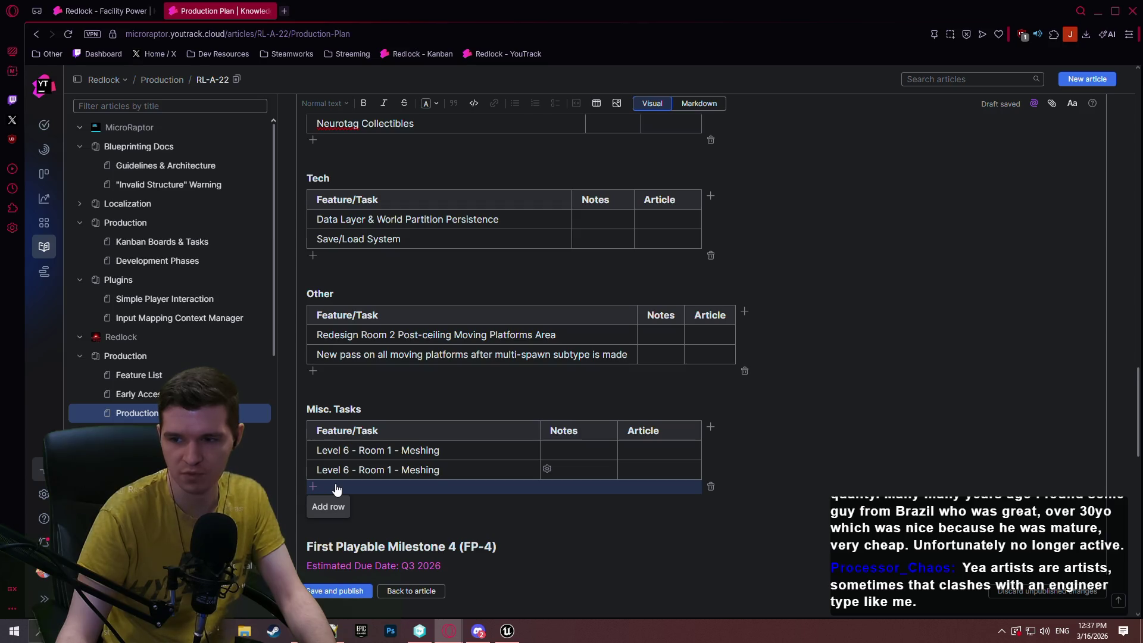
Add five more empty rows to the Misc. Tasks table.
{"action": "left_click", "coordinate": [336, 488]}
{"action": "left_click", "coordinate": [334, 507]}
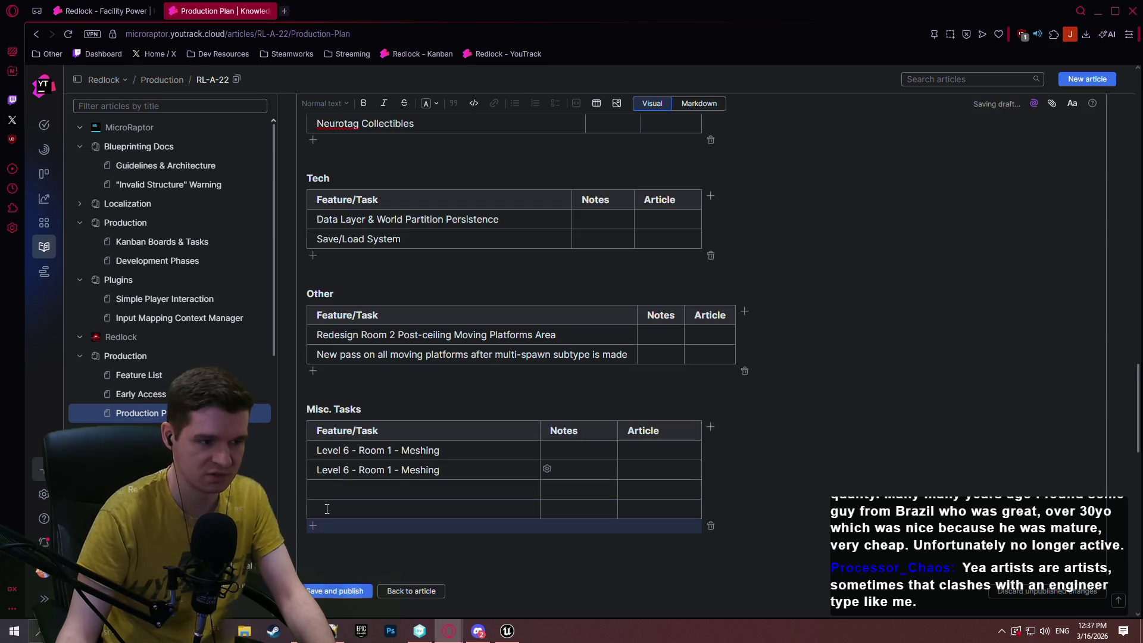
{"action": "left_click", "coordinate": [332, 527]}
{"action": "left_click", "coordinate": [332, 550]}
{"action": "left_click", "coordinate": [329, 568]}
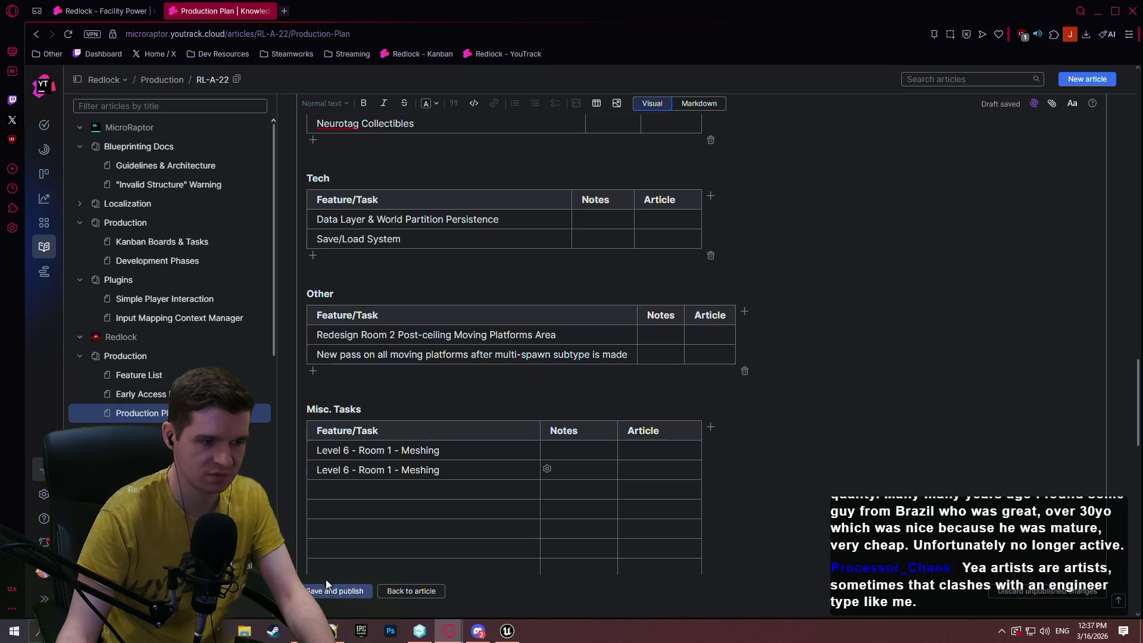
{"action": "scroll", "coordinate": [327, 577], "scroll_direction": "down", "scroll_amount": 2}
Turn the copied Meshing rows into Level 6 - Room 1 - Playtest Pass #1 and Materials.
{"action": "left_click", "coordinate": [325, 475]}
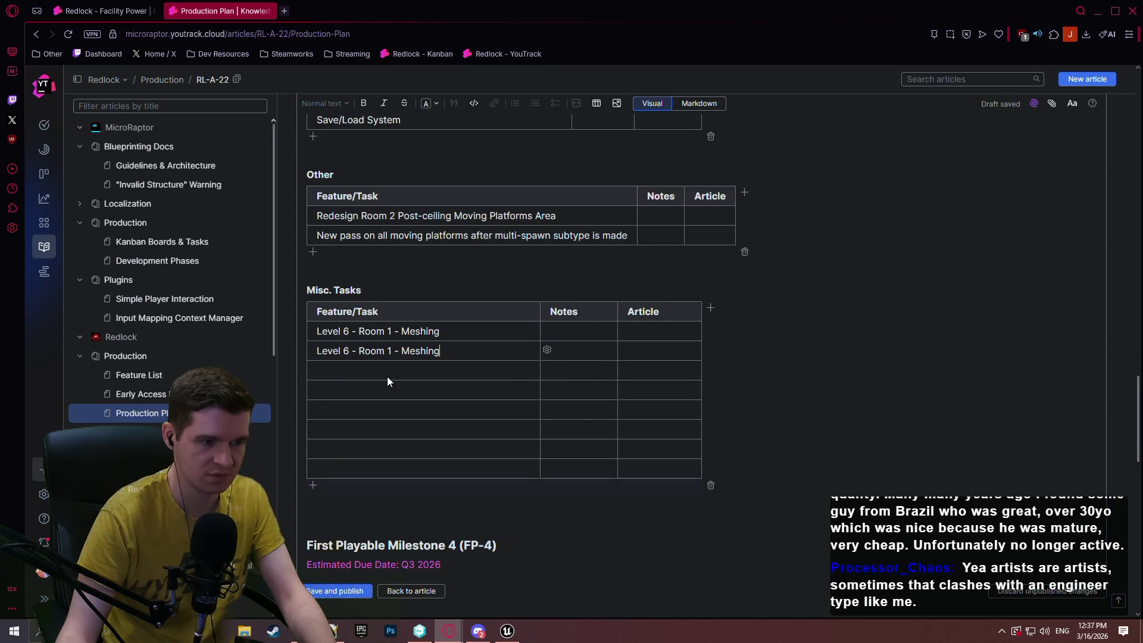
{"action": "left_click", "coordinate": [326, 483]}
{"action": "left_click", "coordinate": [350, 371]}
{"action": "key", "text": "ctrl+v"}
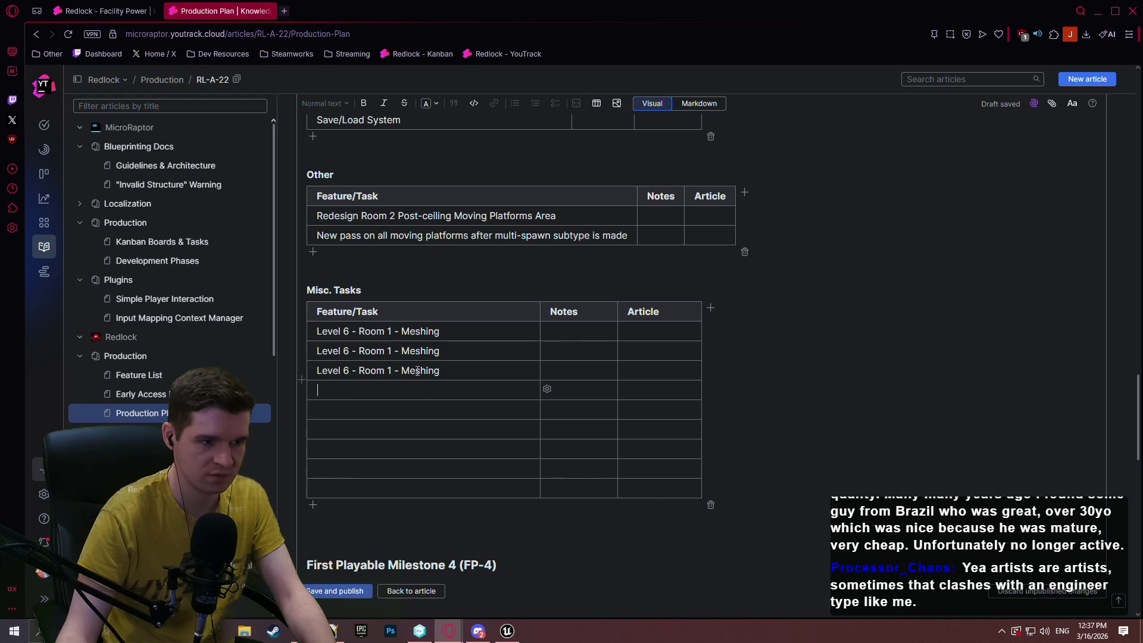
{"action": "double_click", "coordinate": [422, 350]}
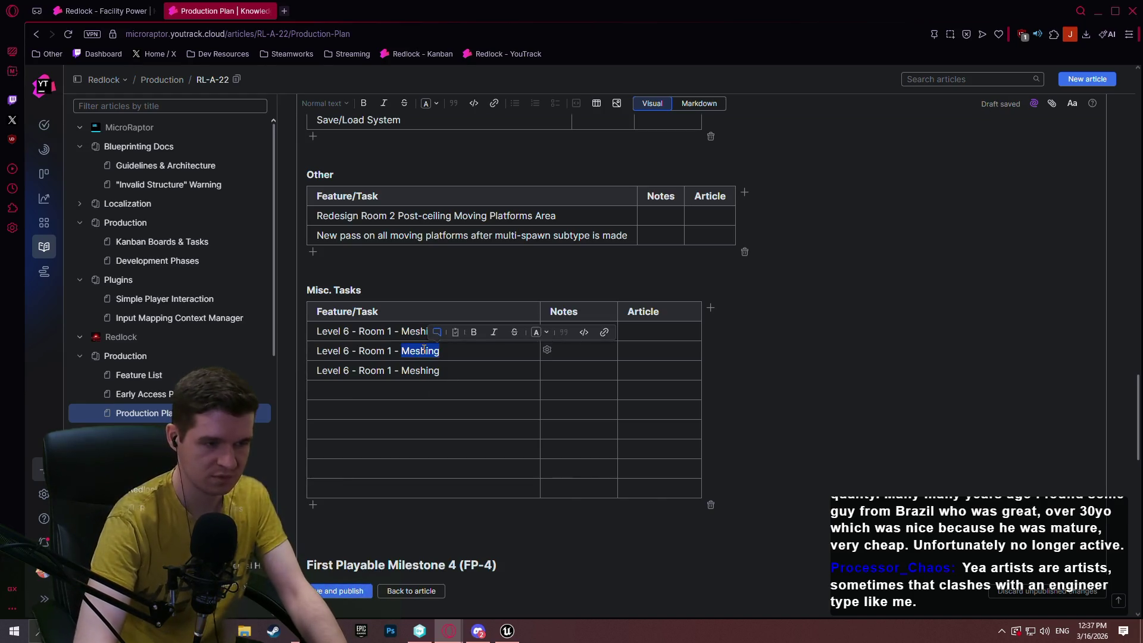
{"action": "type", "text": "Playtest"}
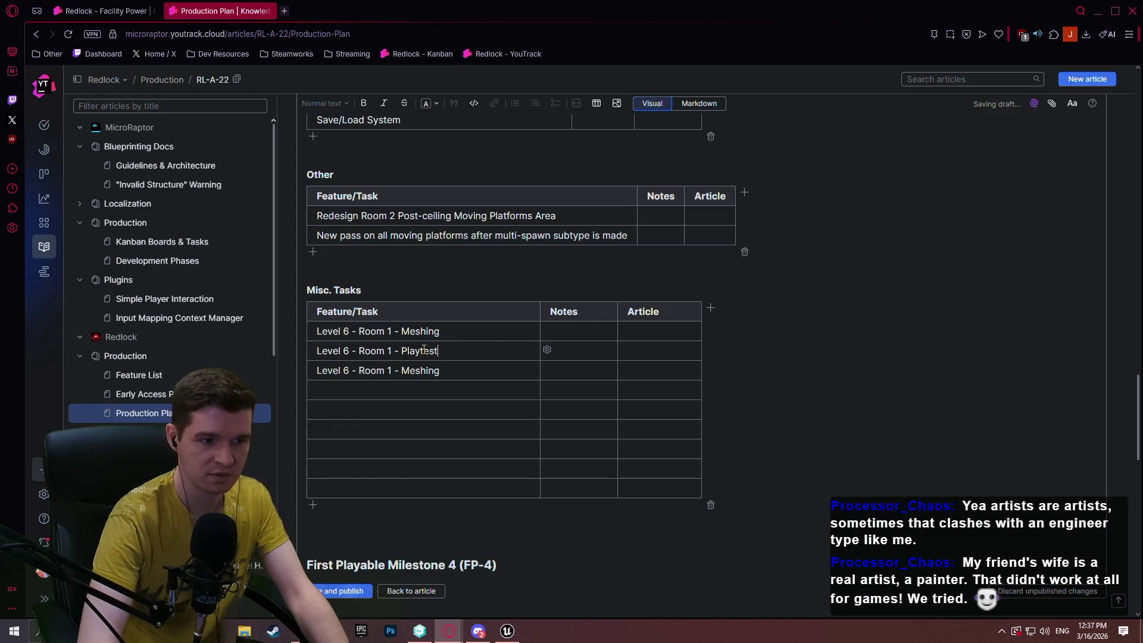
{"action": "type", "text": " Pass "}
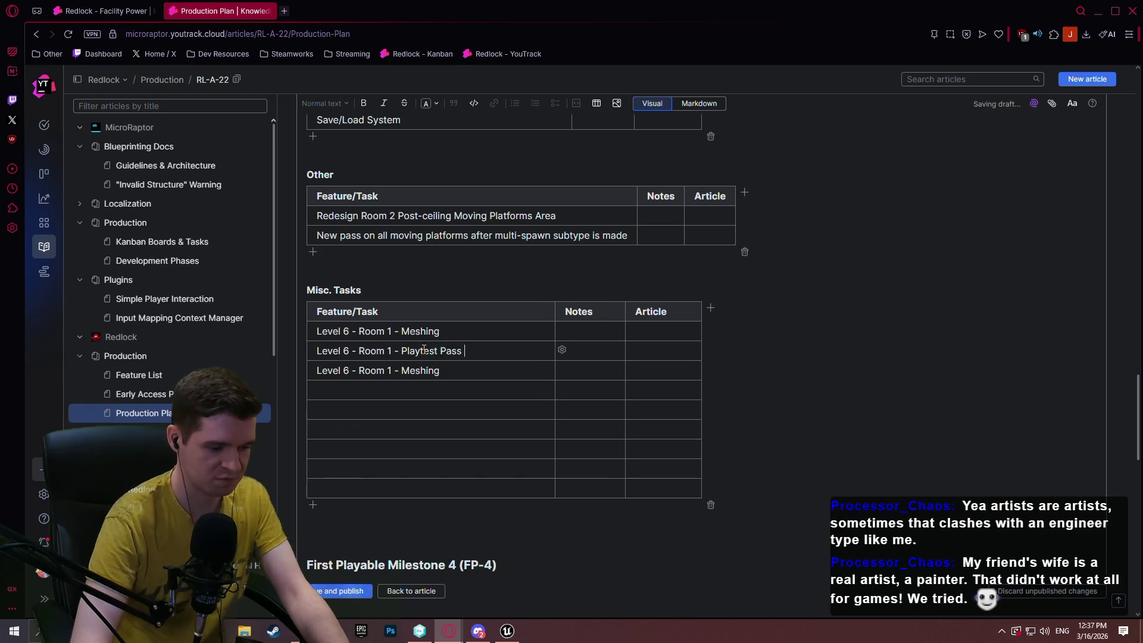
{"action": "type", "text": "#1"}
{"action": "left_click", "coordinate": [432, 371]}
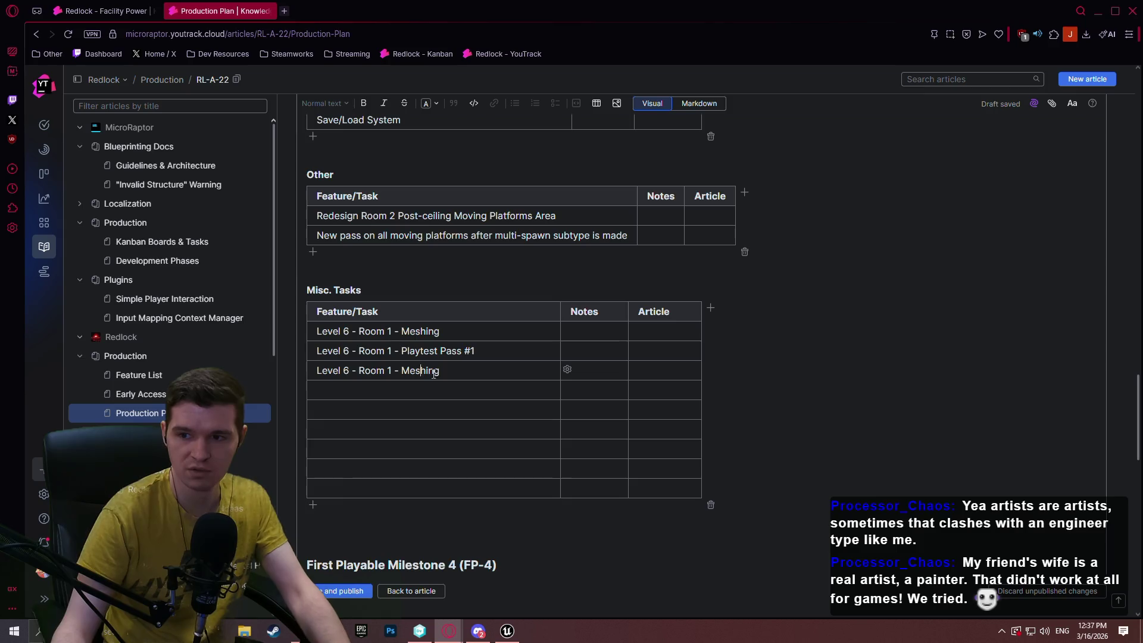
{"action": "double_click", "coordinate": [411, 372]}
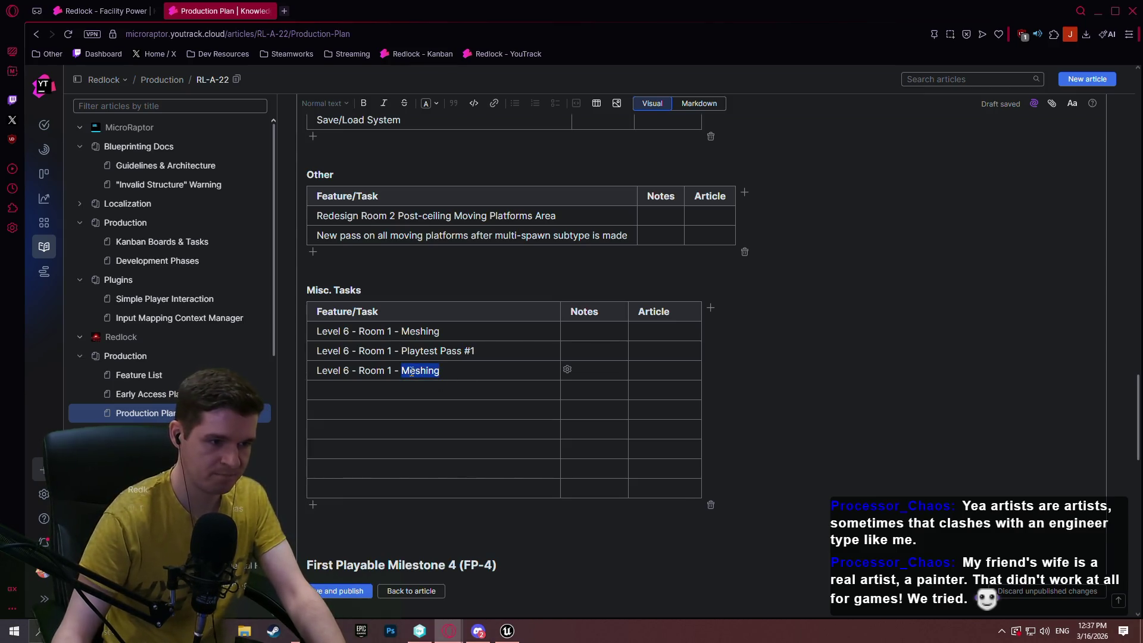
{"action": "type", "text": "material"}
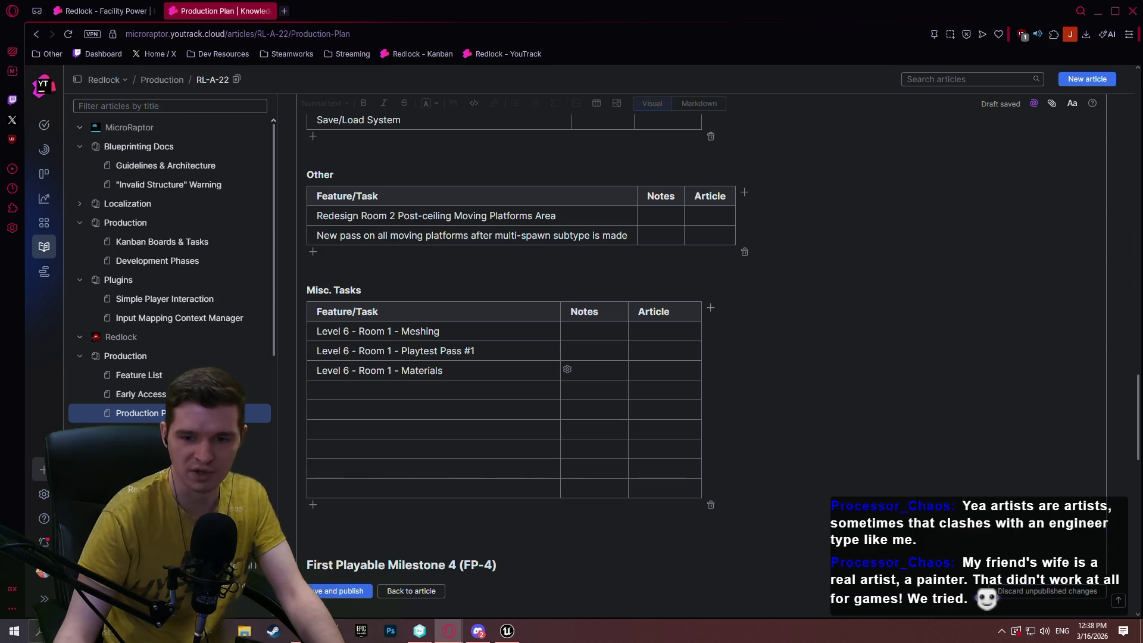
{"action": "left_click", "coordinate": [452, 389]}
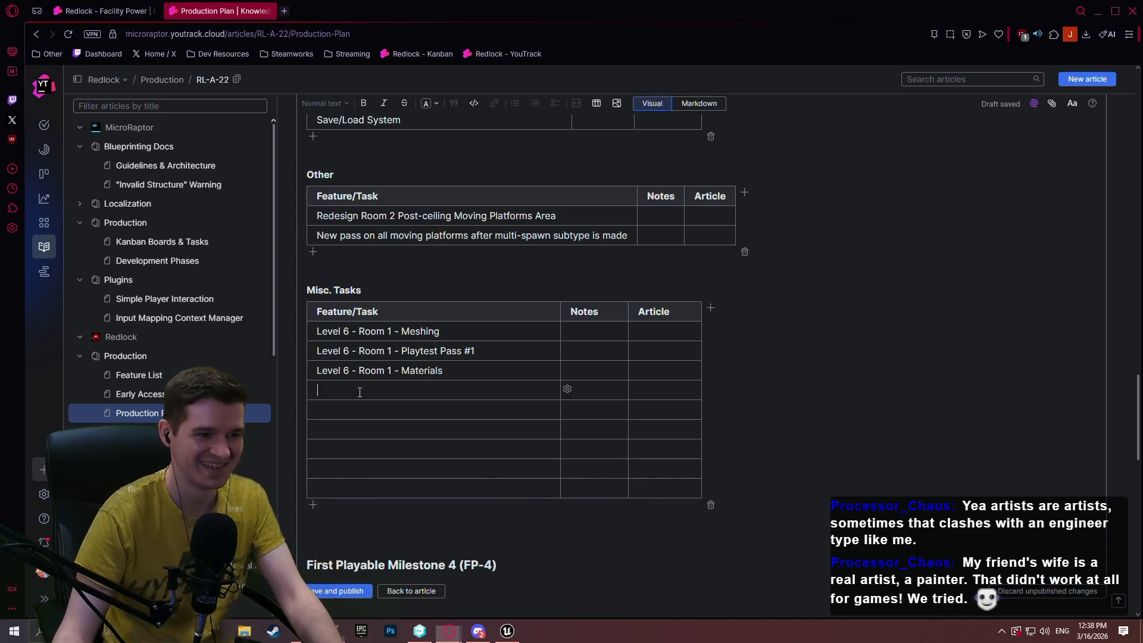
Add Level 6 - Room 1 - Cluttering and Level 6 - Room 1 - Playtest Pass #2 rows.
{"action": "key", "text": "ctrl+v"}
{"action": "double_click", "coordinate": [427, 387]}
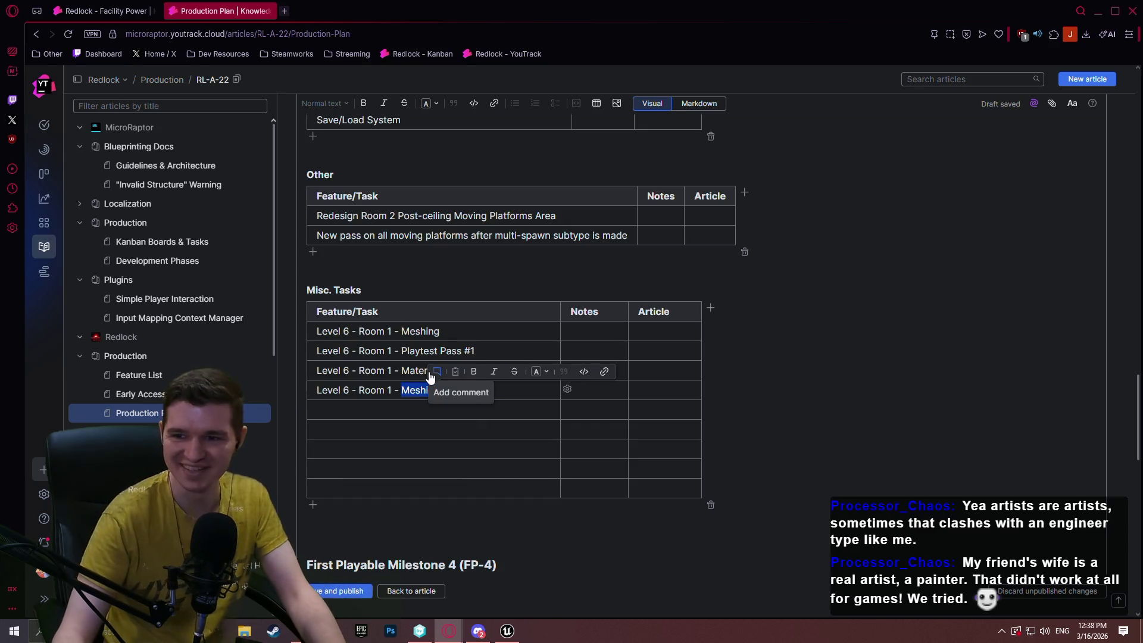
{"action": "type", "text": "Clutter"}
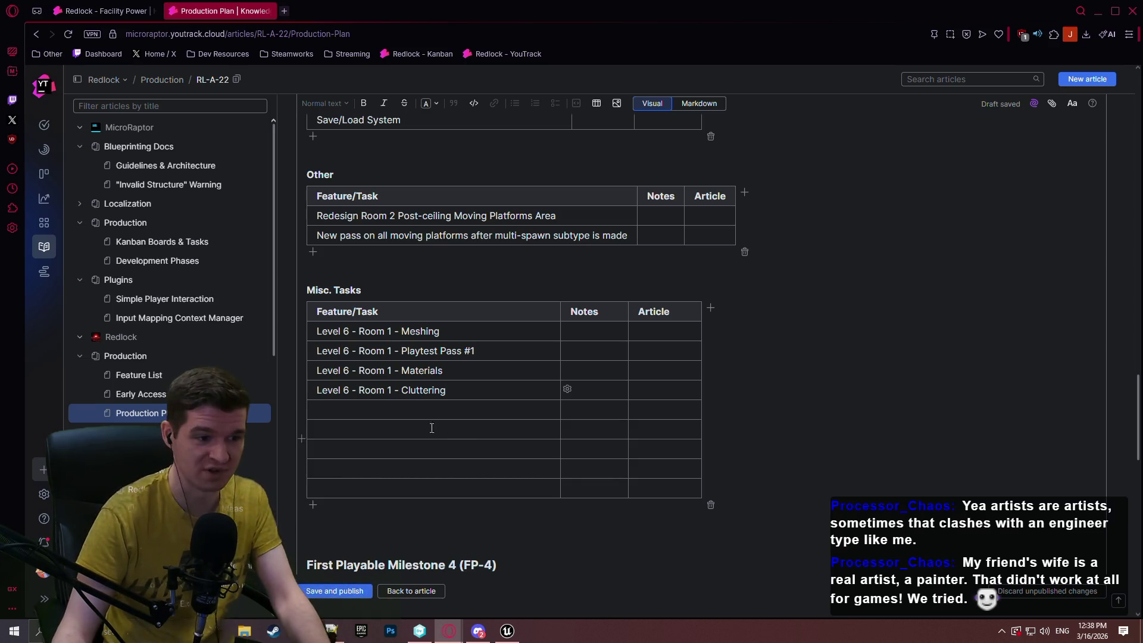
{"action": "triple_click", "coordinate": [452, 350]}
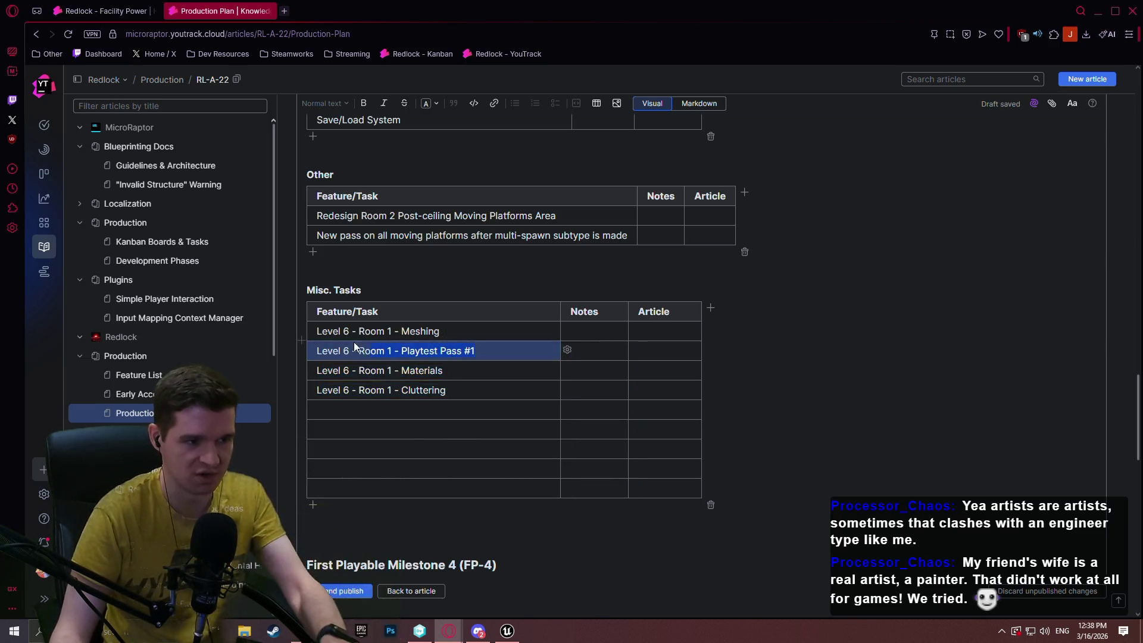
{"action": "left_click", "coordinate": [506, 351]}
{"action": "left_click_drag", "start_coordinate": [506, 352], "coordinate": [332, 352]}
{"action": "key", "text": "ctrl+c"}
{"action": "left_click", "coordinate": [327, 411]}
{"action": "key", "text": "ctrl+v"}
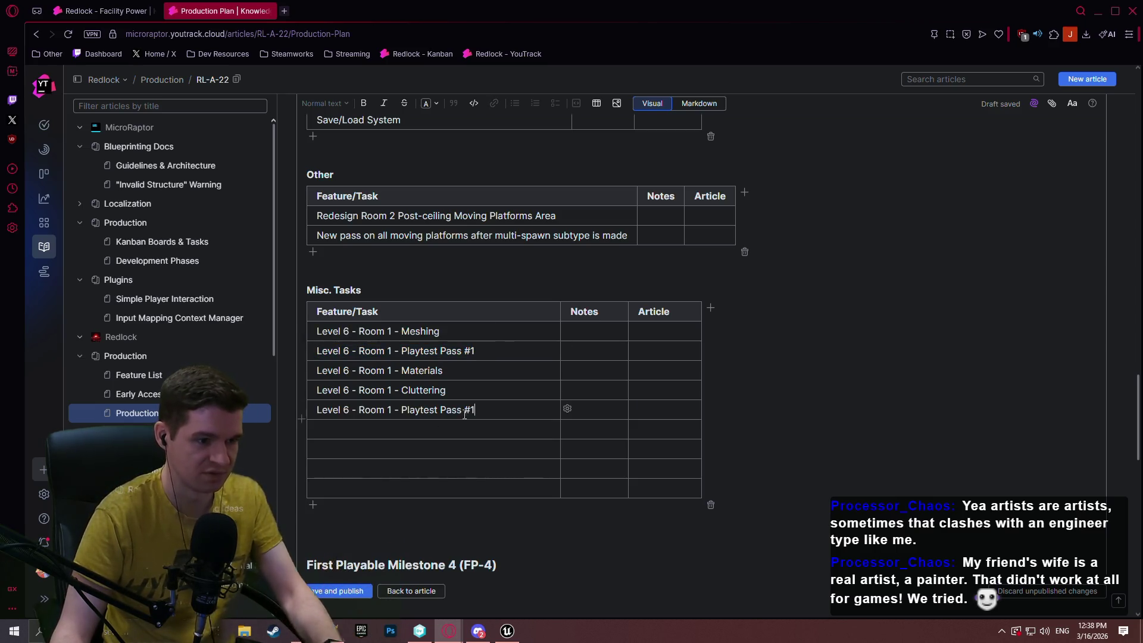
{"action": "type", "text": "2"}
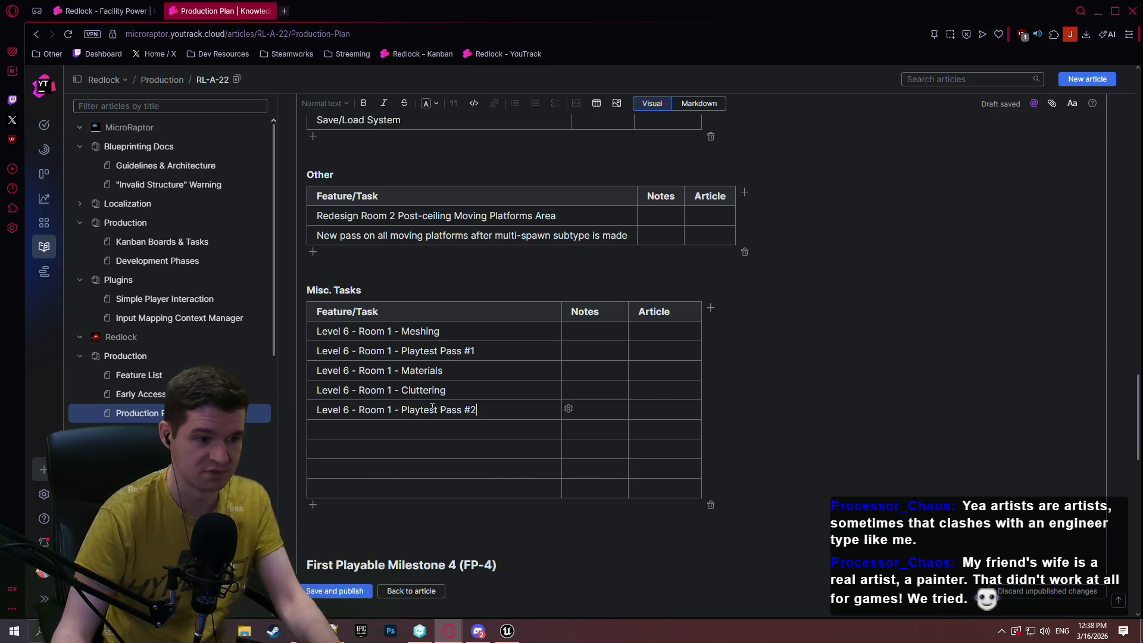
Add a Level 6 - Room 1 - VFX Pass row based on the Cluttering entry.
{"action": "left_click_drag", "start_coordinate": [446, 391], "coordinate": [324, 391]}
{"action": "key", "text": "ctrl+c"}
{"action": "left_click", "coordinate": [348, 426]}
{"action": "key", "text": "ctrl+v"}
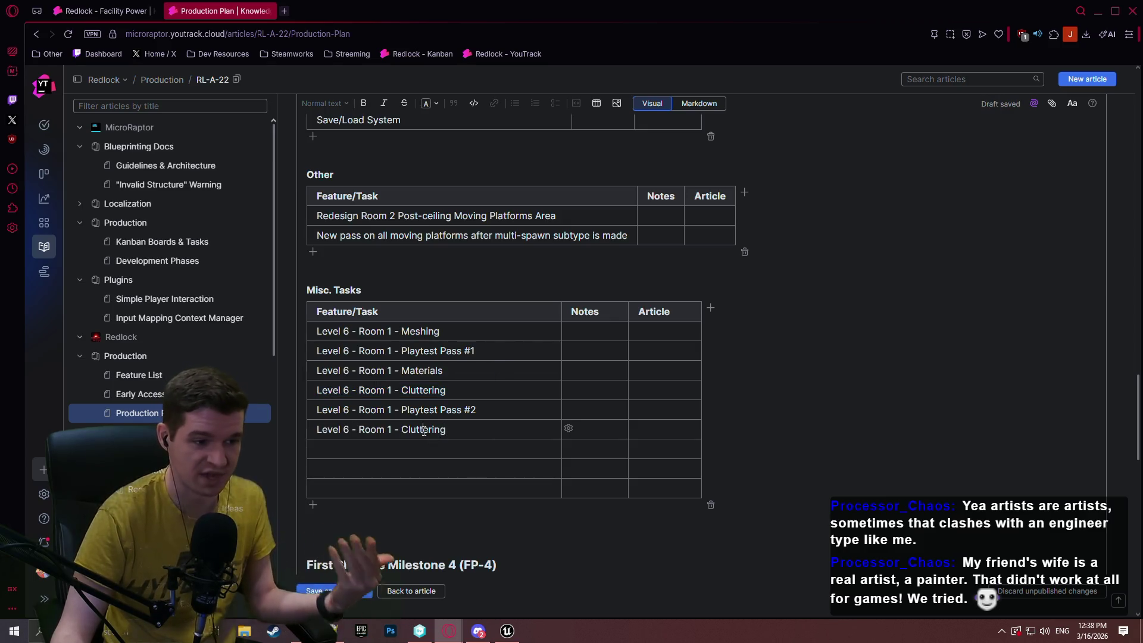
{"action": "double_click", "coordinate": [424, 430]}
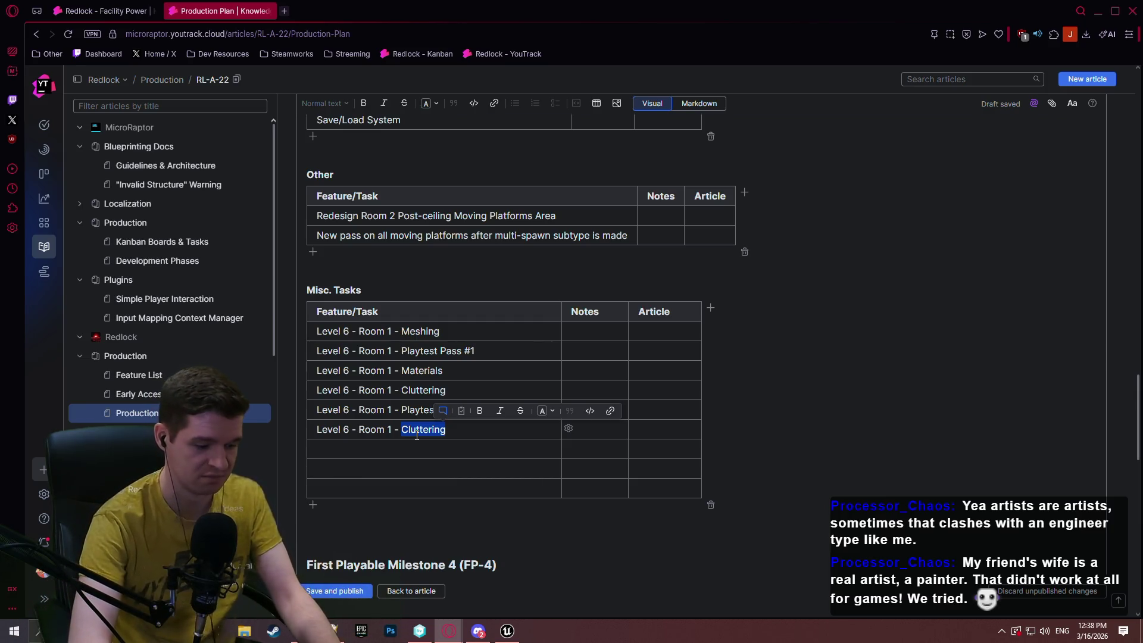
{"action": "type", "text": "VFX"}
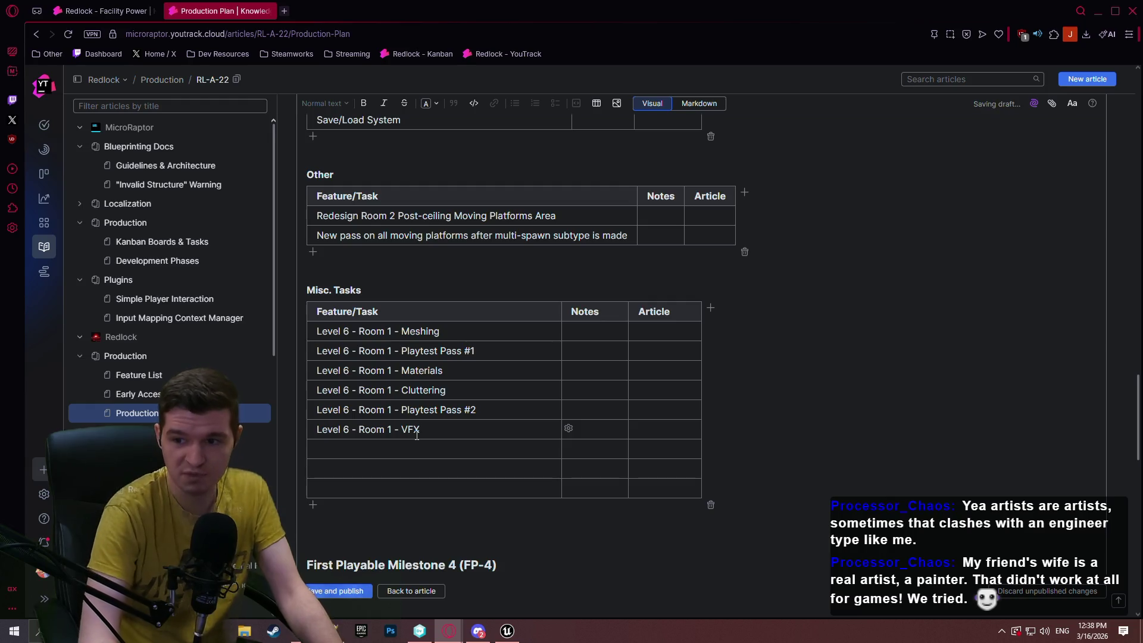
{"action": "type", "text": " Pass"}
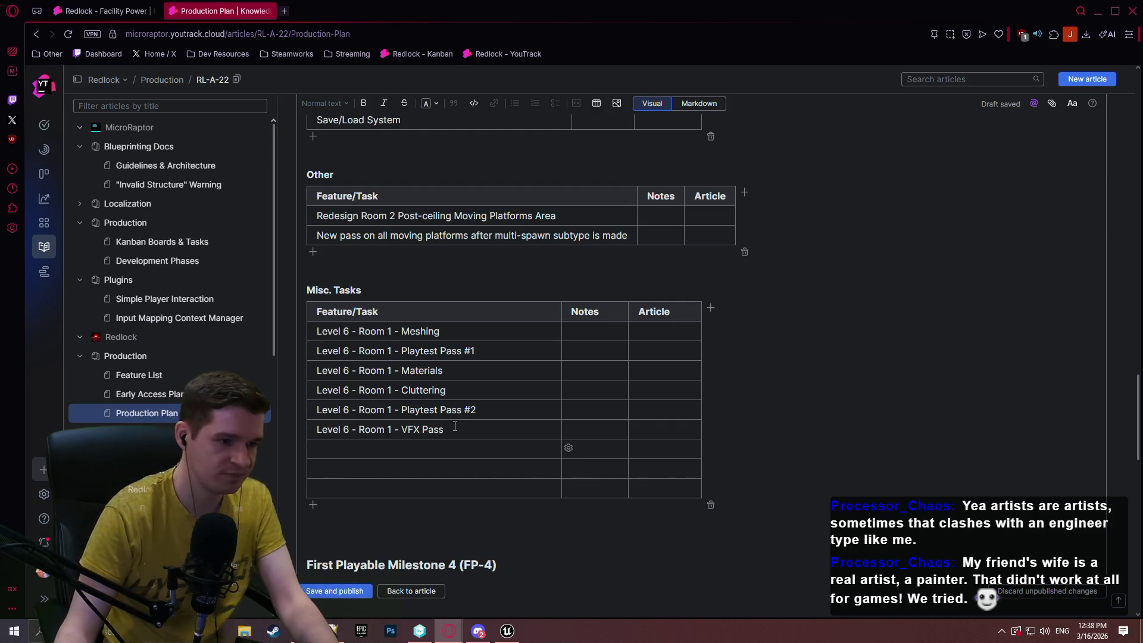
Add a Level 6 - Room 1 - Lighting row below VFX Pass.
{"action": "left_click", "coordinate": [446, 430]}
{"action": "key", "text": "shift+Home"}
{"action": "key", "text": "Home"}
{"action": "key", "text": "ctrl+shift+Right"}
{"action": "key", "text": "ctrl+shift+Right"}
{"action": "left_click_drag", "start_coordinate": [384, 426], "coordinate": [441, 430]}
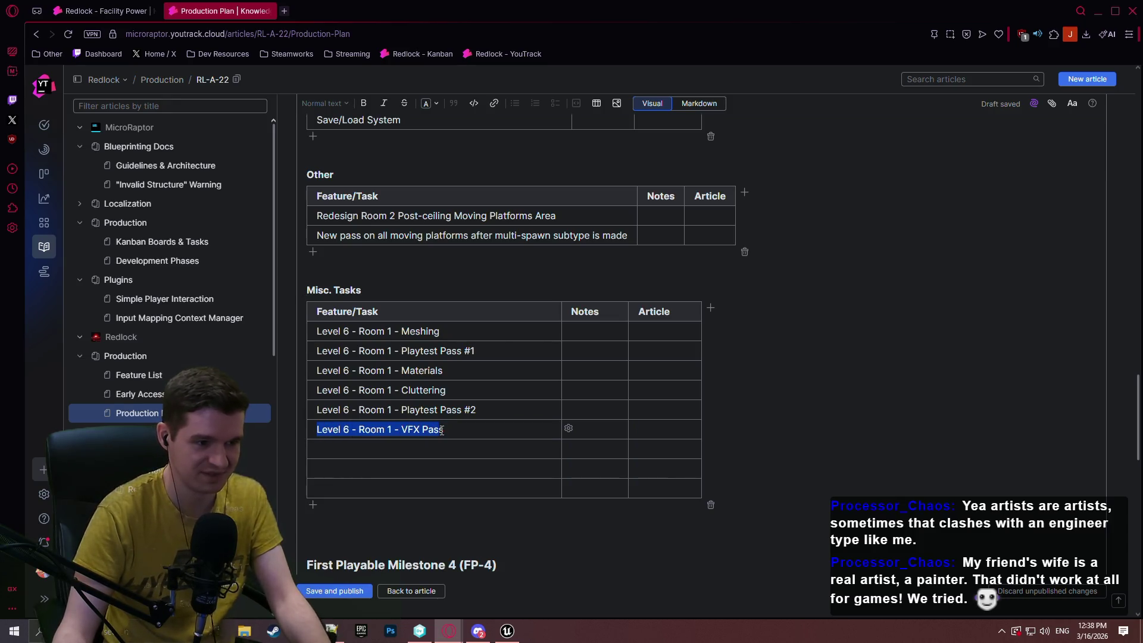
{"action": "key", "text": "ctrl+c"}
{"action": "left_click", "coordinate": [430, 453]}
{"action": "key", "text": "ctrl+v"}
{"action": "double_click", "coordinate": [420, 453]}
{"action": "key", "text": "ctrl+shift+Left"}
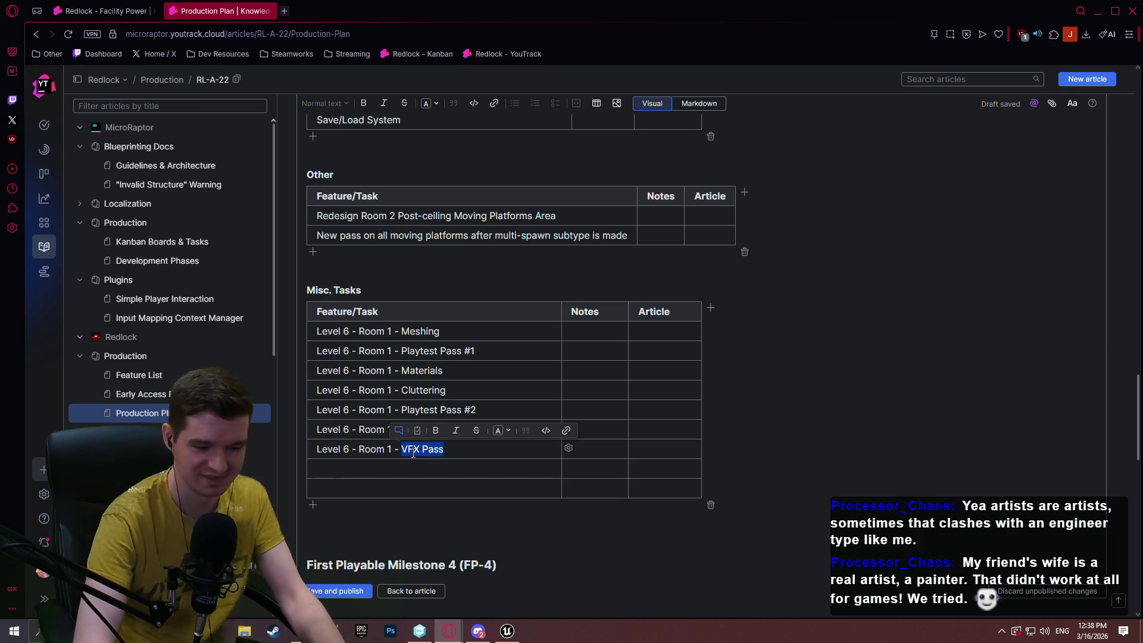
{"action": "type", "text": "Lighting"}
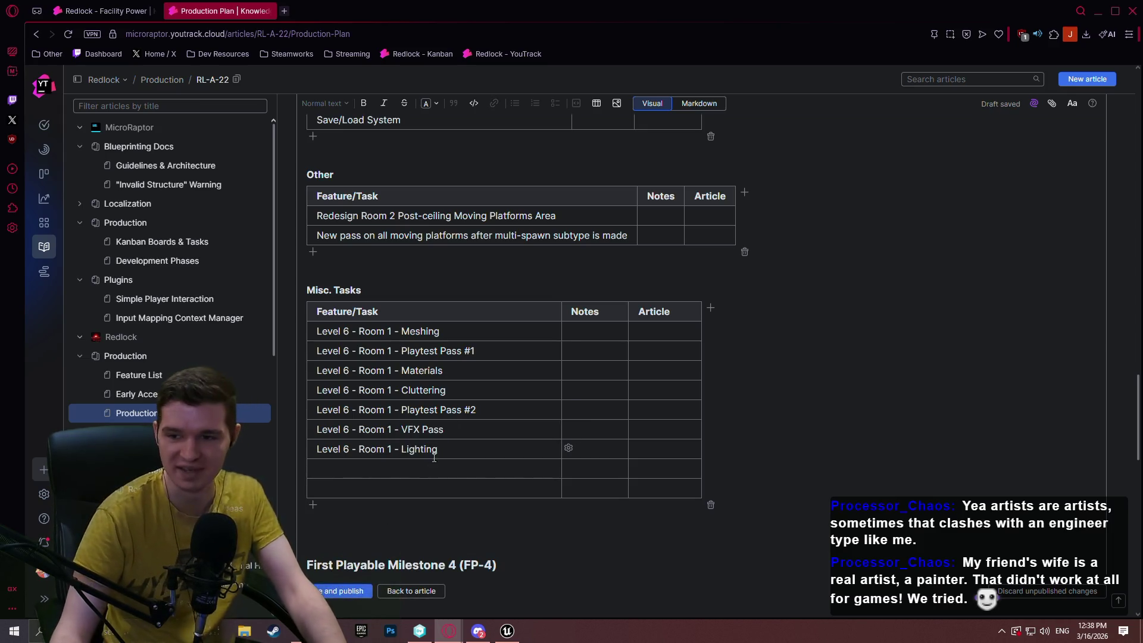
Add a Level 6 - Room 1 - Playtest Pass #3 row below Lighting.
{"action": "mouse_move", "coordinate": [441, 411]}
{"action": "left_mouse_down"}
{"action": "mouse_move", "coordinate": [441, 449]}
{"action": "mouse_move", "coordinate": [322, 410]}
{"action": "mouse_move", "coordinate": [478, 410]}
{"action": "left_mouse_up"}
{"action": "left_click", "coordinate": [316, 410]}
{"action": "key", "text": "ctrl+c"}
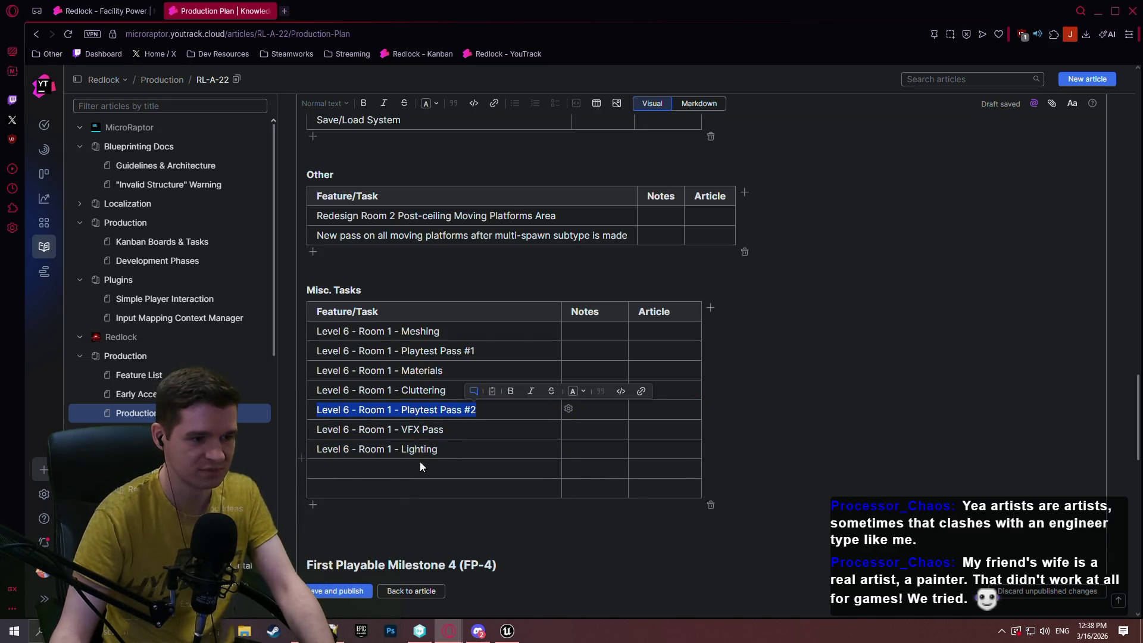
{"action": "left_click", "coordinate": [470, 470]}
{"action": "key", "text": "ctrl+v"}
{"action": "double_click", "coordinate": [473, 470]}
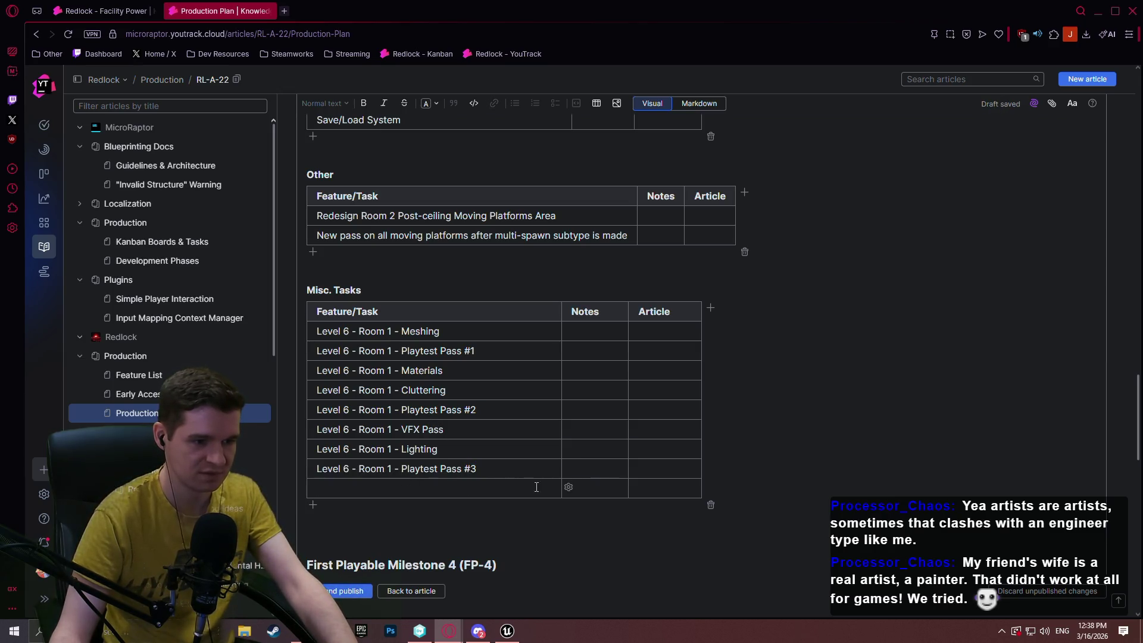
Tidy the empty rows at the bottom of Misc. Tasks, deleting the extra one.
{"action": "left_click", "coordinate": [568, 489]}
{"action": "left_click", "coordinate": [589, 511]}
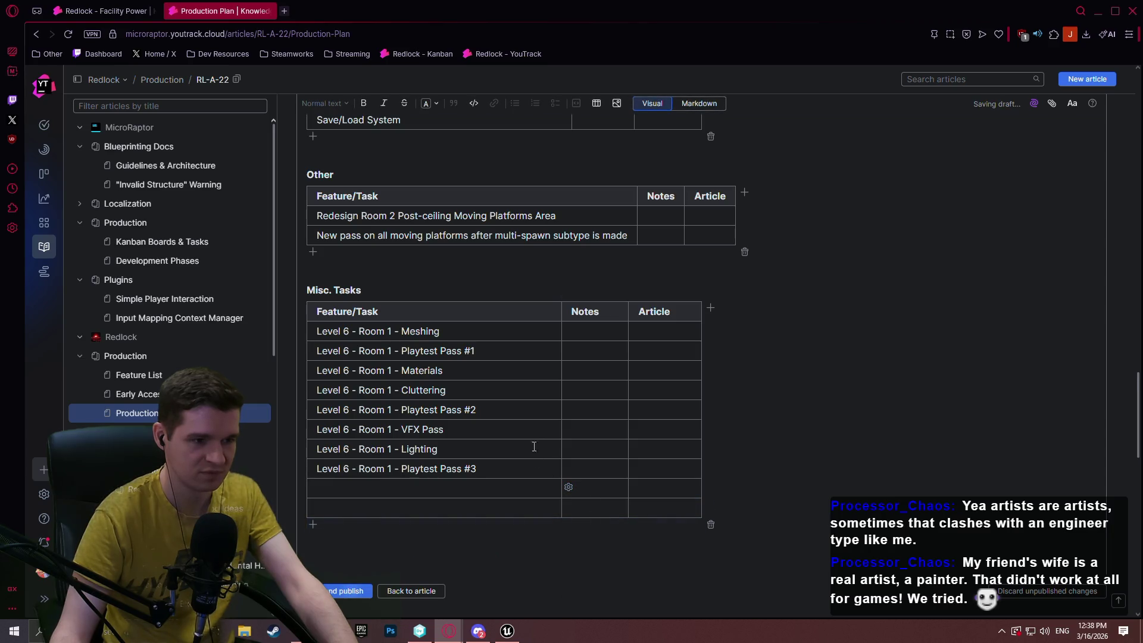
{"action": "left_click", "coordinate": [569, 488]}
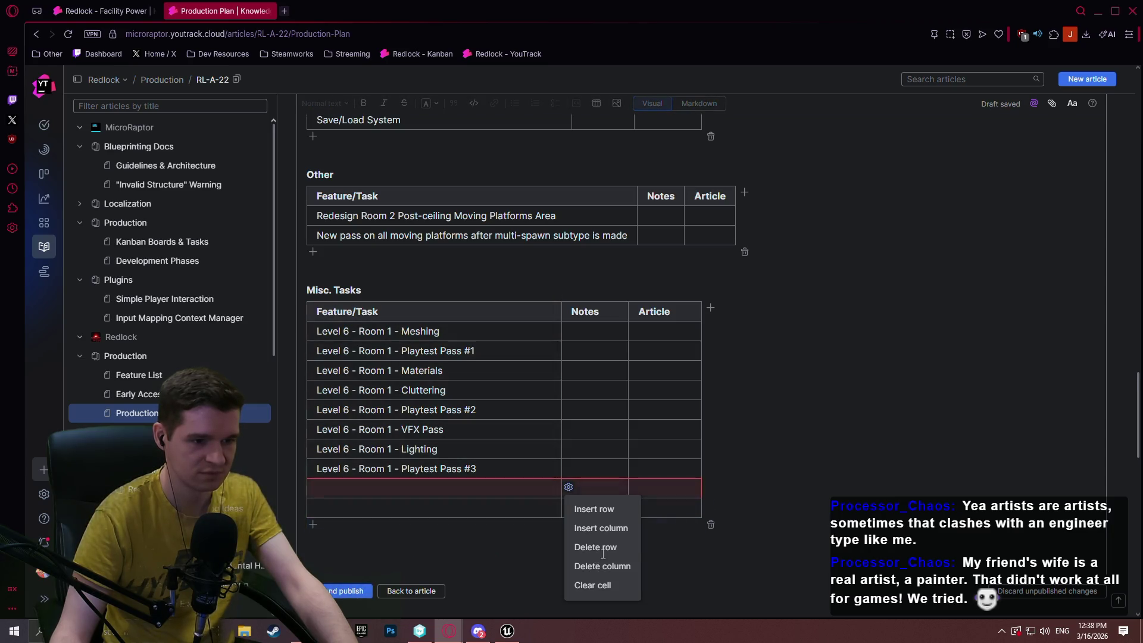
{"action": "left_click", "coordinate": [587, 543]}
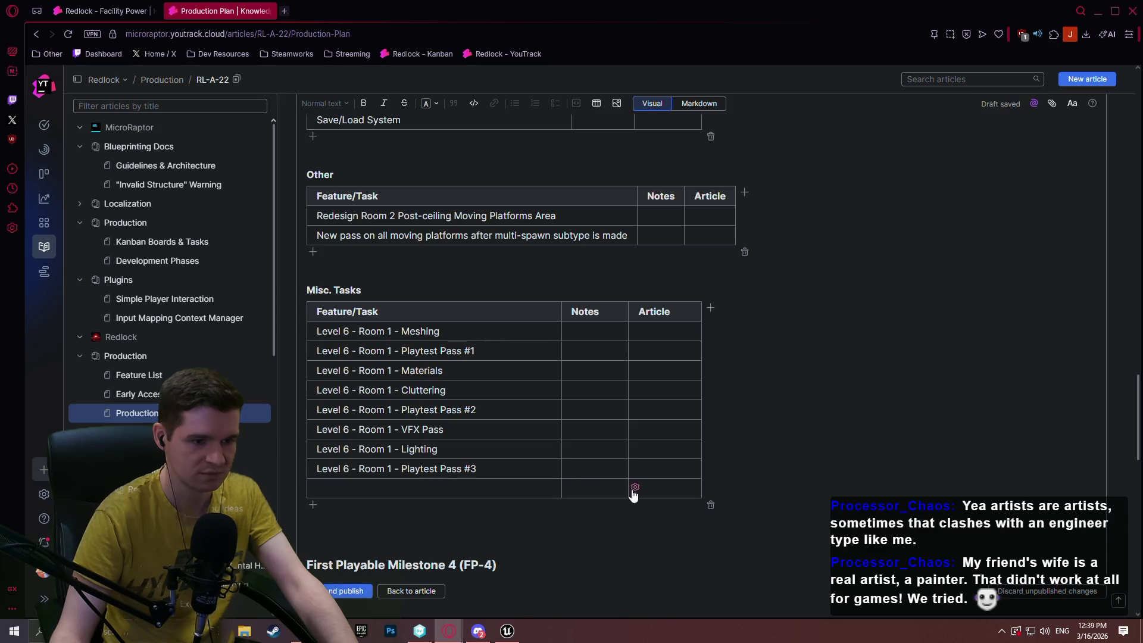
Delete the trailing empty Misc. Tasks row and save and publish the Production Plan.
{"action": "left_click", "coordinate": [634, 488]}
{"action": "left_click", "coordinate": [646, 543]}
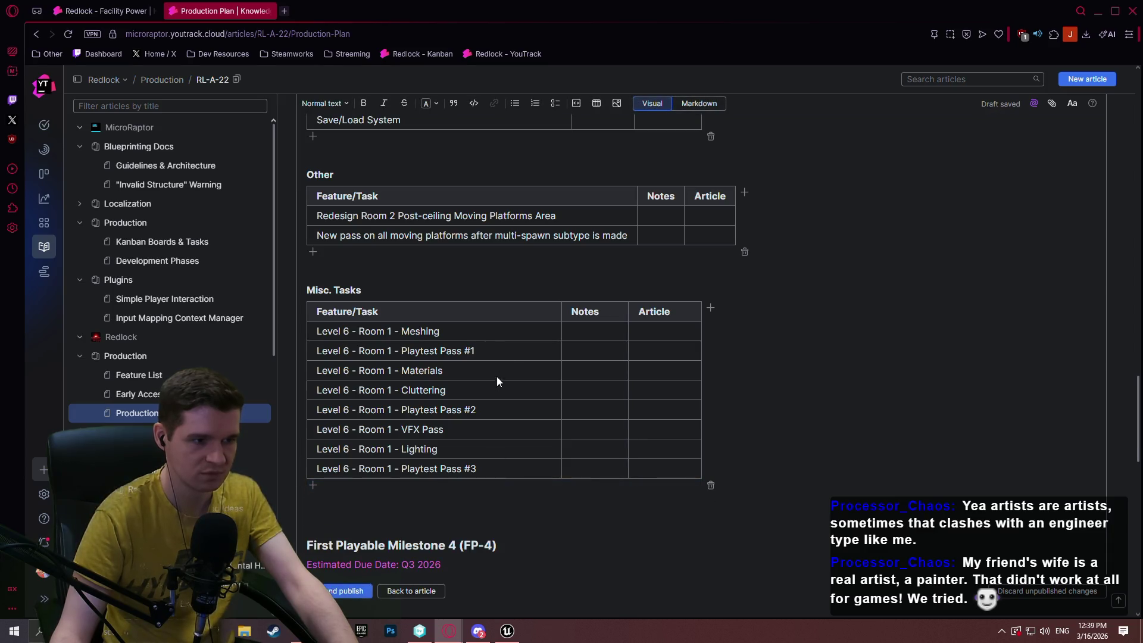
{"action": "scroll", "coordinate": [497, 381], "scroll_direction": "down", "scroll_amount": 1}
{"action": "left_click", "coordinate": [361, 591]}
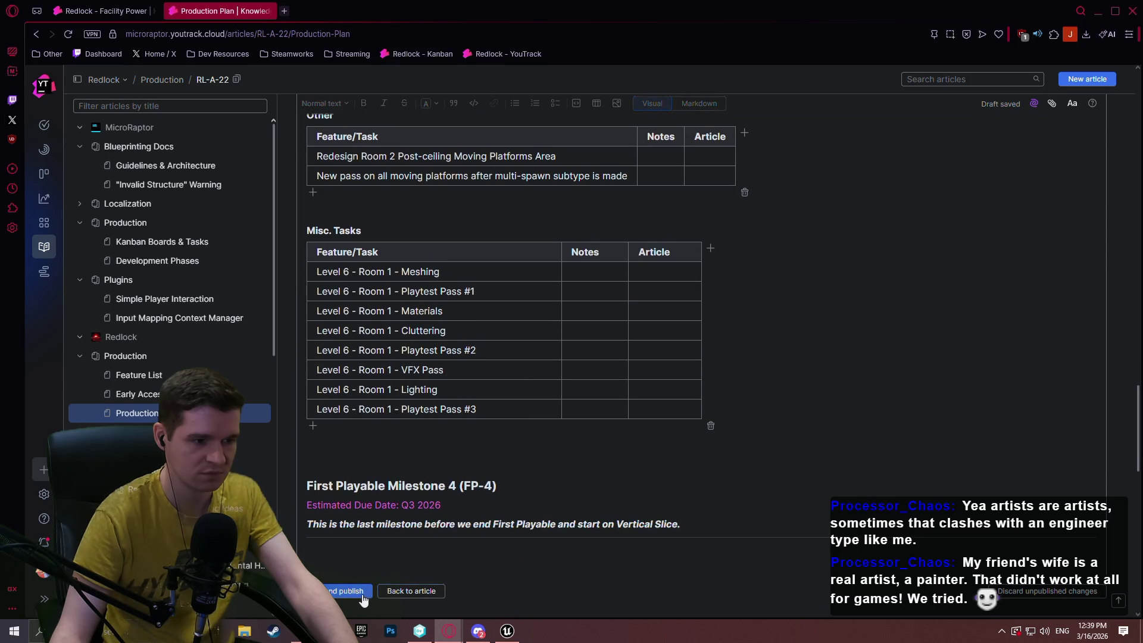
Reopen the Production Plan article for editing.
{"action": "scroll", "coordinate": [448, 153], "scroll_direction": "up", "scroll_amount": 20}
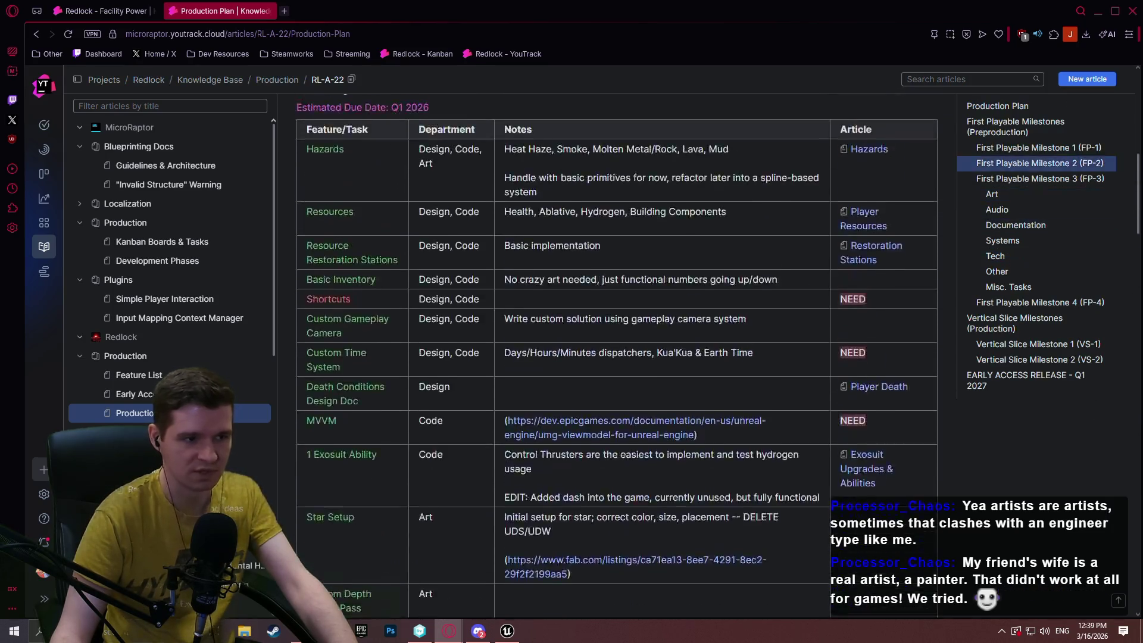
{"action": "left_click", "coordinate": [418, 140]}
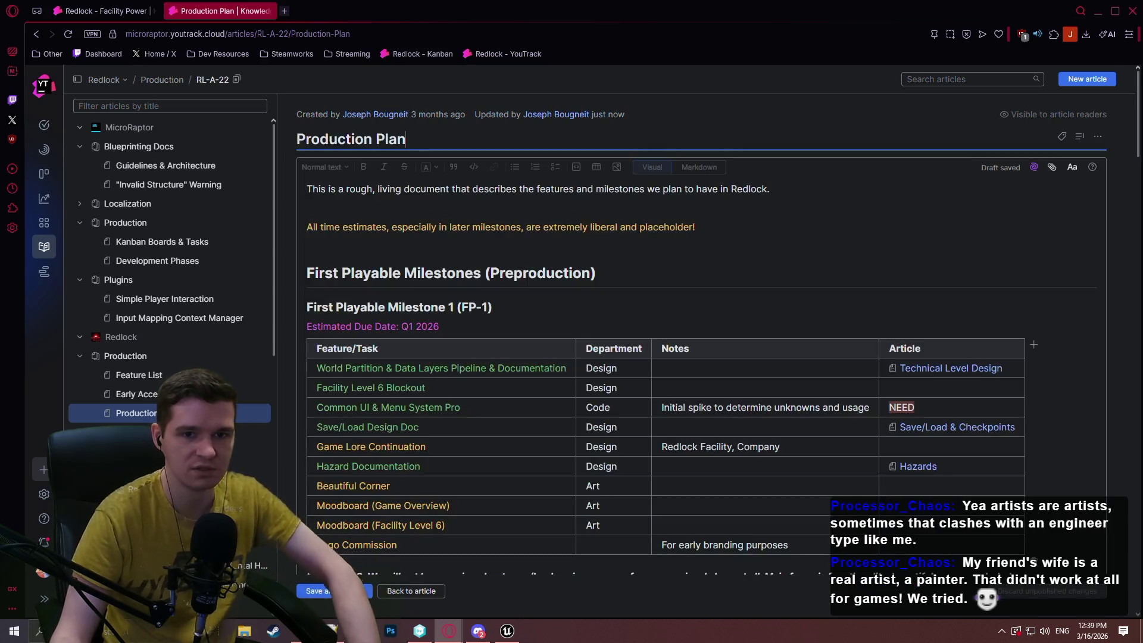
{"action": "mouse_move", "coordinate": [1138, 85]}
{"action": "left_mouse_down"}
{"action": "mouse_move", "coordinate": [1137, 375]}
{"action": "mouse_move", "coordinate": [1137, 249]}
{"action": "mouse_move", "coordinate": [1120, 377]}
{"action": "mouse_move", "coordinate": [1129, 420]}
{"action": "mouse_move", "coordinate": [1124, 243]}
{"action": "mouse_move", "coordinate": [1117, 258]}
{"action": "left_mouse_up"}
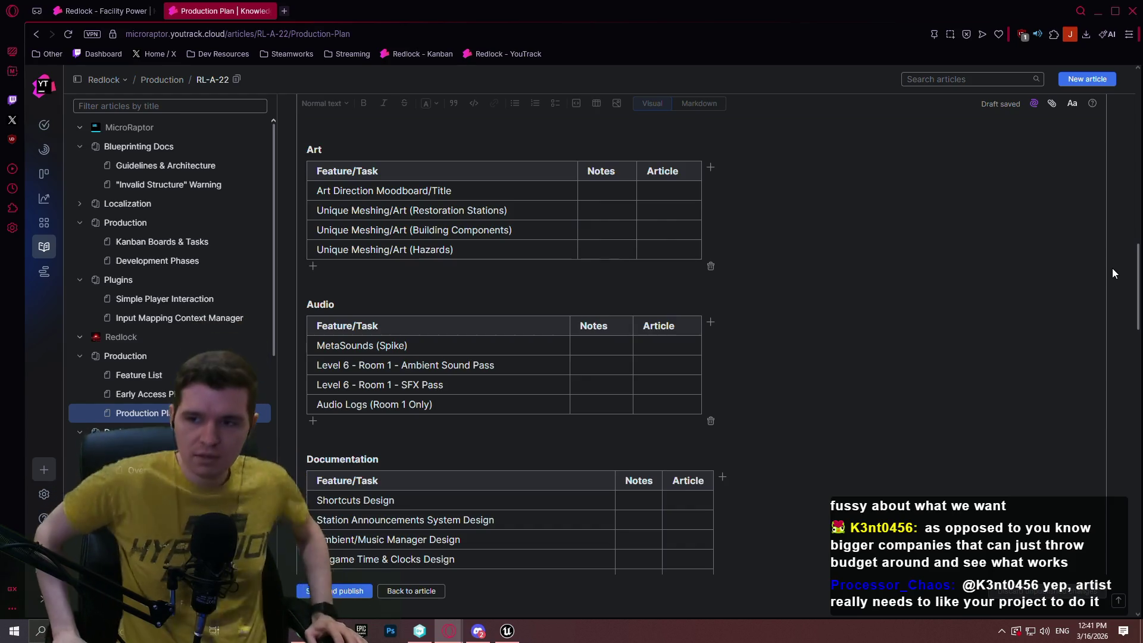
{"action": "left_click", "coordinate": [214, 631]}
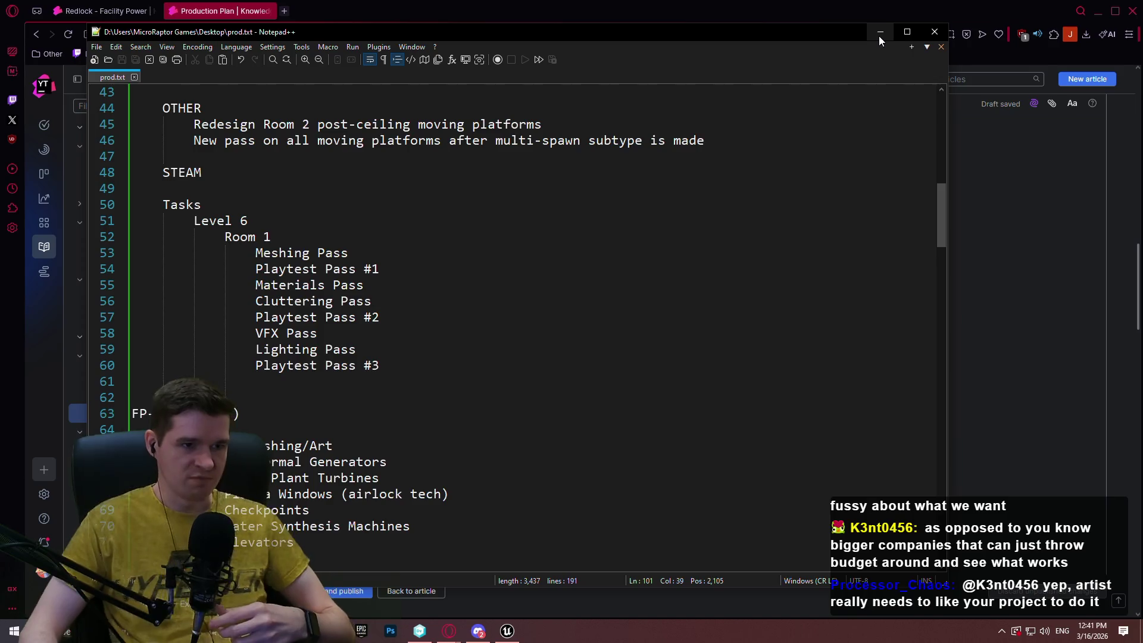
{"action": "left_click", "coordinate": [869, 37]}
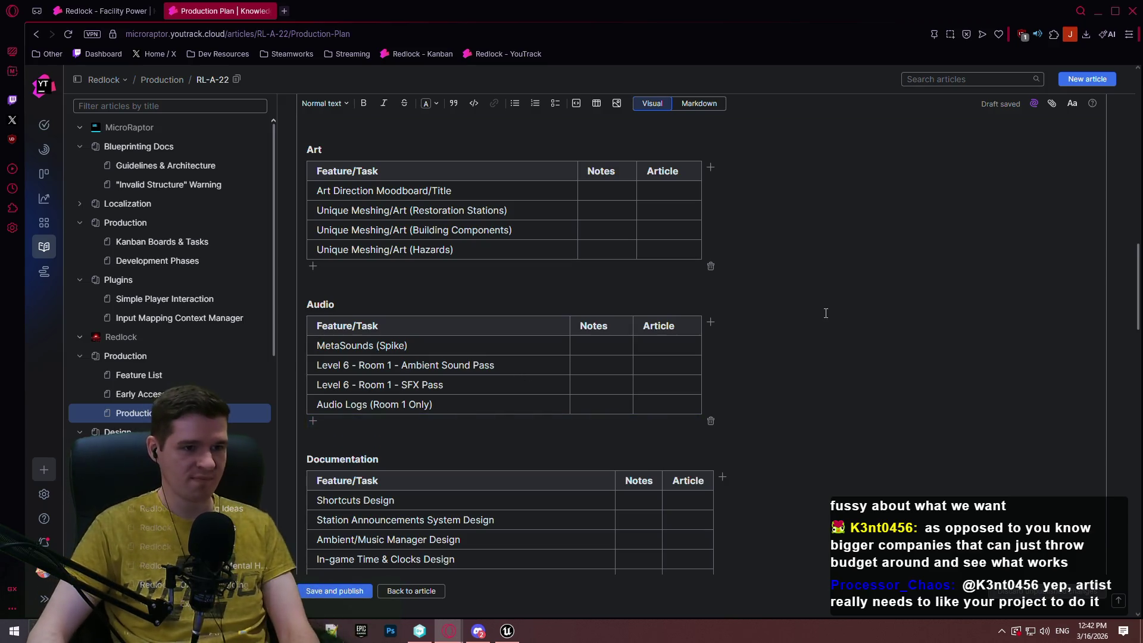
Check the prod.txt notes, then rename the first Art task to Art Direction Moodboard/Bible.
{"action": "scroll", "coordinate": [655, 314], "scroll_direction": "up", "scroll_amount": 6}
{"action": "scroll", "coordinate": [462, 316], "scroll_direction": "down", "scroll_amount": 5}
{"action": "scroll", "coordinate": [578, 301], "scroll_direction": "down", "scroll_amount": 3}
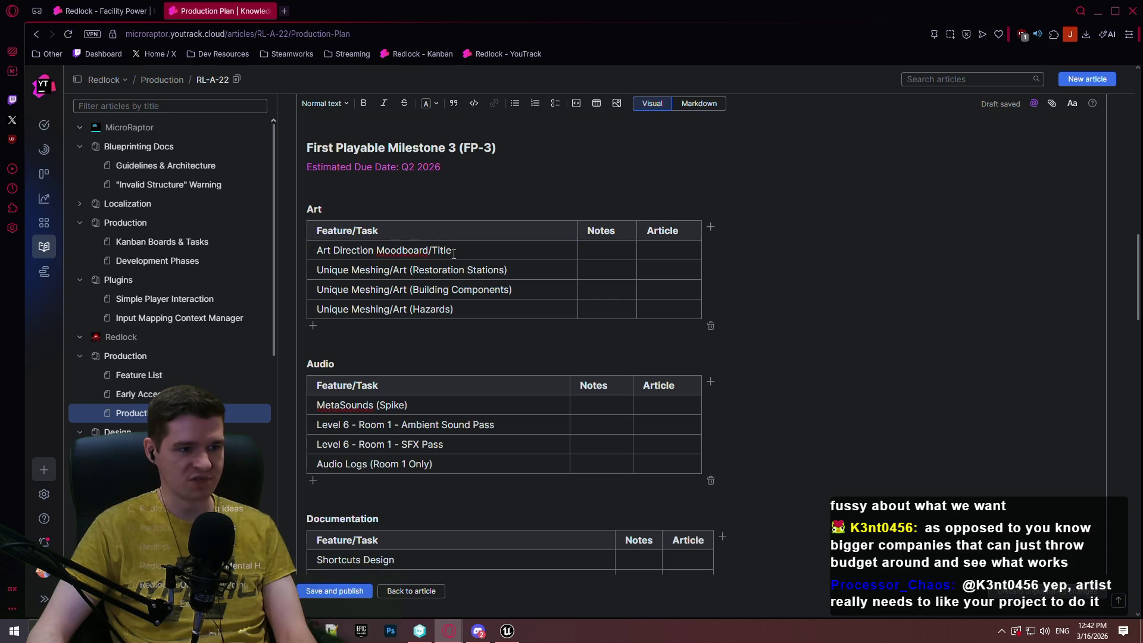
{"action": "key", "text": "alt+Tab"}
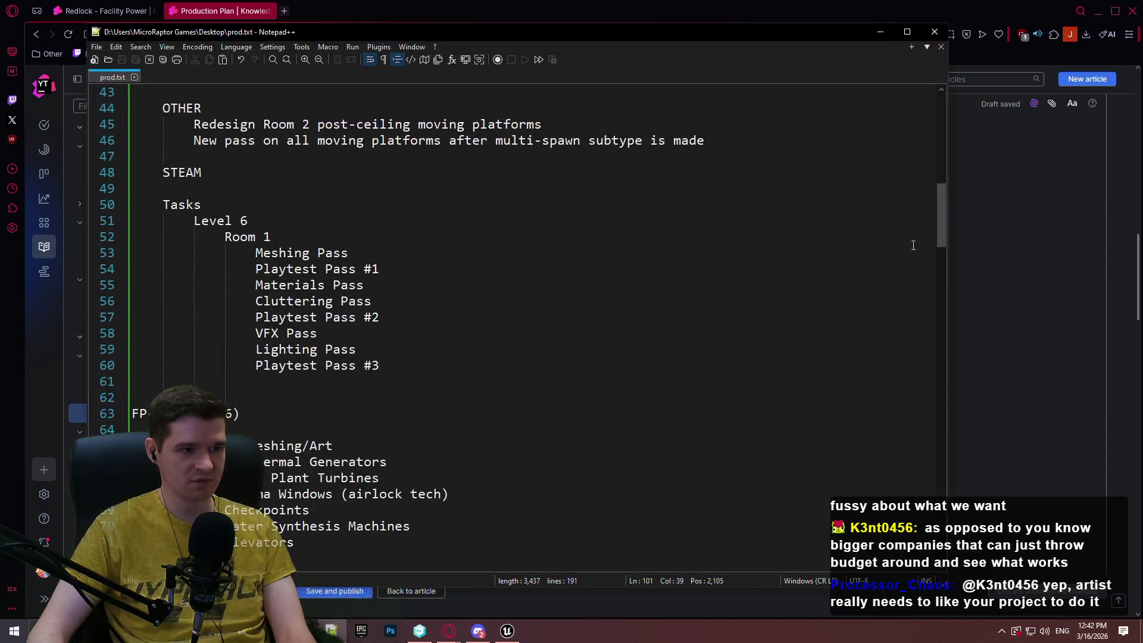
{"action": "scroll", "coordinate": [937, 146], "scroll_direction": "up", "scroll_amount": 10}
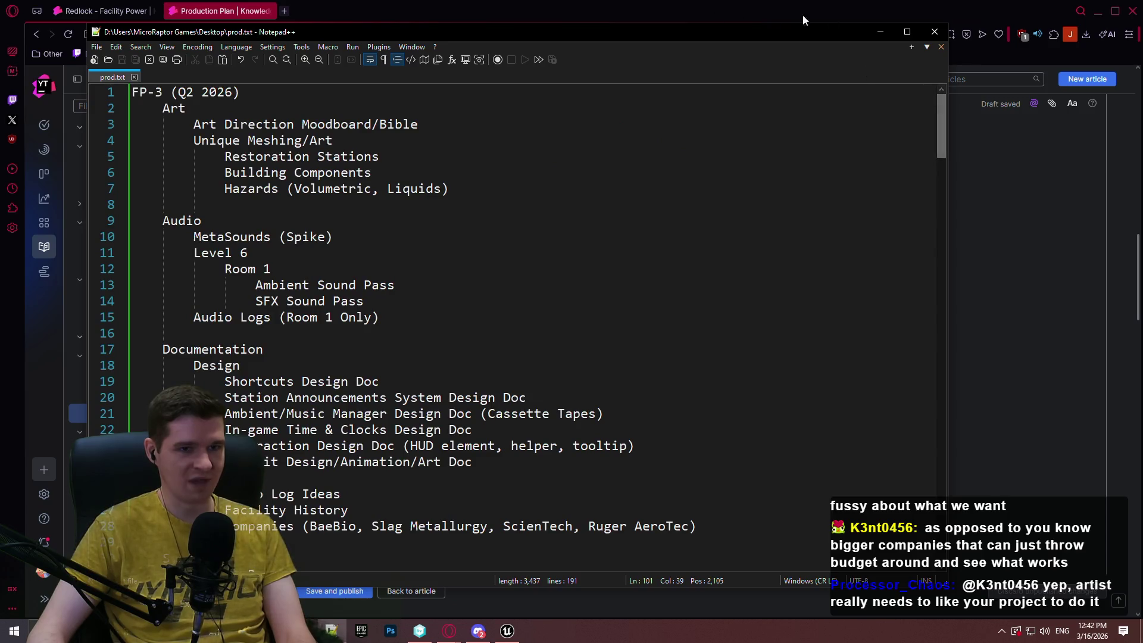
{"action": "left_click", "coordinate": [882, 30]}
{"action": "double_click", "coordinate": [441, 250]}
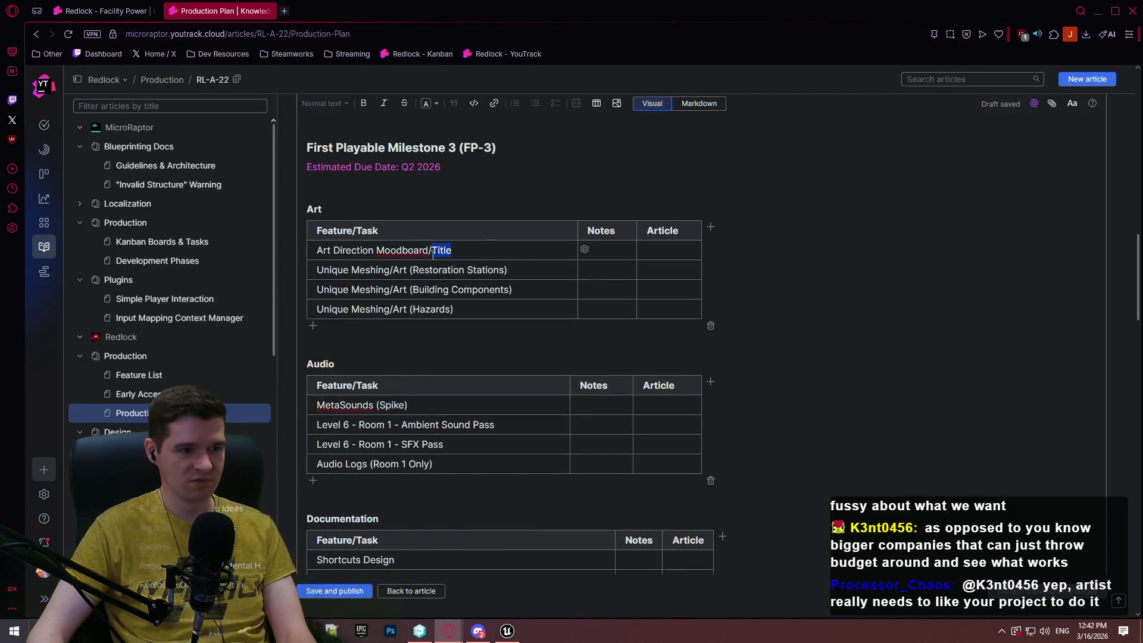
{"action": "type", "text": "Bible"}
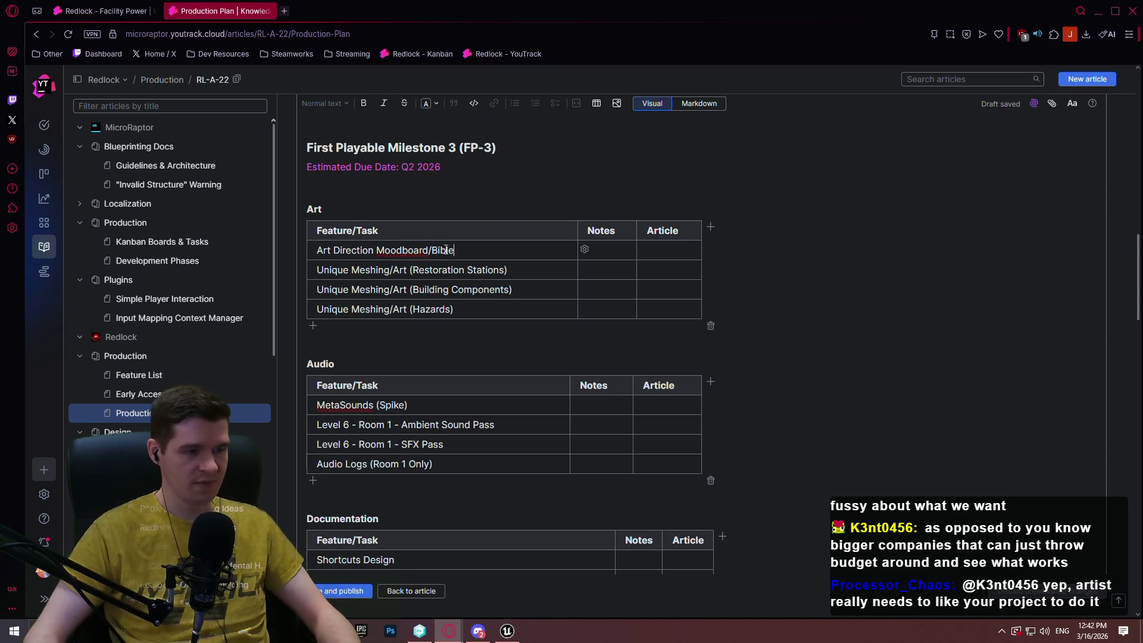
Note: full moodboard for game's style and colors, uploaded and available for team members.
{"action": "left_click", "coordinate": [611, 251]}
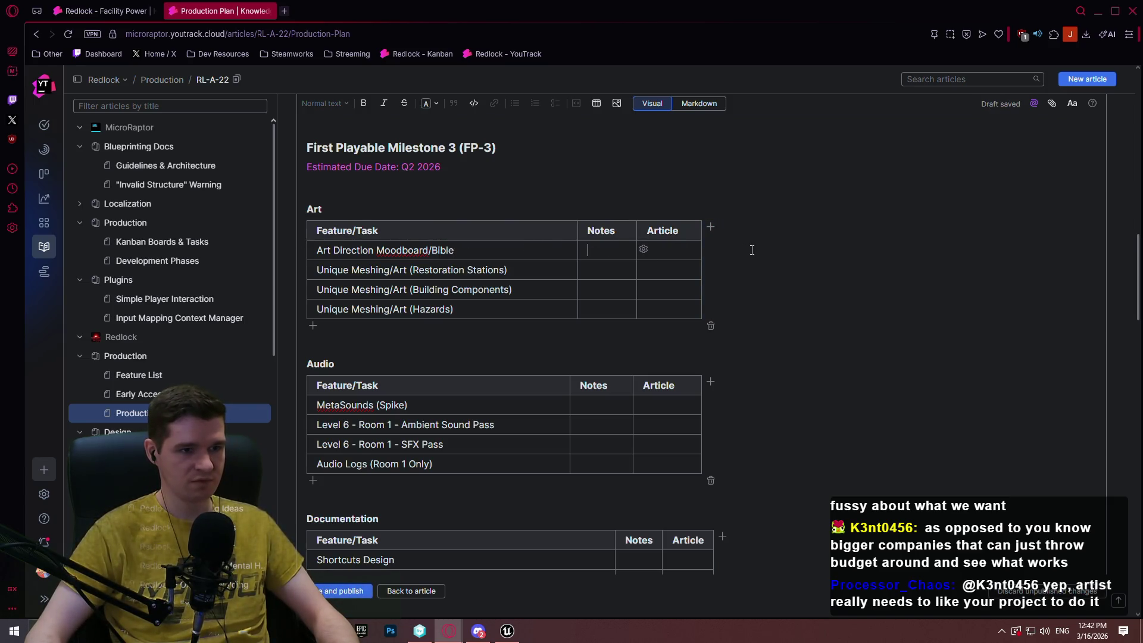
{"action": "type", "text": "Fully"}
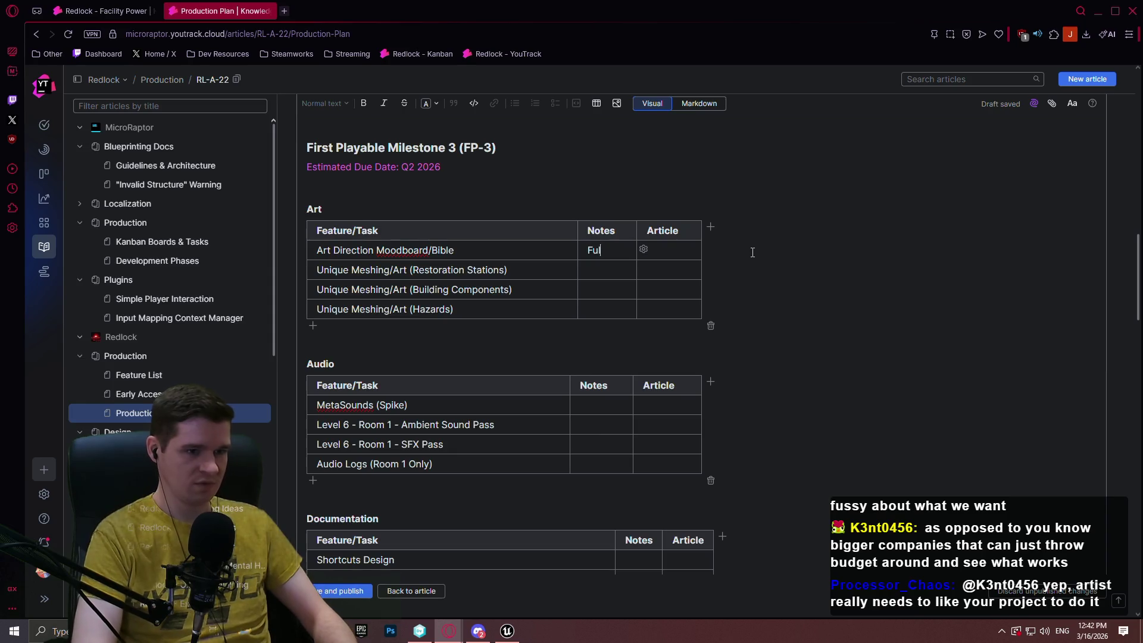
{"action": "key", "text": "BackSpace"}
{"action": "type", "text": "moodbar"}
{"action": "key", "text": "BackSpace"}
{"action": "key", "text": "BackSpace"}
{"action": "type", "text": "oard for game's style"}
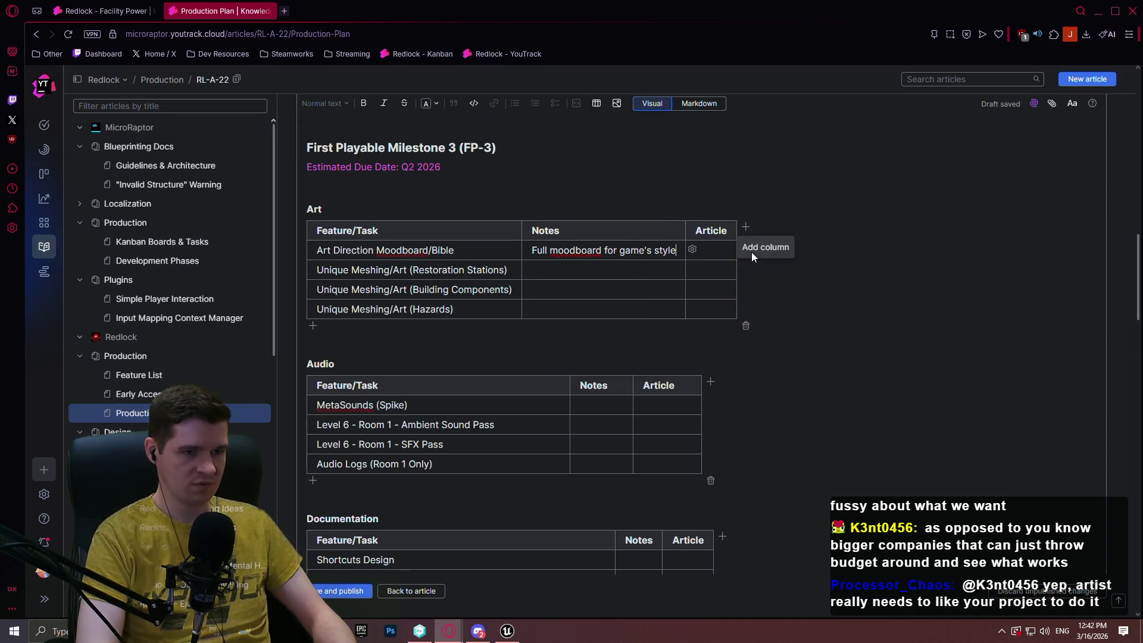
{"action": "type", "text": " and colors"}
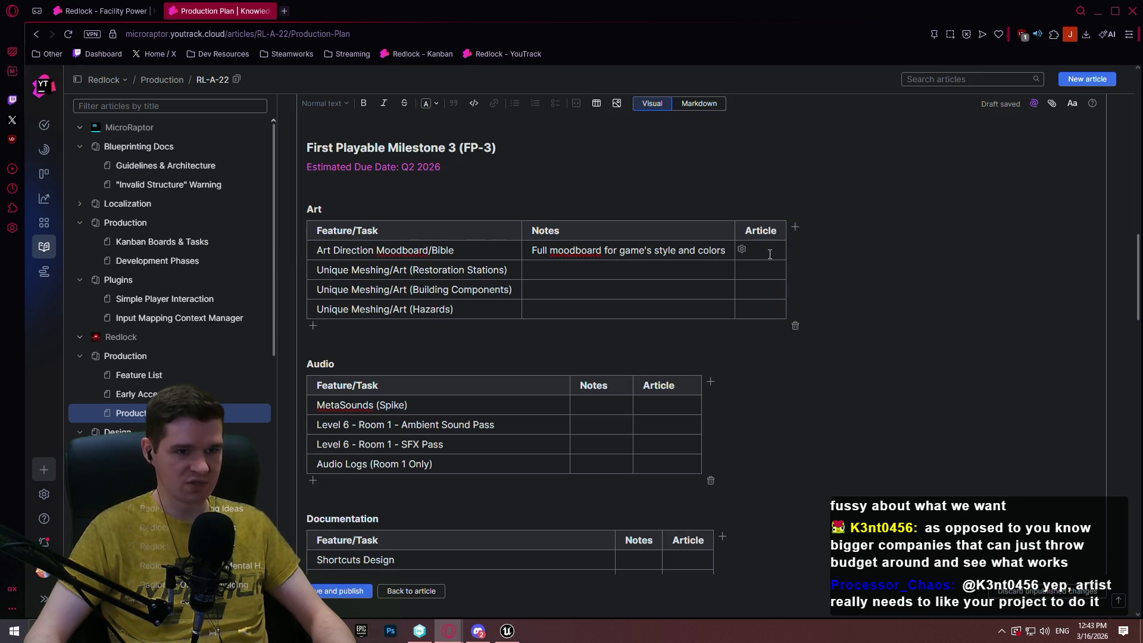
{"action": "type", "text": ", "}
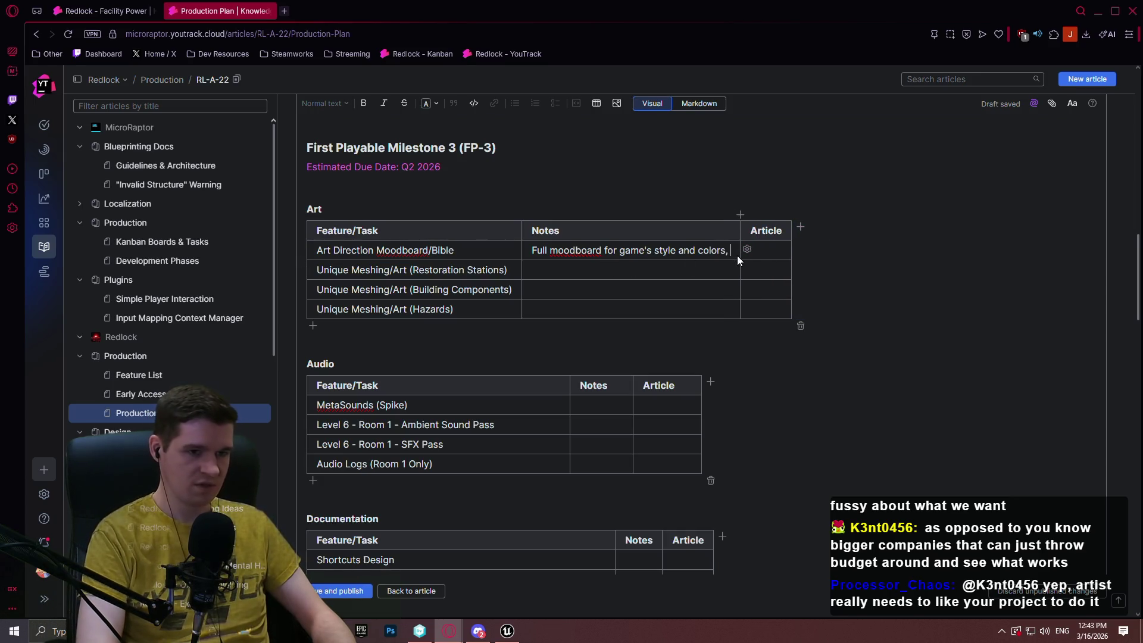
{"action": "type", "text": "uploaded and available "}
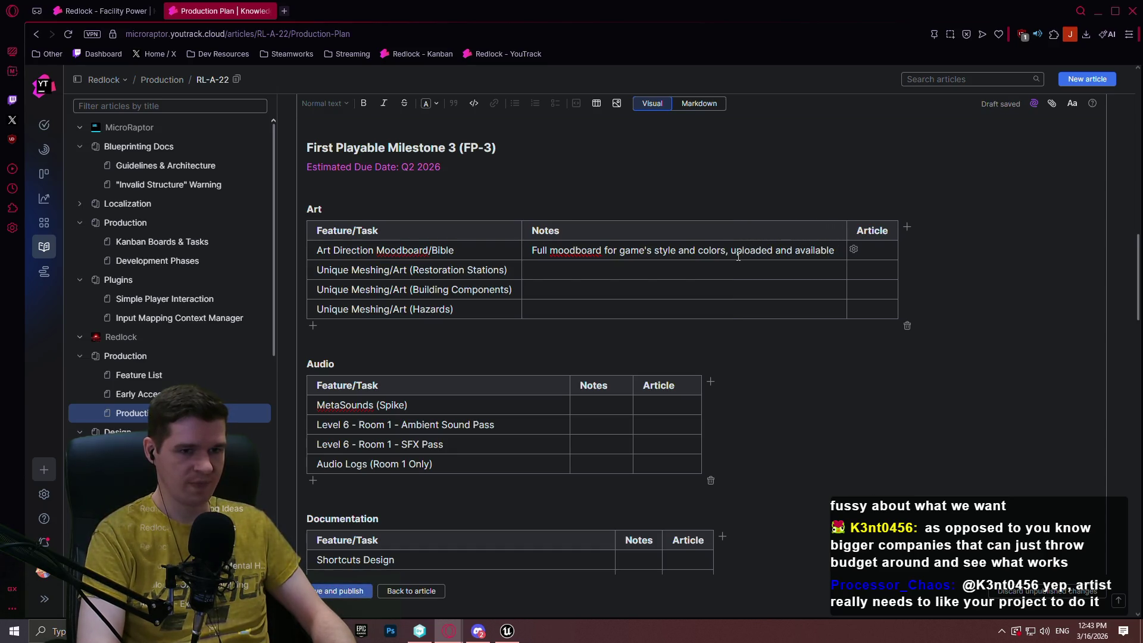
{"action": "type", "text": "pub"}
{"action": "key", "text": "BackSpace"}
{"action": "key", "text": "BackSpace"}
{"action": "key", "text": "BackSpace"}
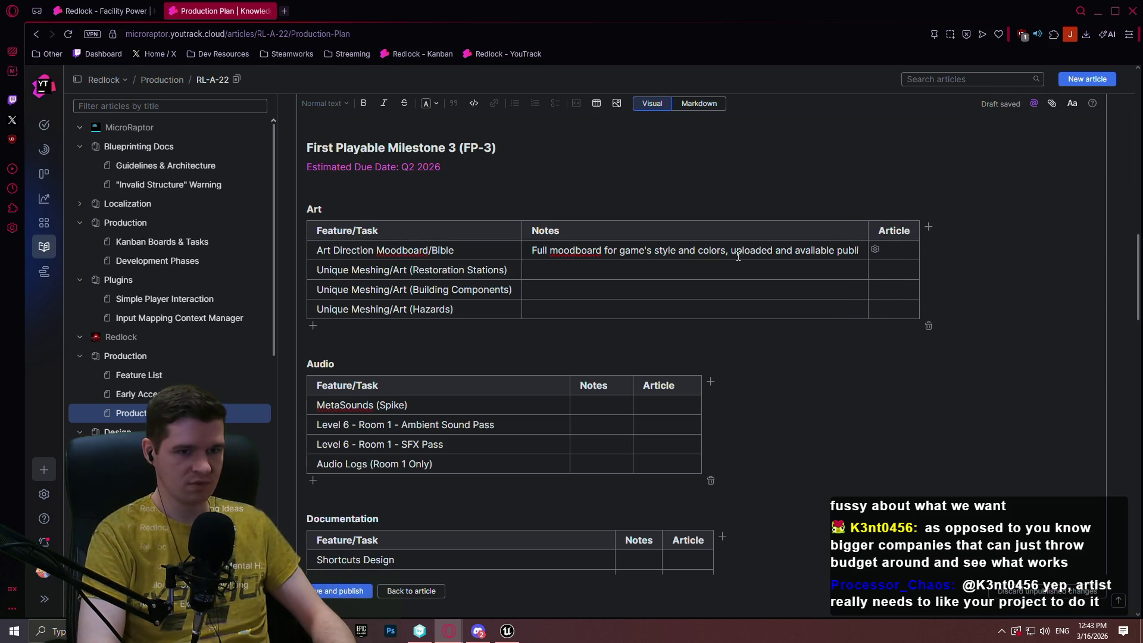
{"action": "type", "text": "for team members"}
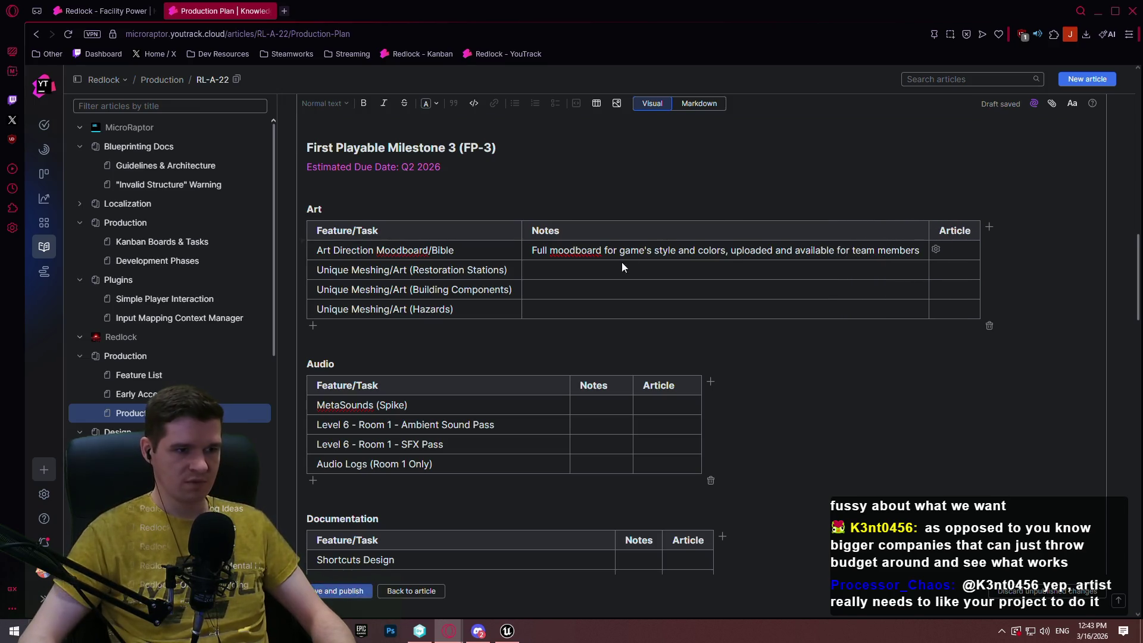
{"action": "left_click", "coordinate": [603, 266]}
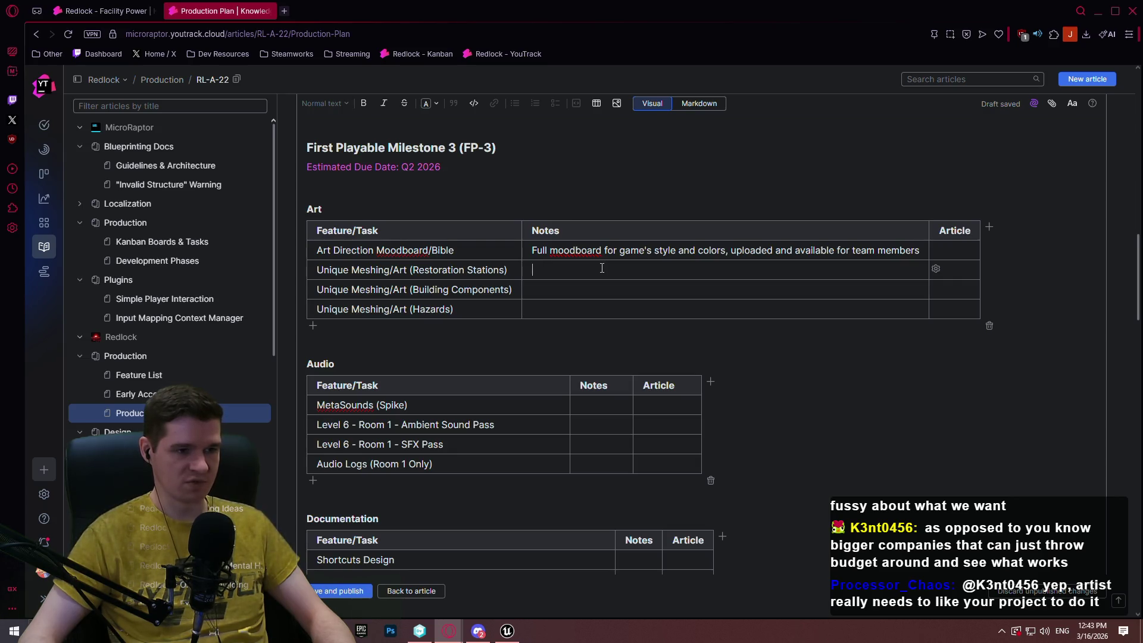
Remove the misplaced 'Meshing/' from the Hazards task name.
{"action": "left_click", "coordinate": [960, 269]}
{"action": "left_click", "coordinate": [580, 274]}
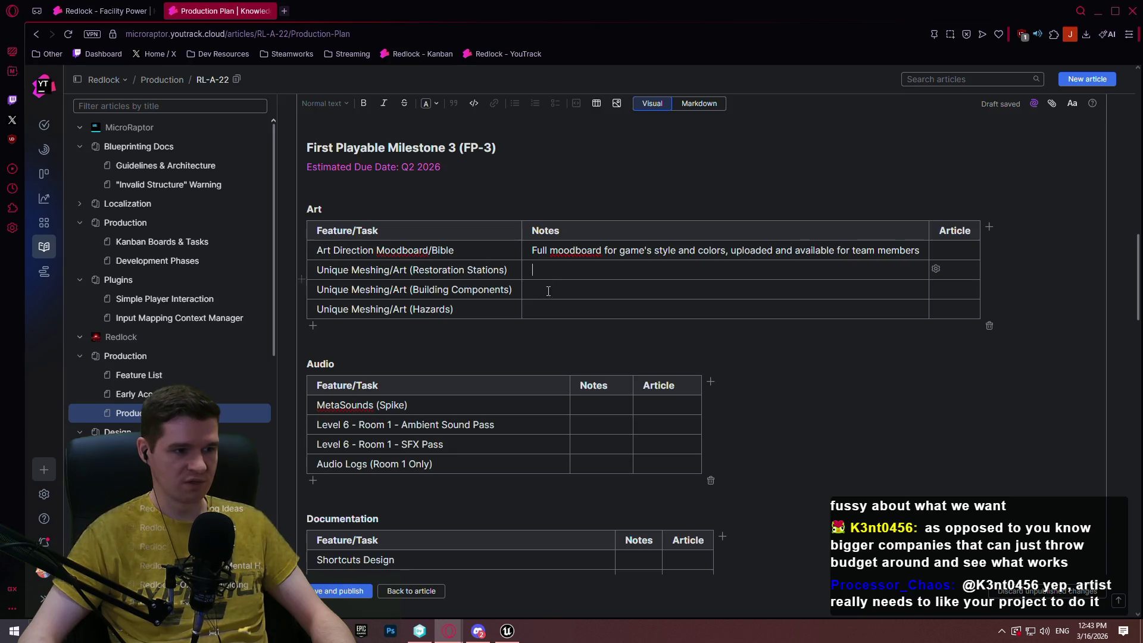
{"action": "double_click", "coordinate": [379, 310]}
{"action": "key", "text": "BackSpace"}
{"action": "key", "text": "Delete"}
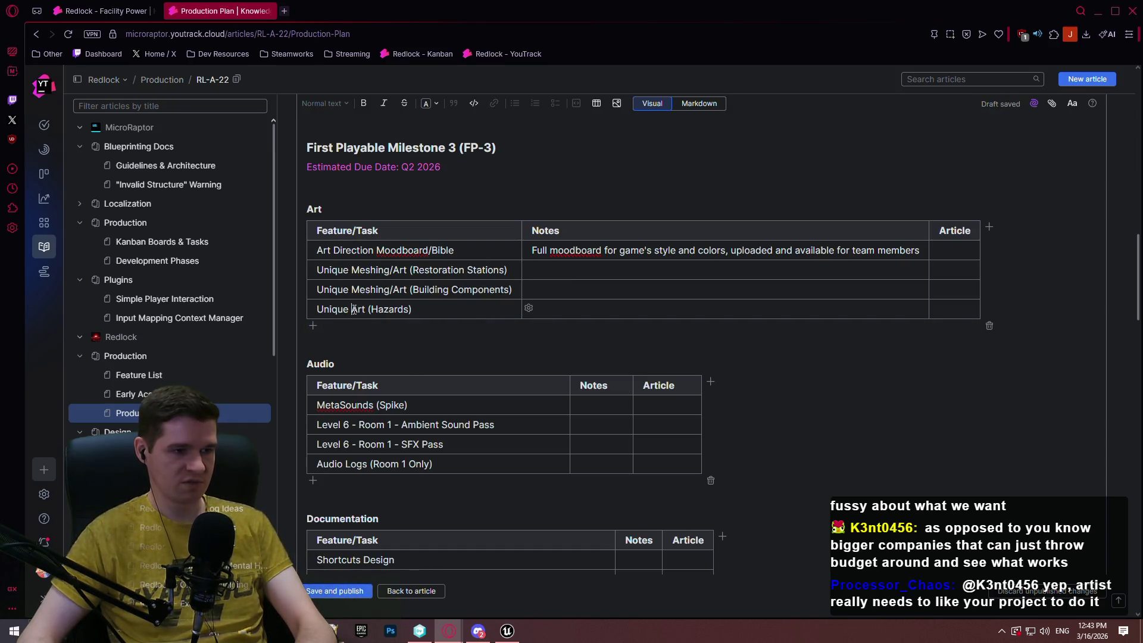
Insert 'Meshing/' before Art and note volumetric clouds for gases, meshes for liquids like mud.
{"action": "left_click", "coordinate": [587, 306]}
{"action": "type", "text": "Volu"}
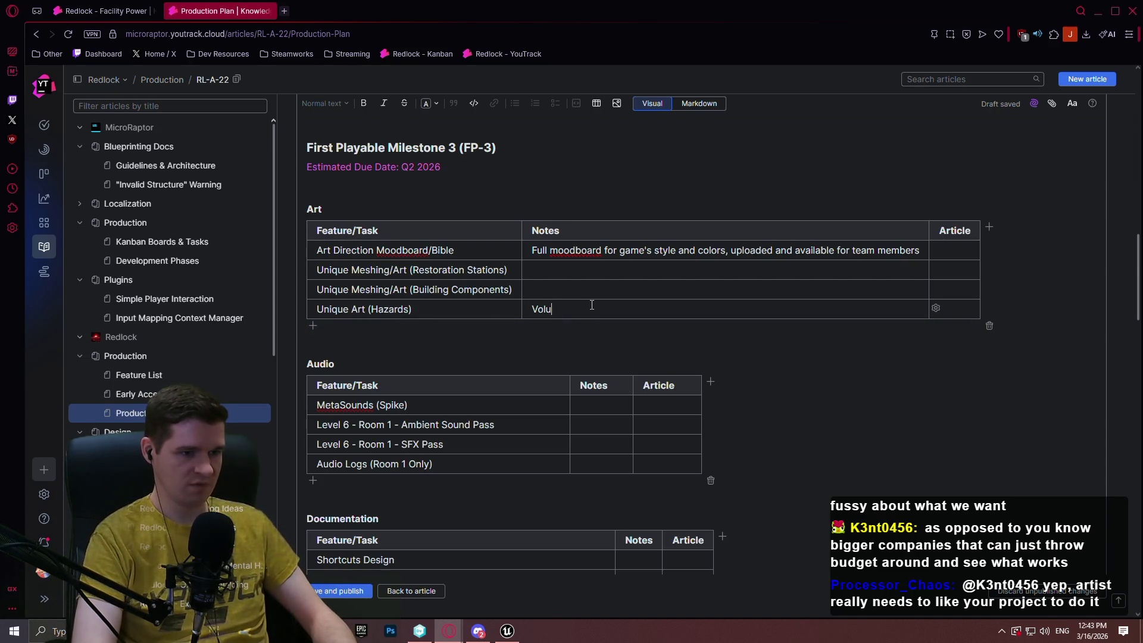
{"action": "type", "text": "metric"}
{"action": "left_click", "coordinate": [351, 309]}
{"action": "type", "text": "Meshing/"}
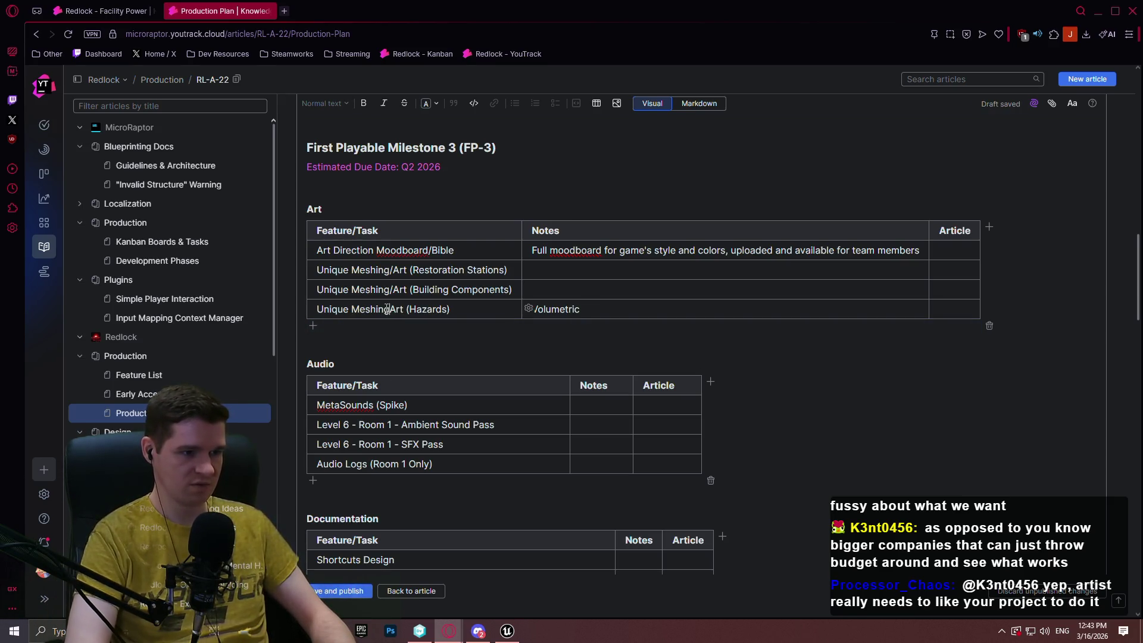
{"action": "left_click", "coordinate": [593, 307]}
{"action": "type", "text": "clud"}
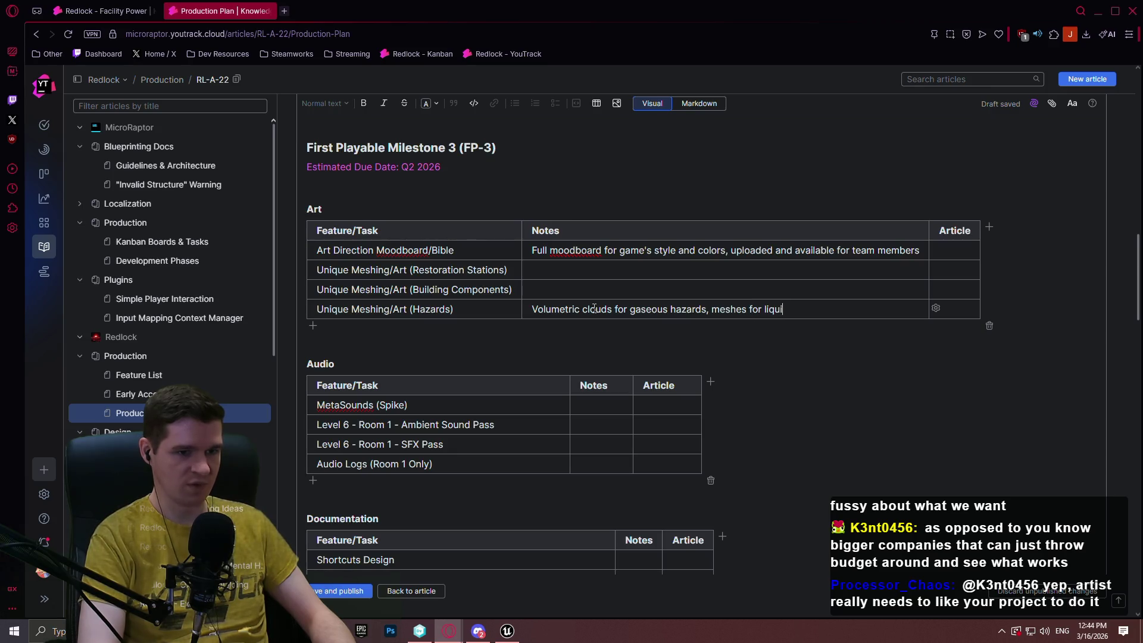
{"action": "type", "text": "s like mud"}
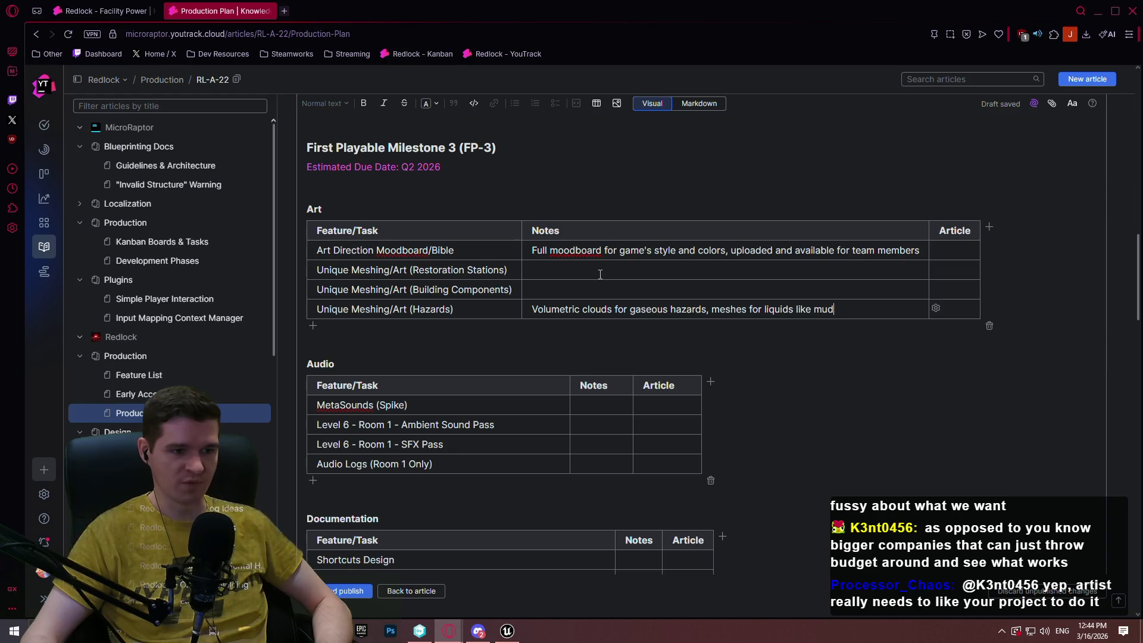
{"action": "left_click", "coordinate": [687, 295]}
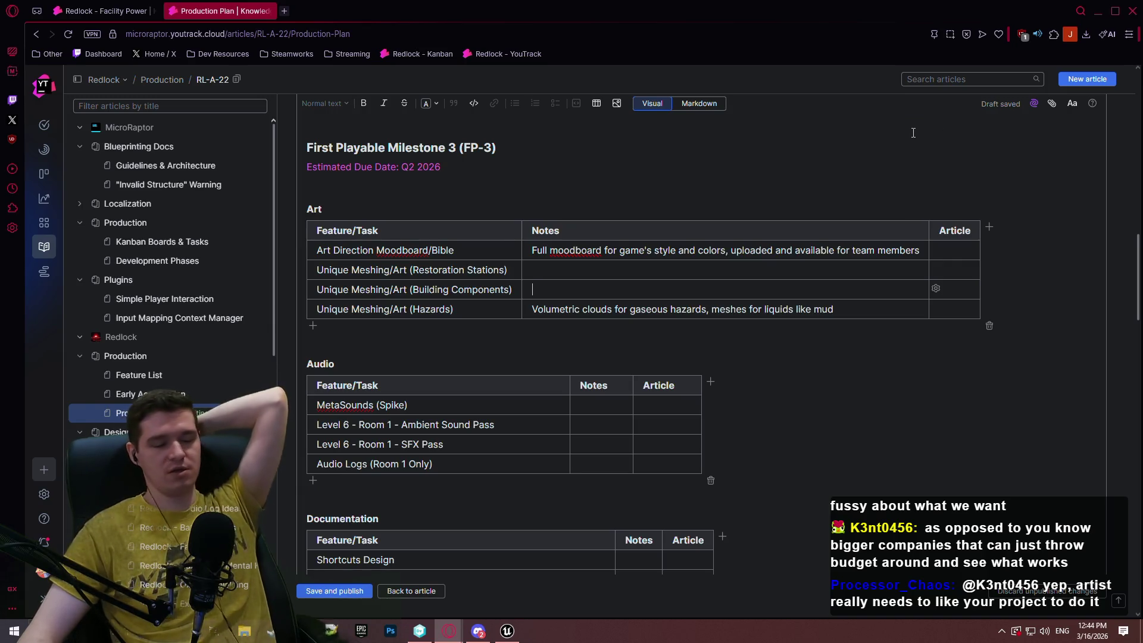
Add the note 'Might need moodboard for this' to the Restoration Stations row.
{"action": "left_click", "coordinate": [598, 271]}
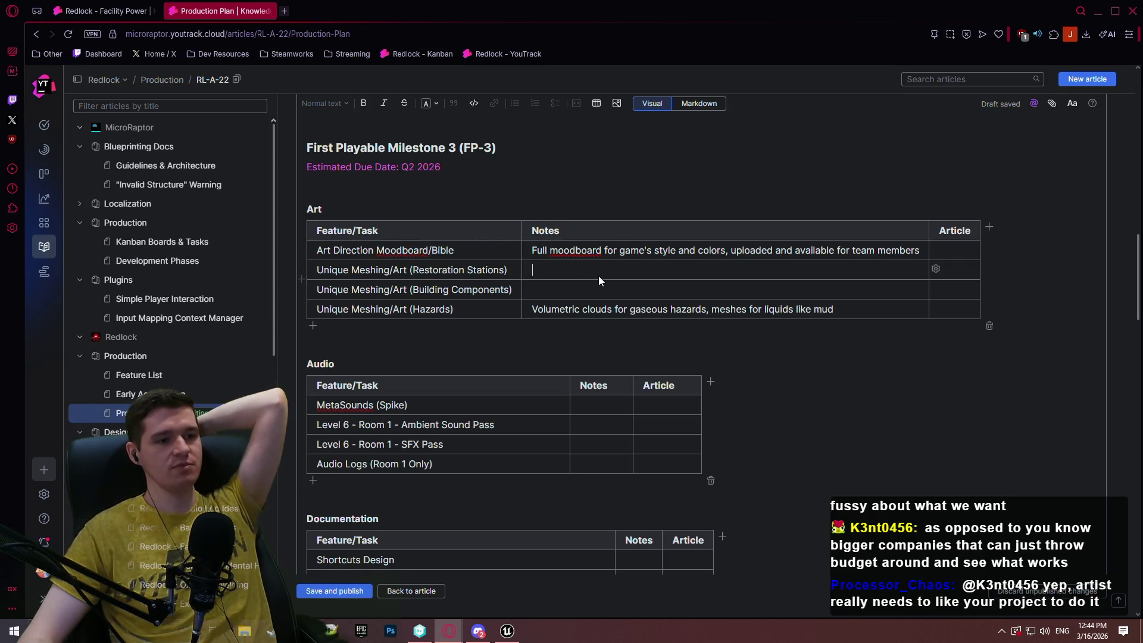
{"action": "type", "text": "Might nee"}
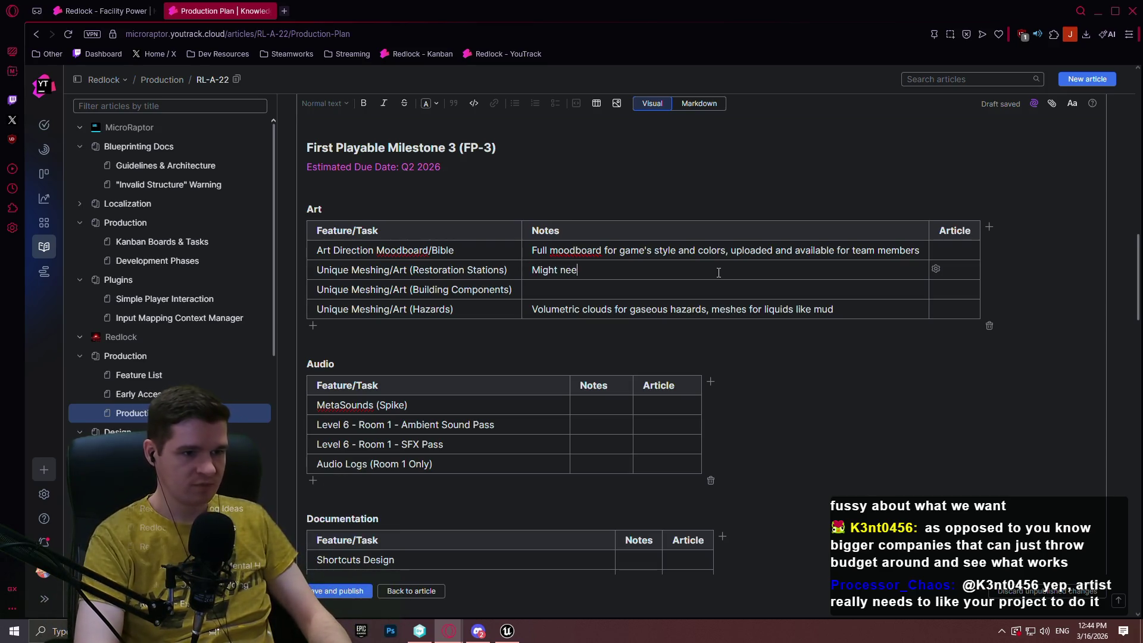
{"action": "type", "text": "d moodboard for this"}
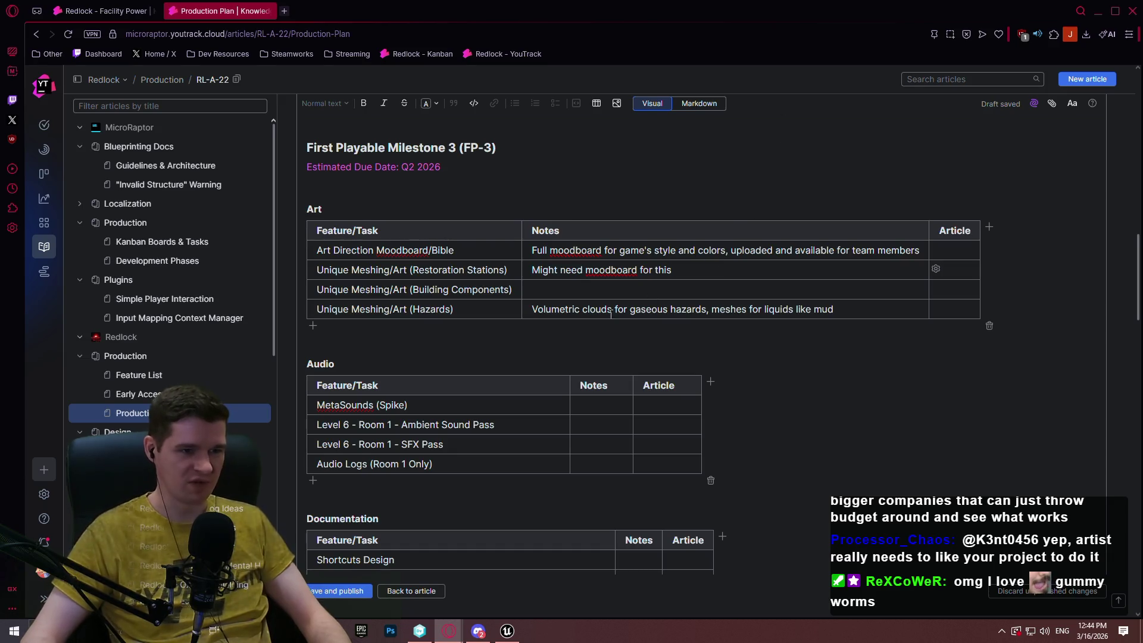
{"action": "left_click", "coordinate": [604, 291]}
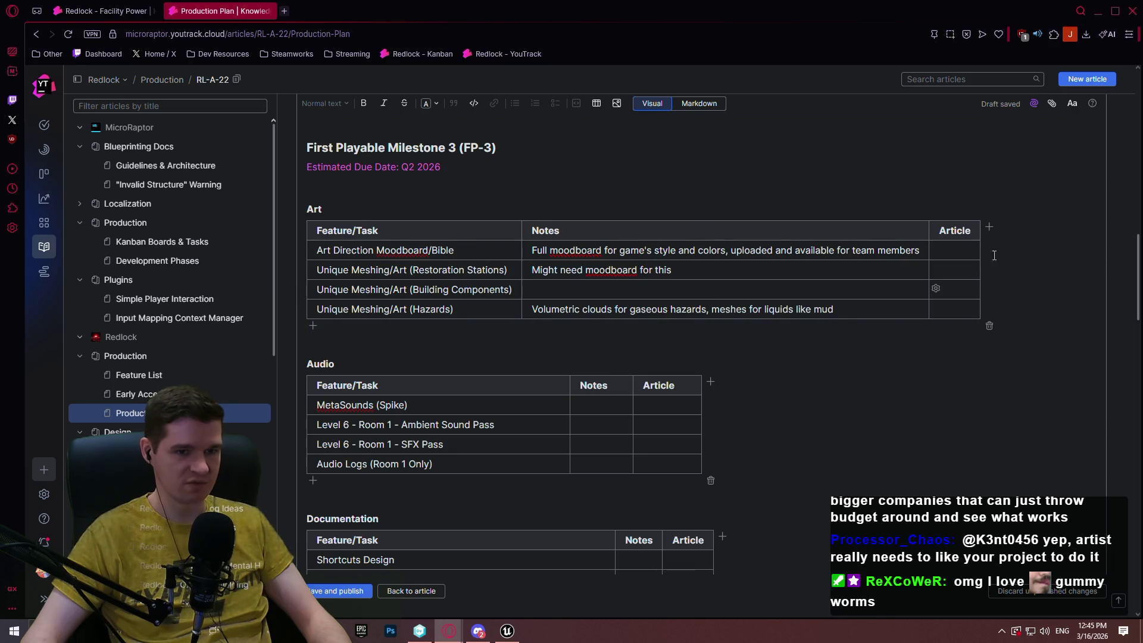
Enter N/A in the Article cell of all four Art table tasks.
{"action": "left_click", "coordinate": [952, 255]}
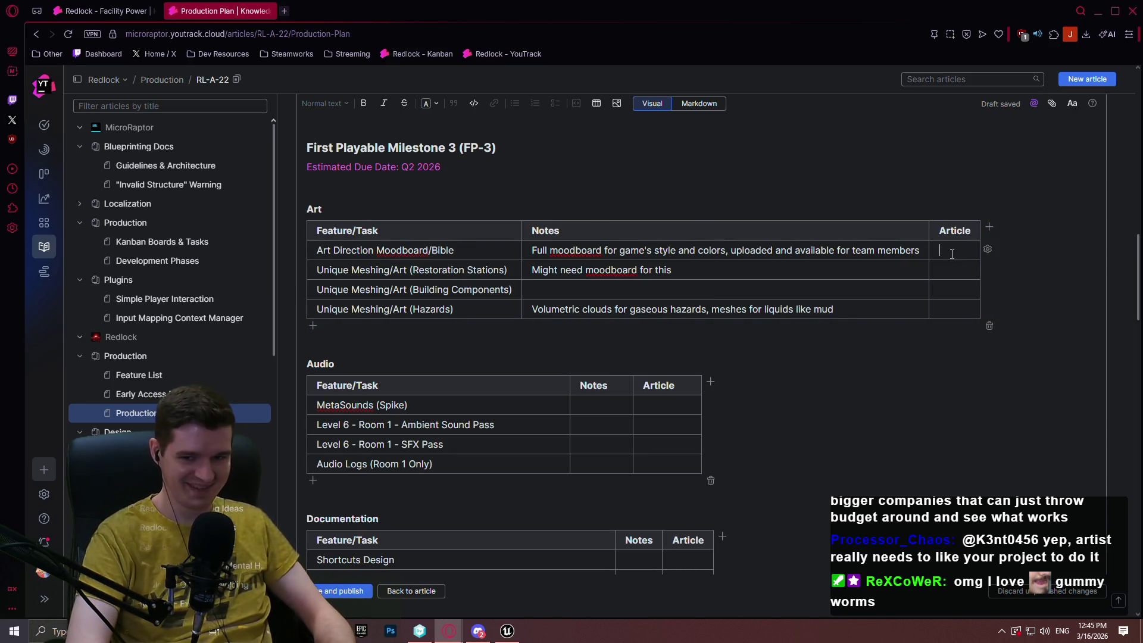
{"action": "type", "text": "N/A"}
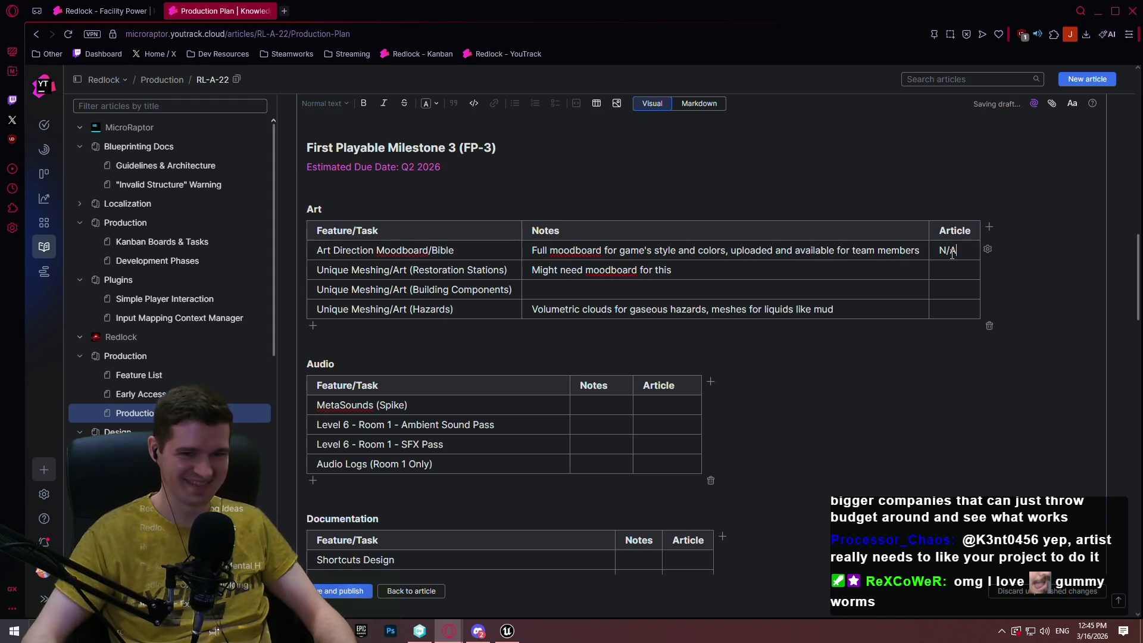
{"action": "left_click", "coordinate": [942, 271]}
{"action": "type", "text": "N/A"}
{"action": "key", "text": "Down"}
{"action": "type", "text": "N/A"}
{"action": "key", "text": "Down"}
{"action": "type", "text": "N/A"}
{"action": "scroll", "coordinate": [690, 229], "scroll_direction": "down", "scroll_amount": 1}
{"action": "scroll", "coordinate": [690, 229], "scroll_direction": "down", "scroll_amount": 2}
Note MetaSounds needs investigating, primarily for filters for audio logs and station speakers.
{"action": "left_click", "coordinate": [588, 227]}
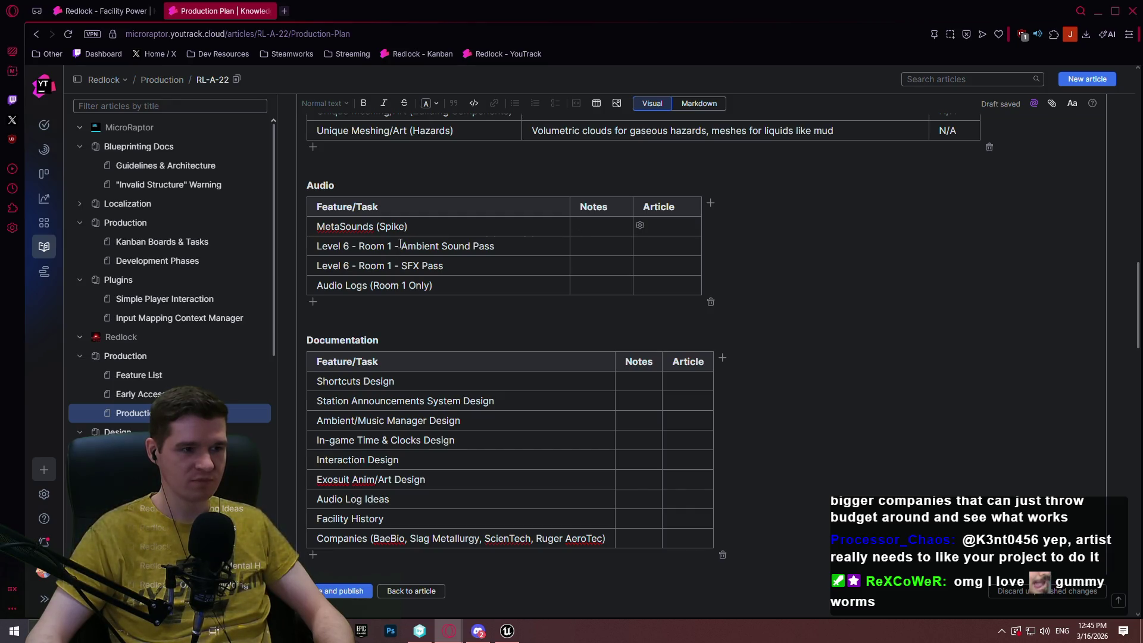
{"action": "type", "text": "N"}
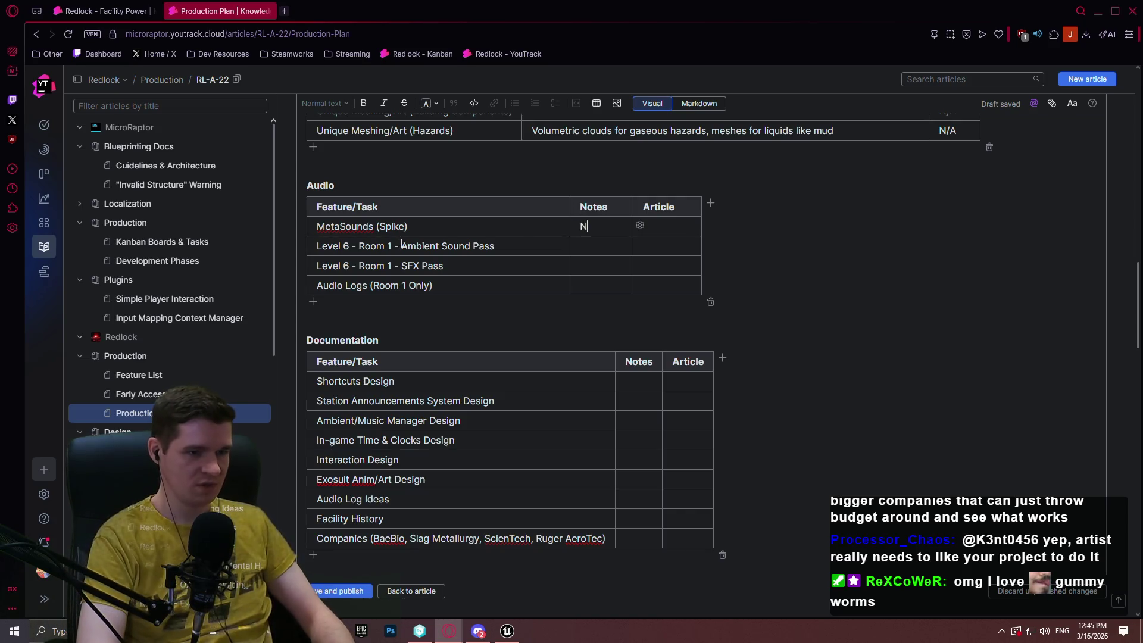
{"action": "type", "text": "eed to understand "}
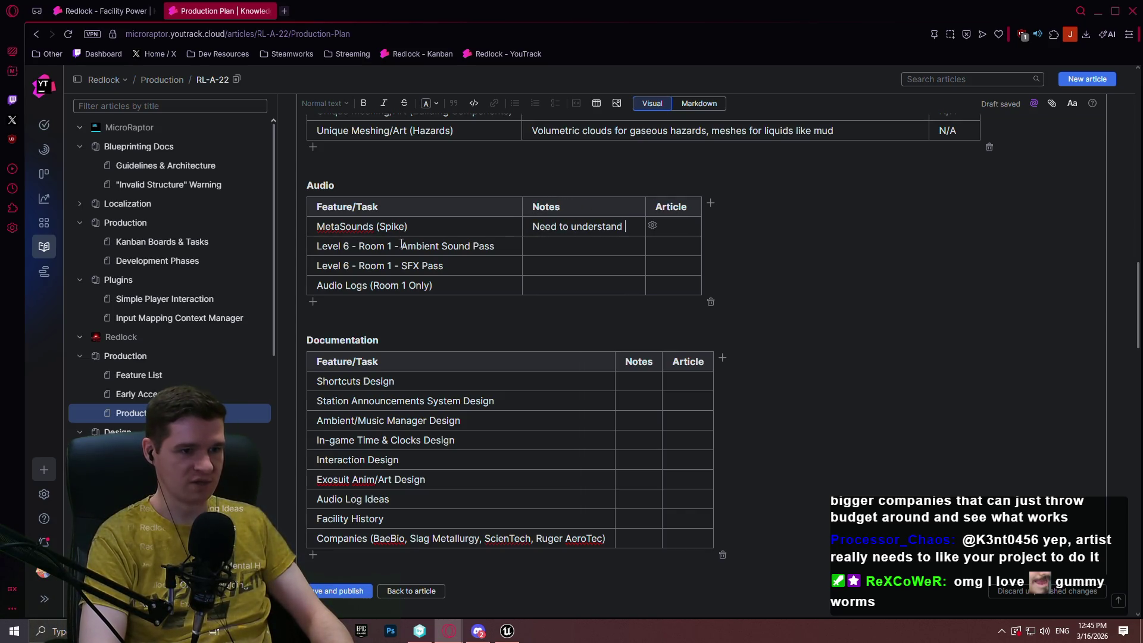
{"action": "type", "text": "what it is and"}
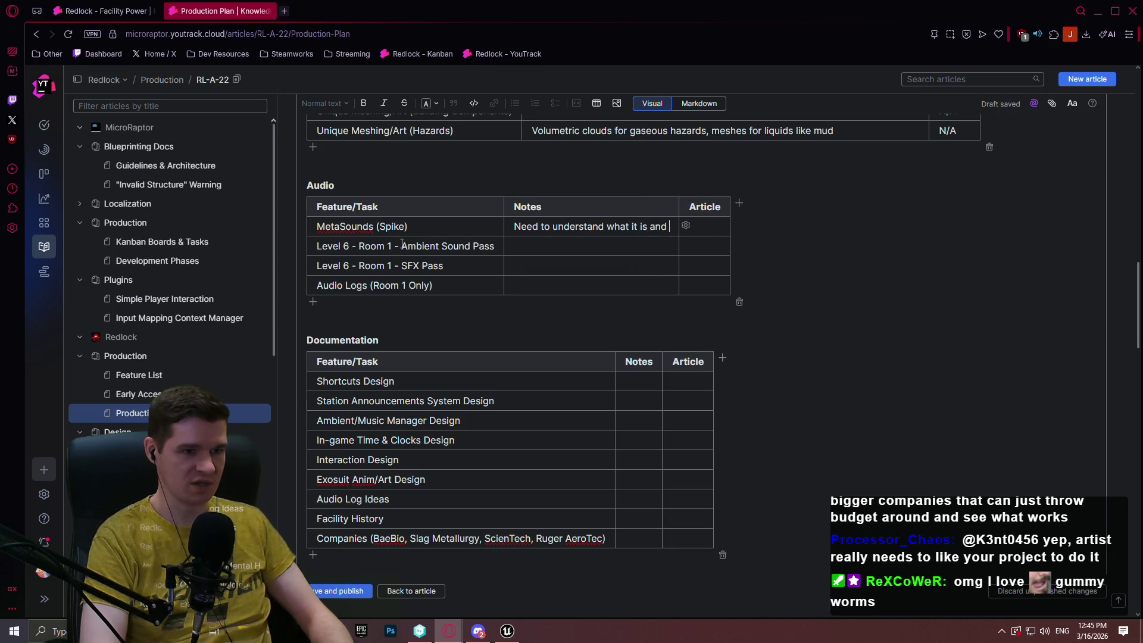
{"action": "type", "text": " what it "}
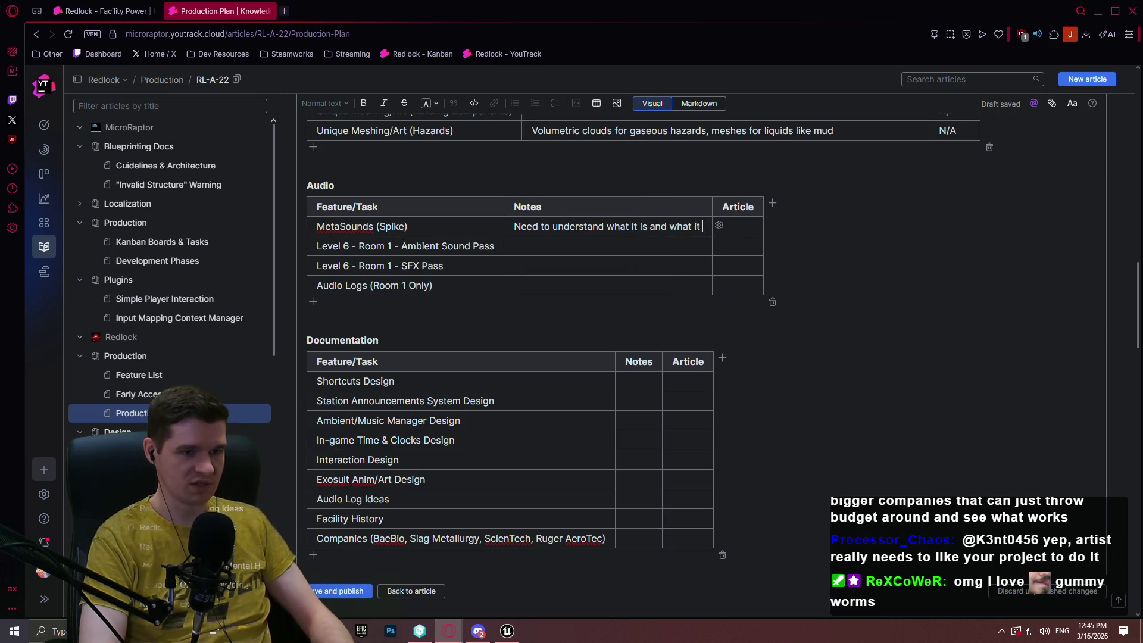
{"action": "type", "text": "can offer us, "}
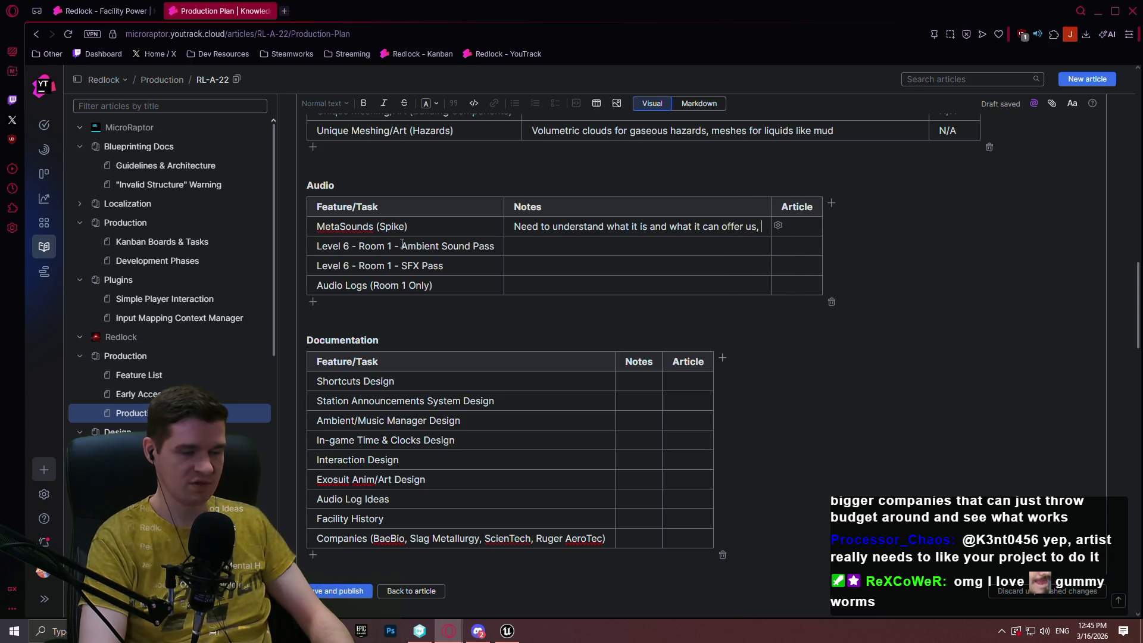
{"action": "type", "text": "primarily i"}
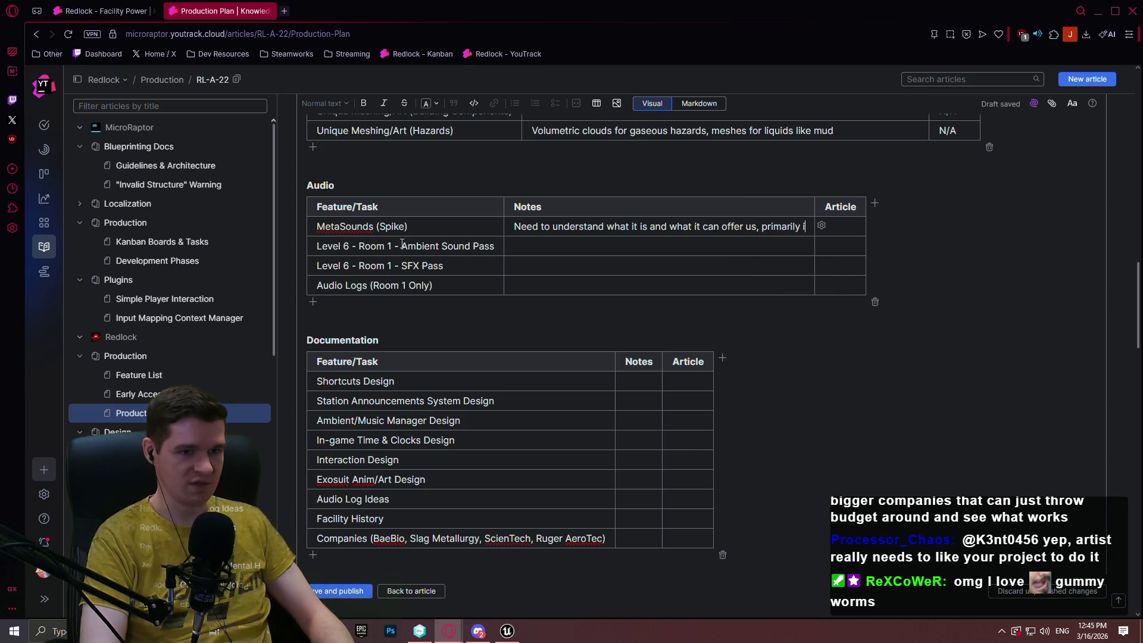
{"action": "type", "text": "n the realm of "}
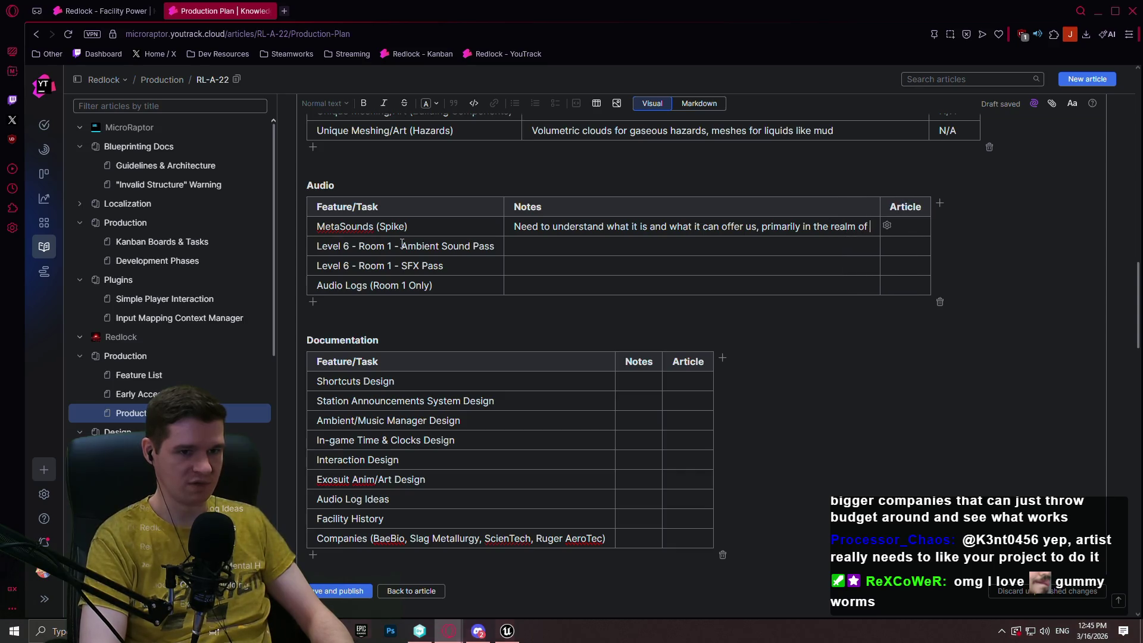
{"action": "type", "text": "audio log "}
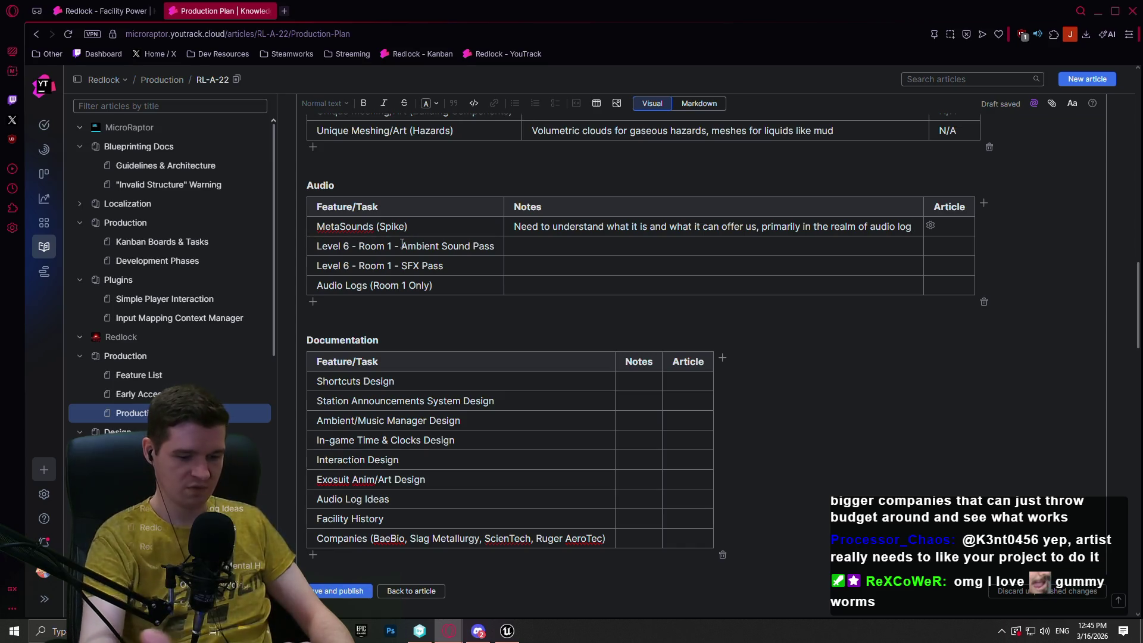
{"action": "type", "text": "filters"}
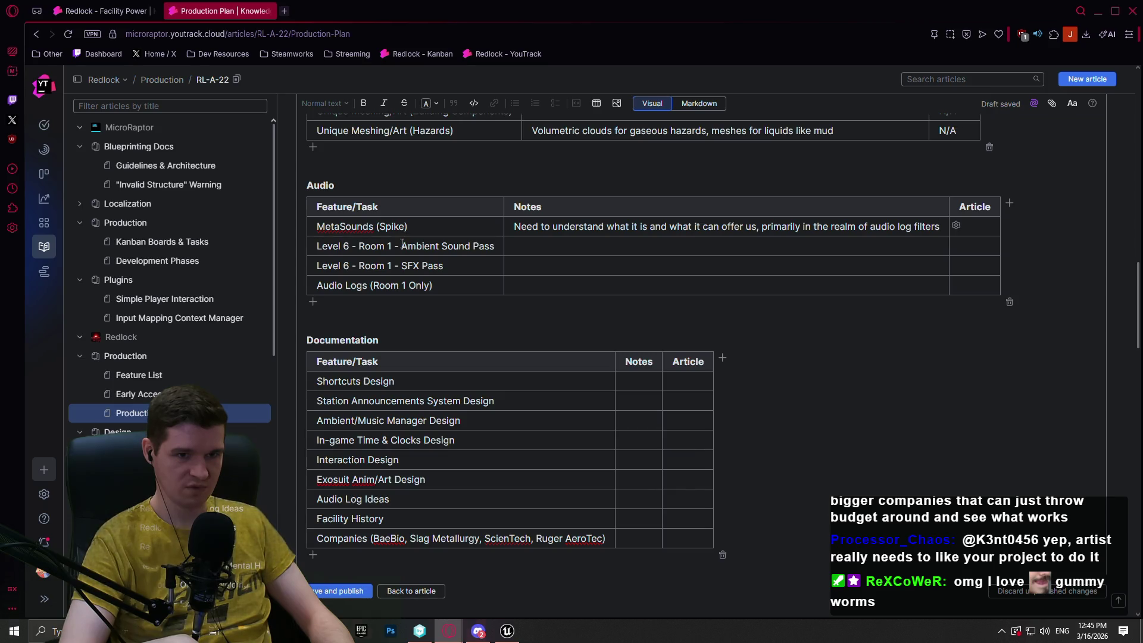
{"action": "key", "text": "BackSpace"}
{"action": "key", "text": "BackSpace"}
{"action": "key", "text": "BackSpace"}
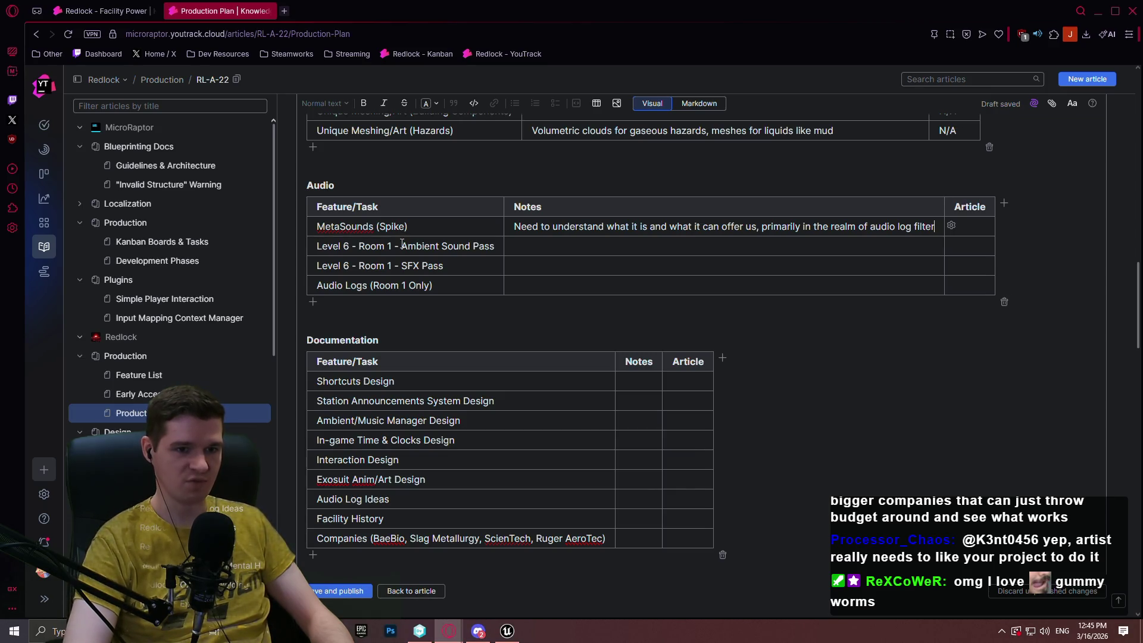
{"action": "type", "text": "filters"}
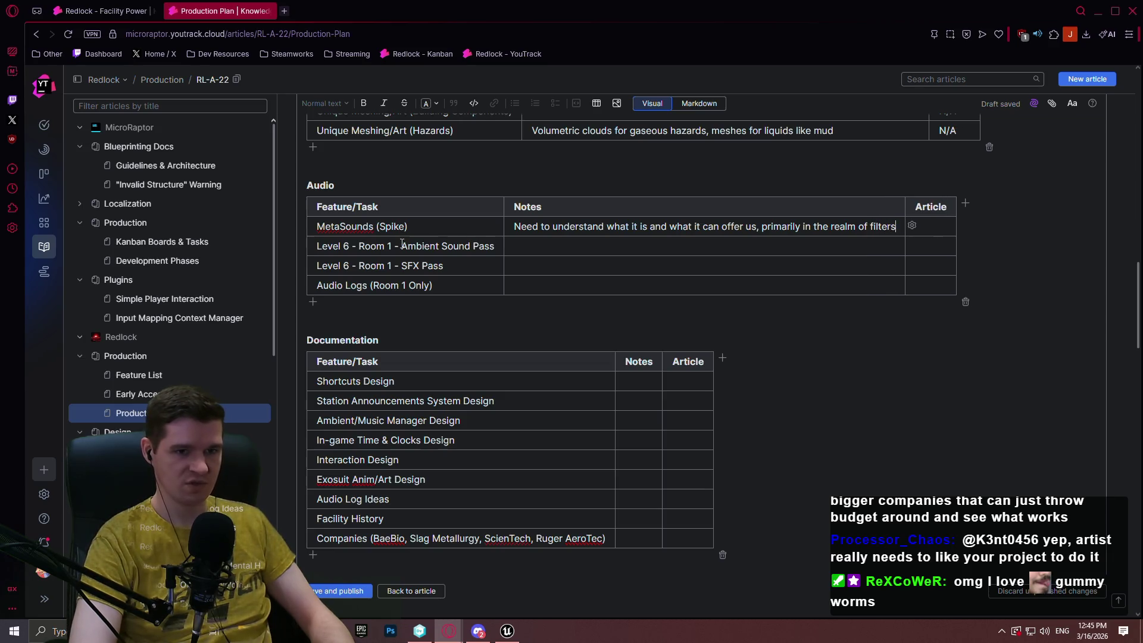
{"action": "type", "text": " for audio logs and "}
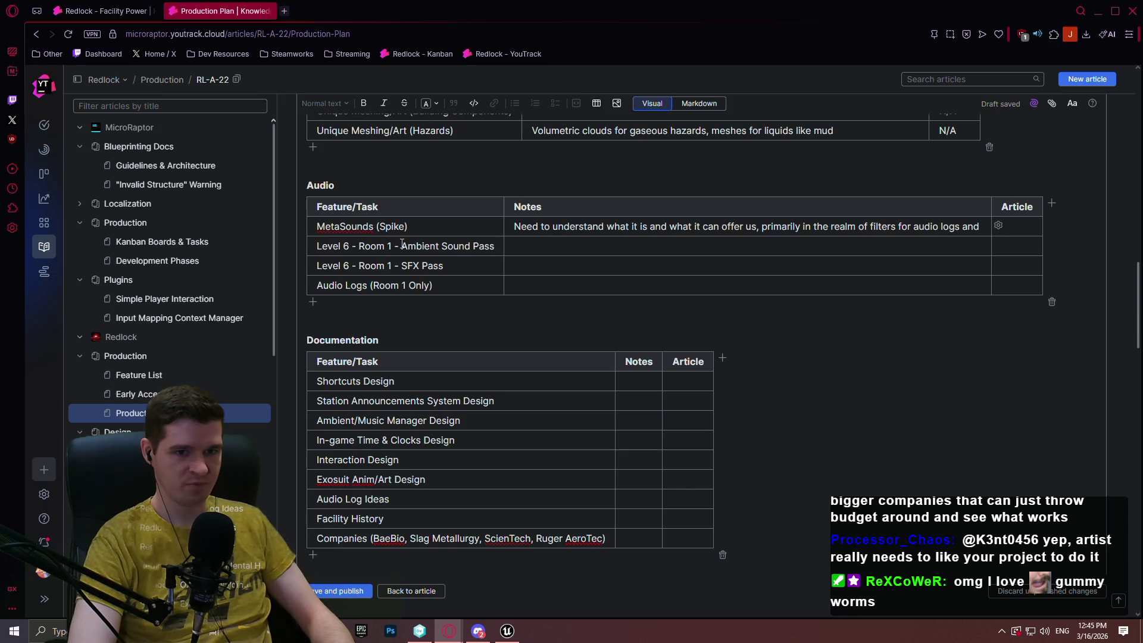
{"action": "type", "text": "station spea"}
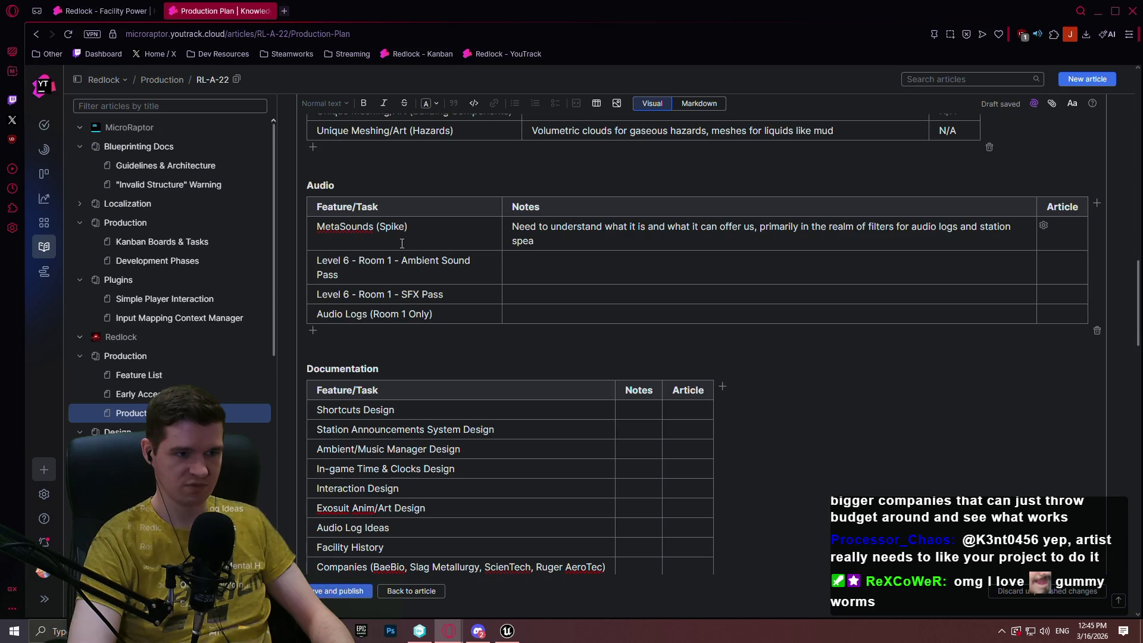
{"action": "type", "text": "kers"}
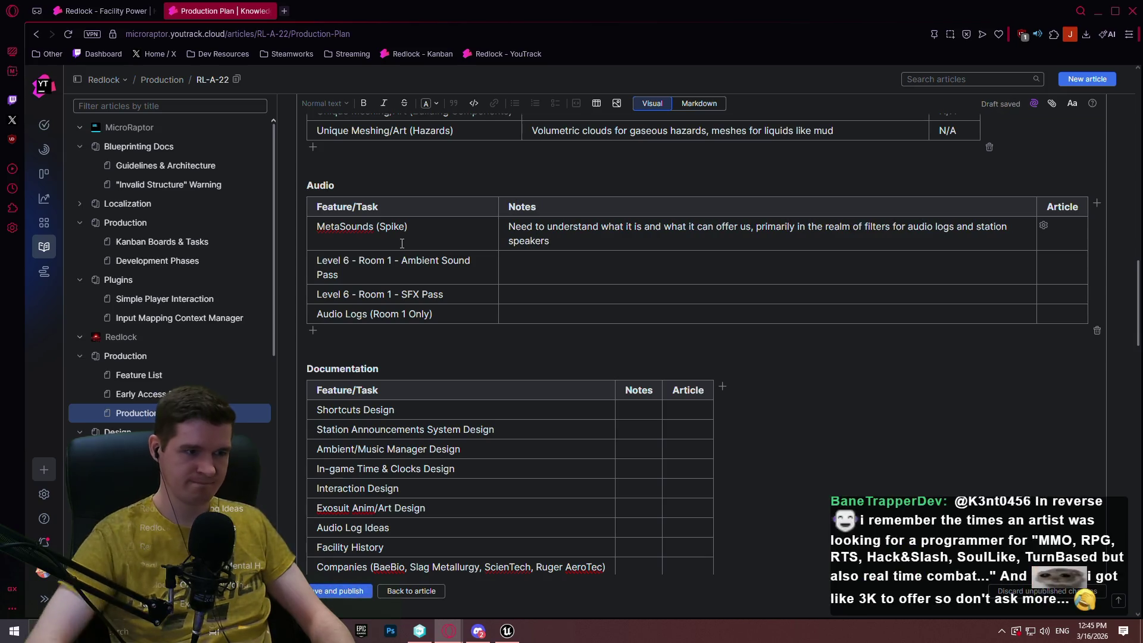
{"action": "left_click", "coordinate": [1075, 244]}
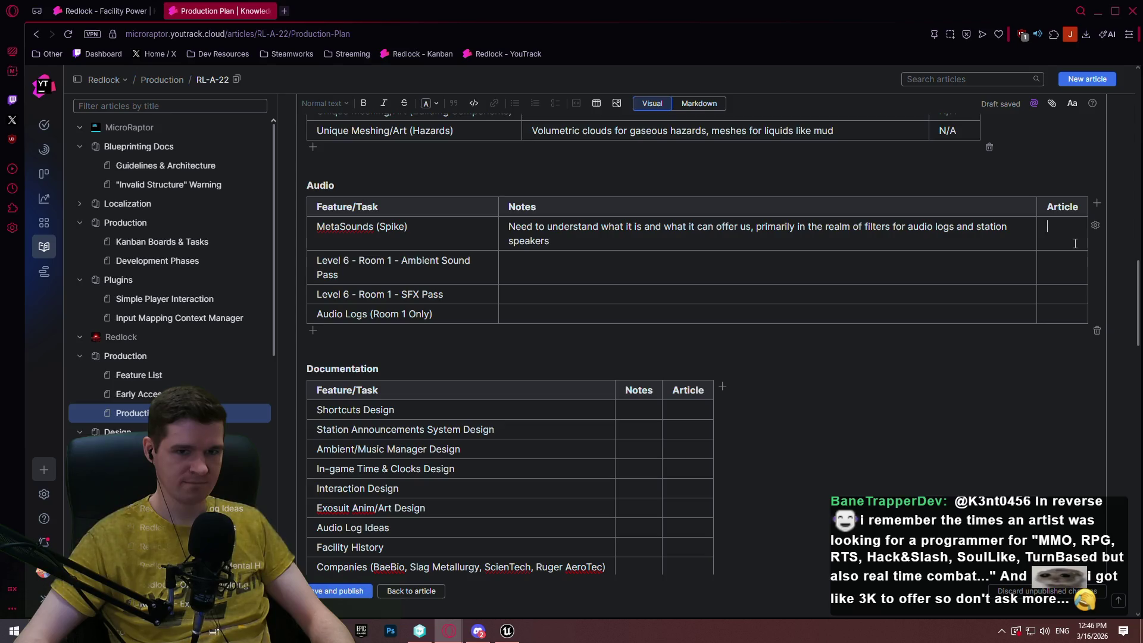
Correct the MetaSounds article cell to read 'NEED (Based on discoveries)'.
{"action": "type", "text": "NEED ("}
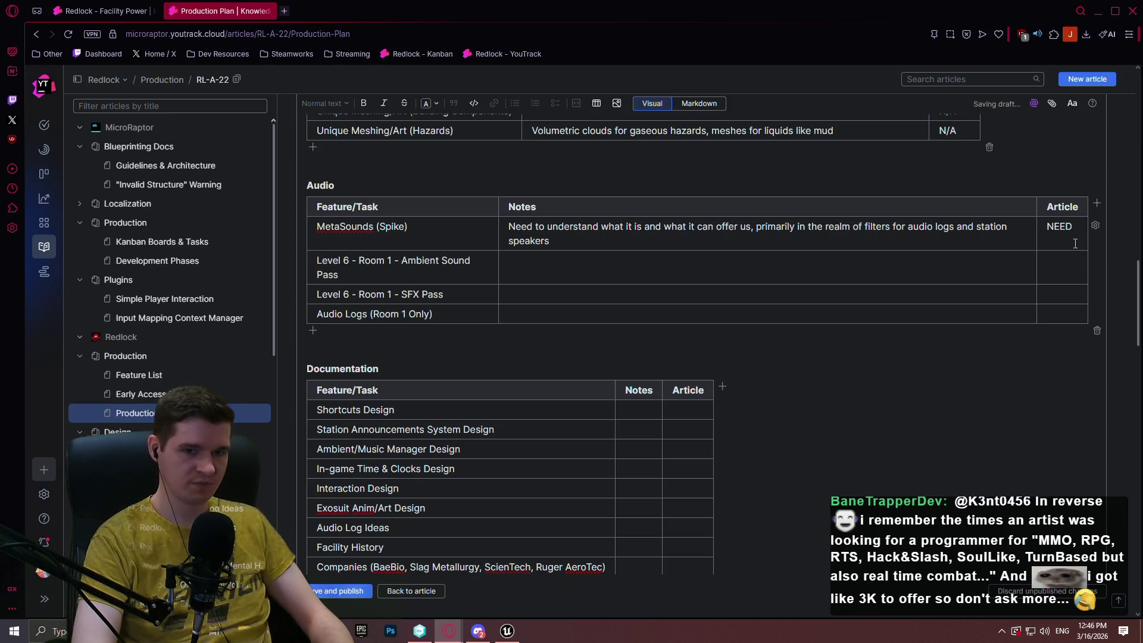
{"action": "type", "text": "Base"}
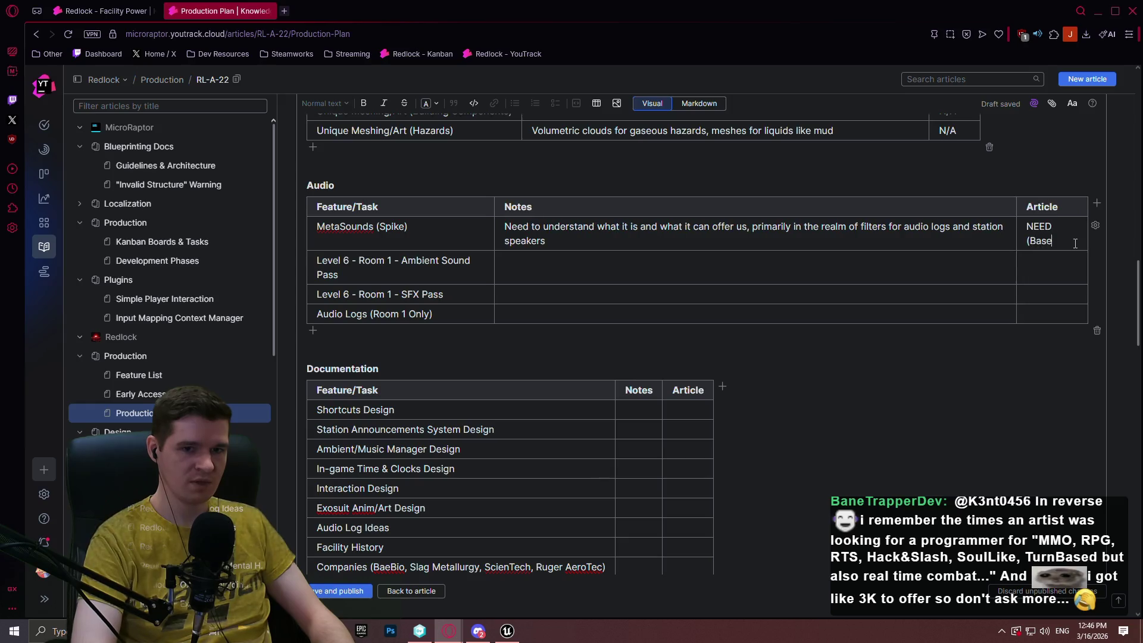
{"action": "type", "text": "d on discovery"}
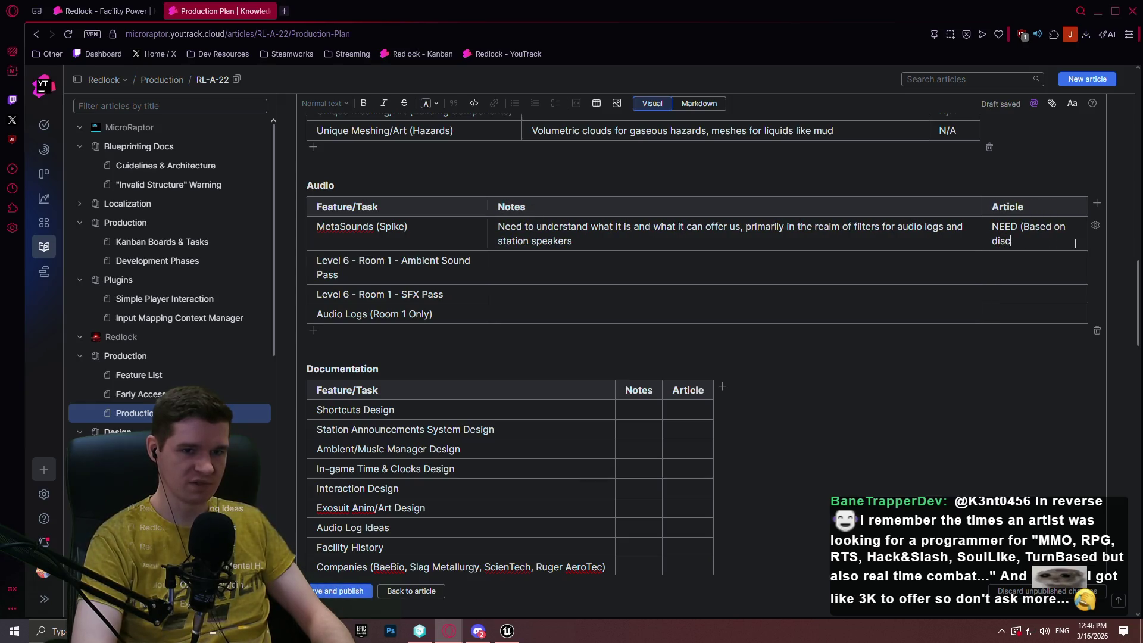
{"action": "key", "text": "BackSpace"}
{"action": "type", "text": "ies)"}
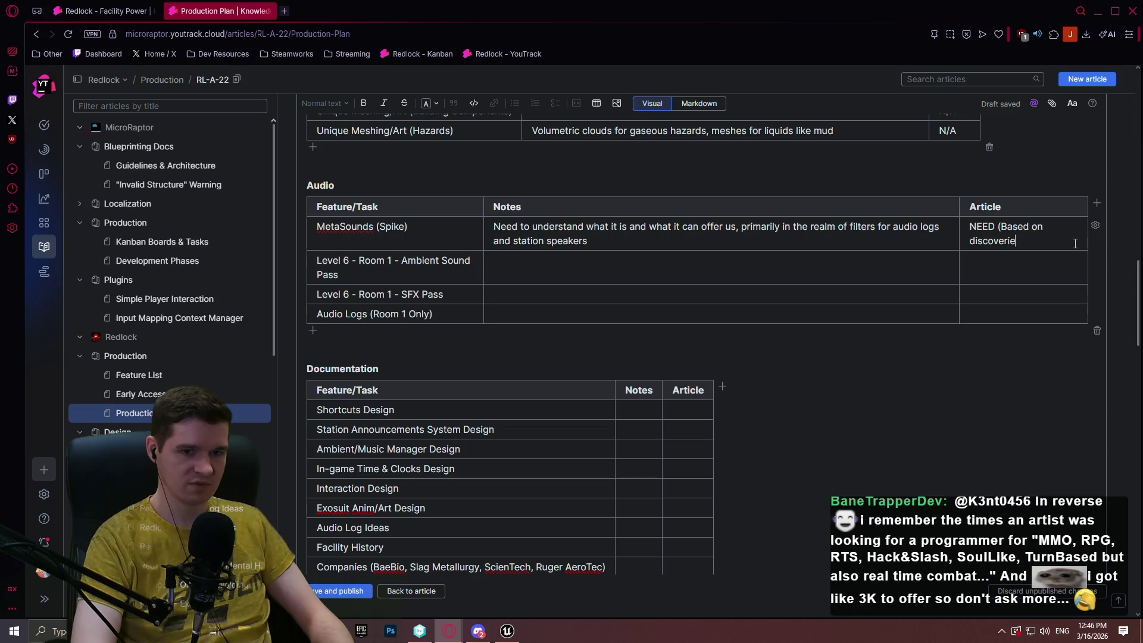
Mark the Ambient Sound Pass and SFX Pass articles as NEED (Audio list).
{"action": "left_click", "coordinate": [772, 268]}
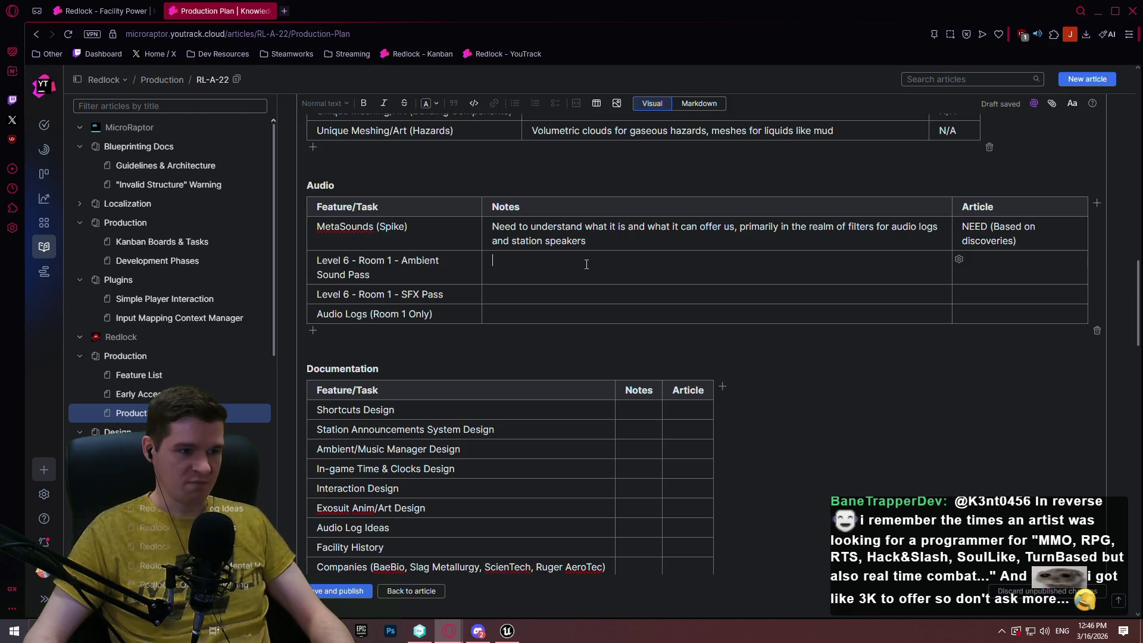
{"action": "left_click", "coordinate": [505, 312]}
{"action": "left_click", "coordinate": [553, 276]}
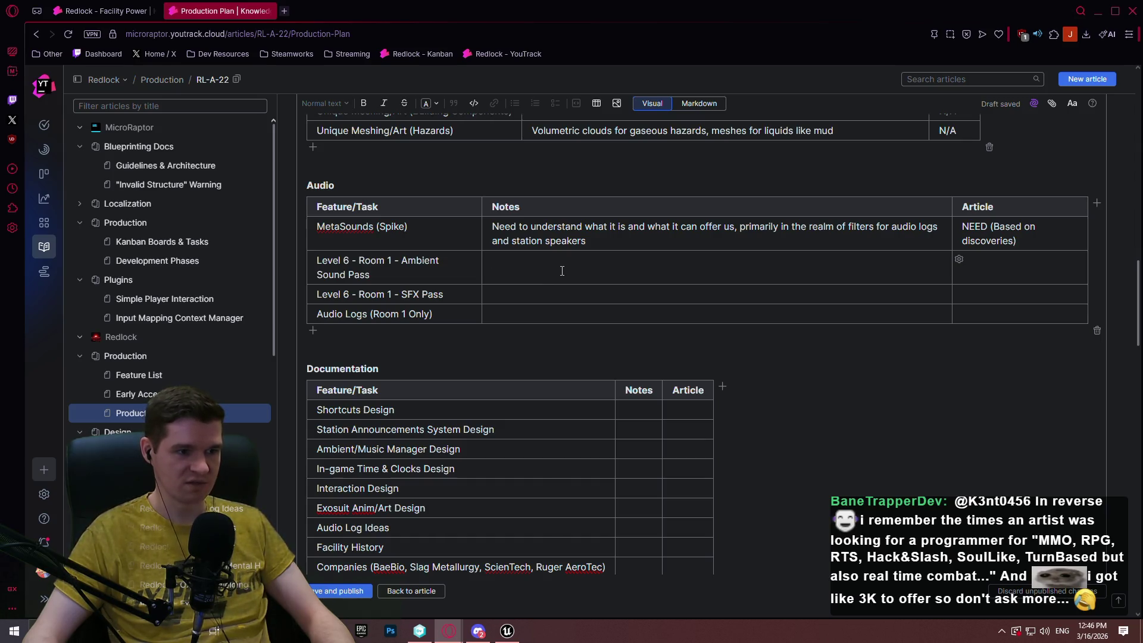
{"action": "type", "text": "Nee"}
{"action": "key", "text": "BackSpace"}
{"action": "key", "text": "BackSpace"}
{"action": "key", "text": "BackSpace"}
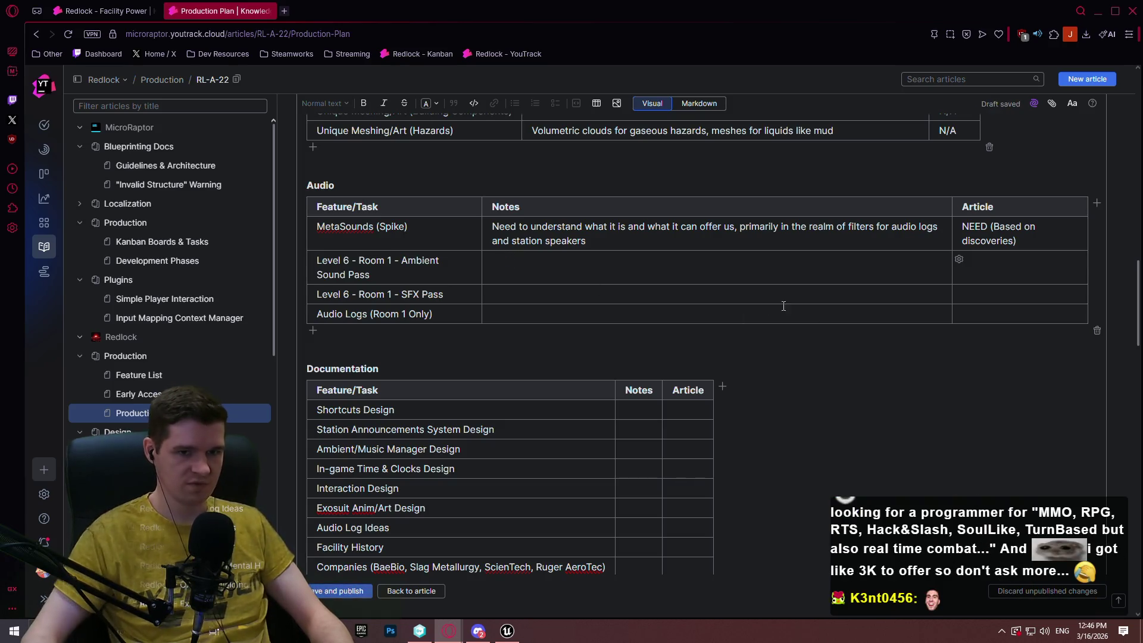
{"action": "left_click", "coordinate": [996, 271]}
{"action": "type", "text": "NEED"}
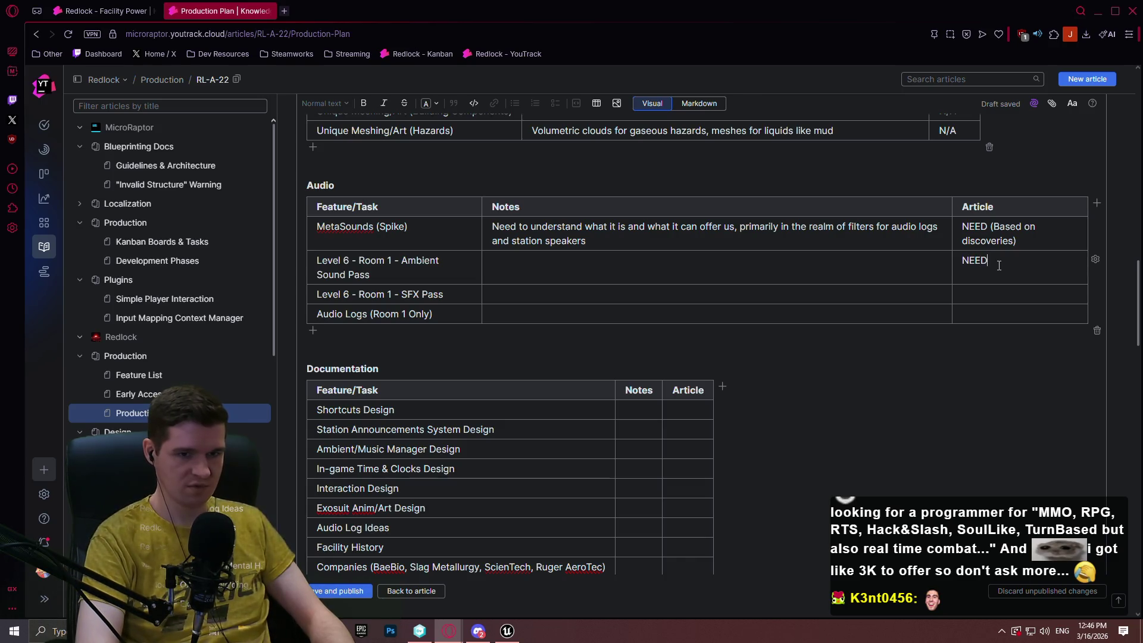
{"action": "type", "text": "A"}
{"action": "type", "text": "udio list)"}
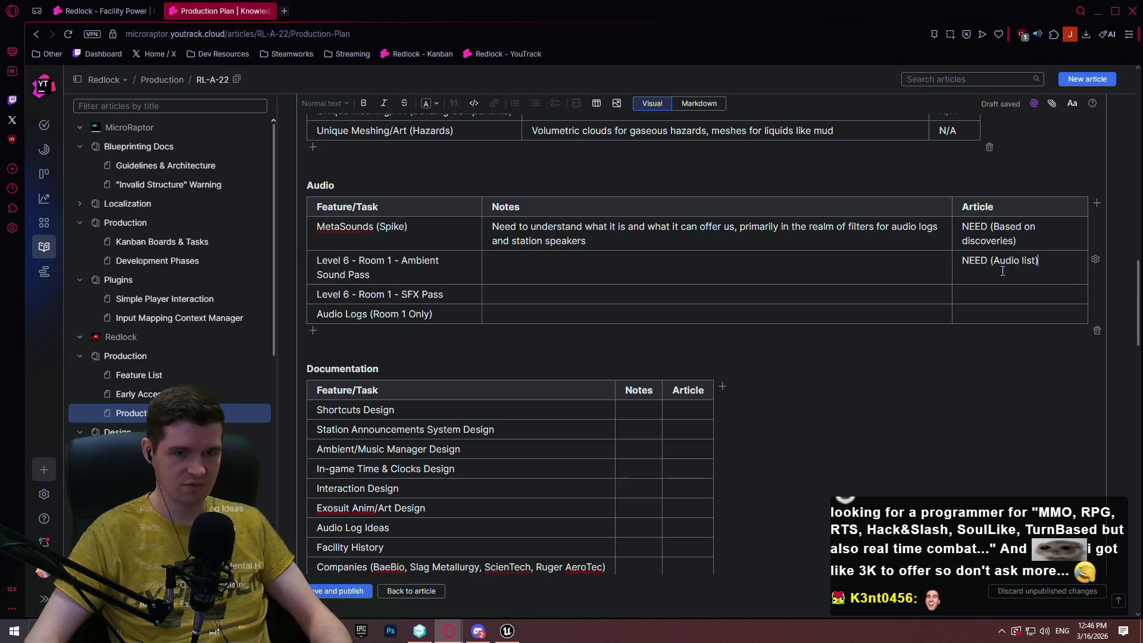
{"action": "key", "text": "shift+Home"}
{"action": "key", "text": "ctrl+c"}
{"action": "key", "text": "Down"}
{"action": "key", "text": "ctrl+v"}
Note 'Need audio list first' in both the Ambient Sound Pass and SFX Pass rows.
{"action": "left_click", "coordinate": [831, 309]}
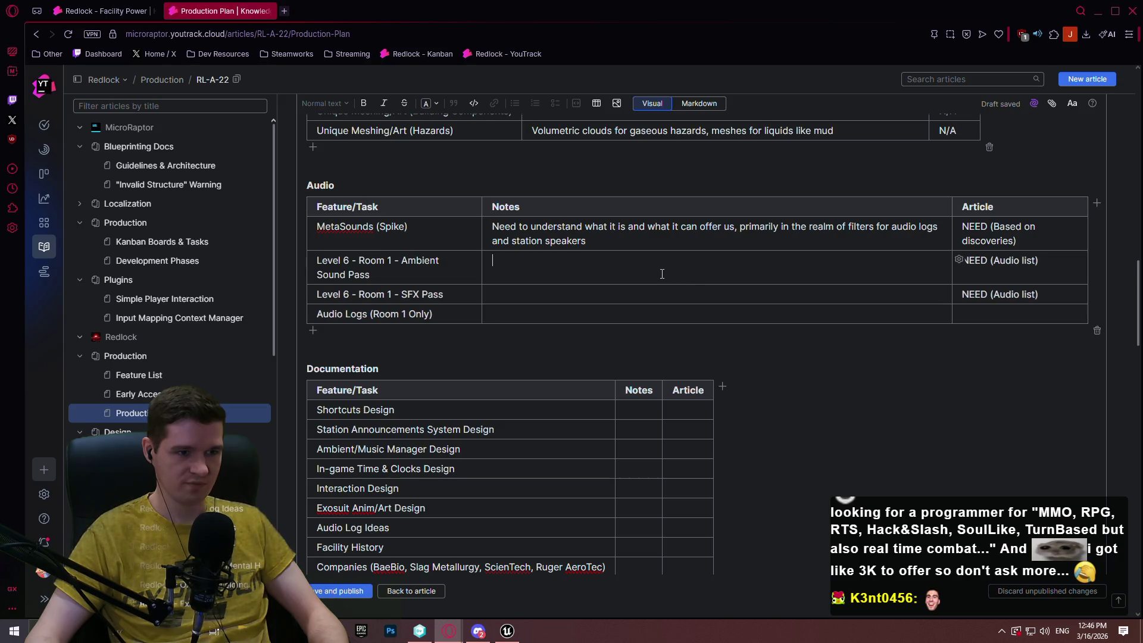
{"action": "type", "text": "Need audio list first"}
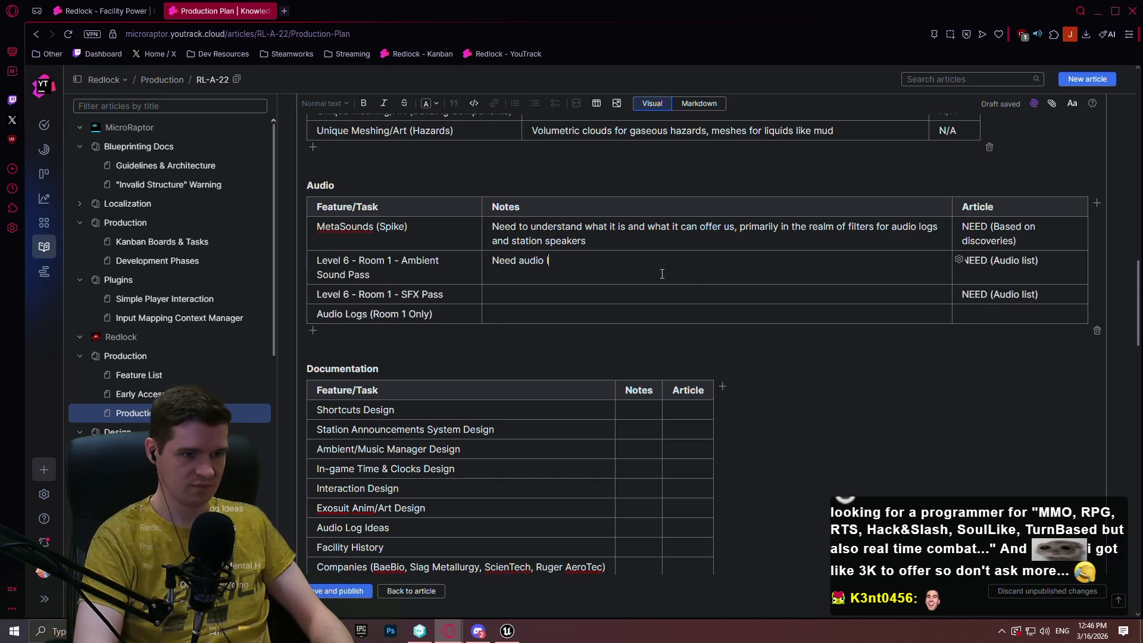
{"action": "left_click_drag", "start_coordinate": [662, 274], "coordinate": [489, 265]}
{"action": "left_click", "coordinate": [581, 262]}
{"action": "left_click_drag", "start_coordinate": [581, 263], "coordinate": [491, 262]}
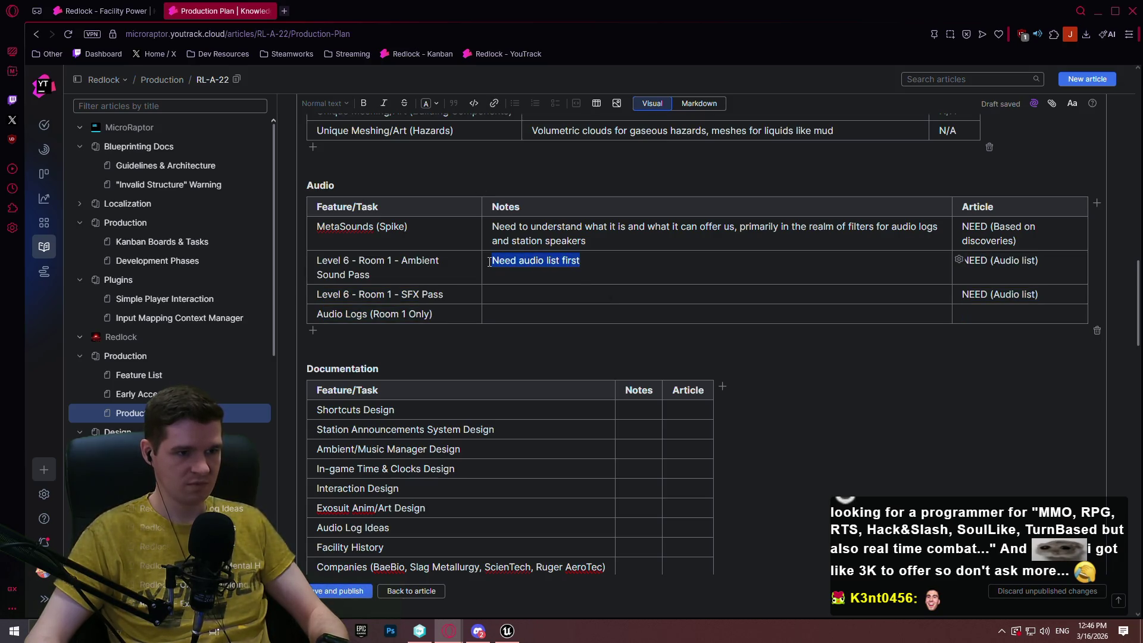
{"action": "left_click", "coordinate": [514, 293]}
{"action": "key", "text": "ctrl+v"}
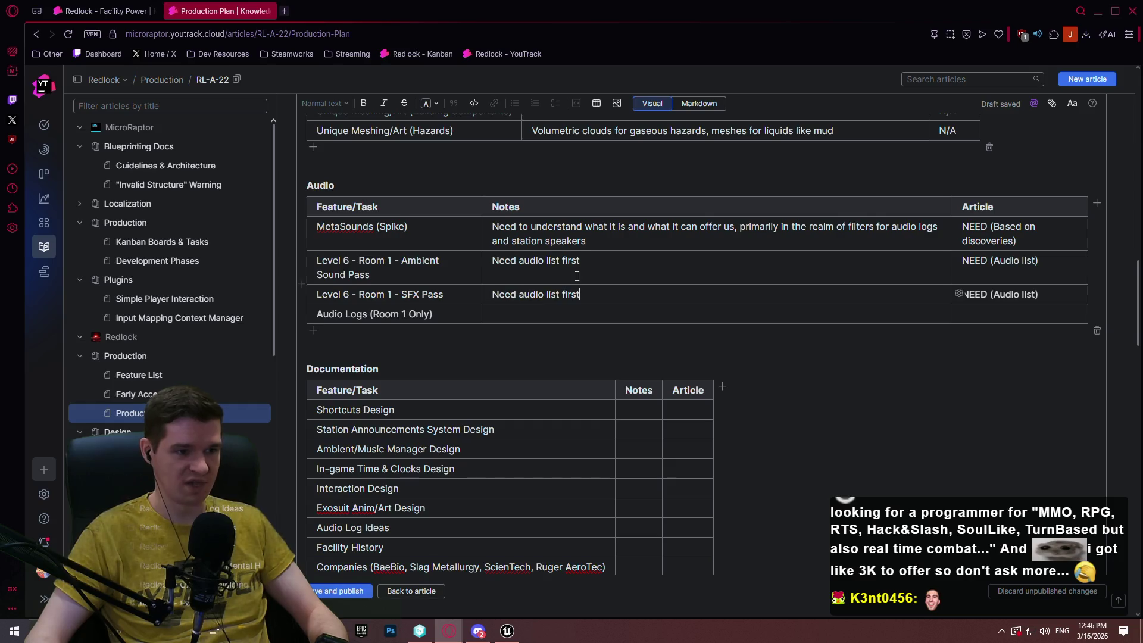
Insert a new top row in the Documentation table named 'Level 6 - Room 1 - Audio List'.
{"action": "scroll", "coordinate": [350, 437], "scroll_direction": "down", "scroll_amount": 3}
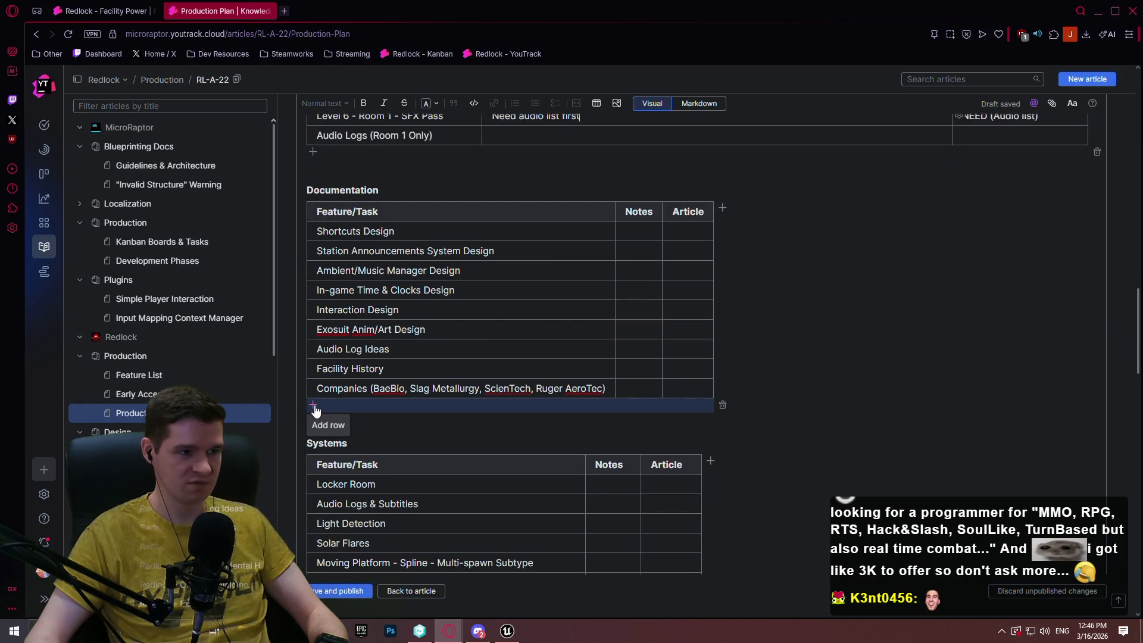
{"action": "left_click", "coordinate": [301, 223]}
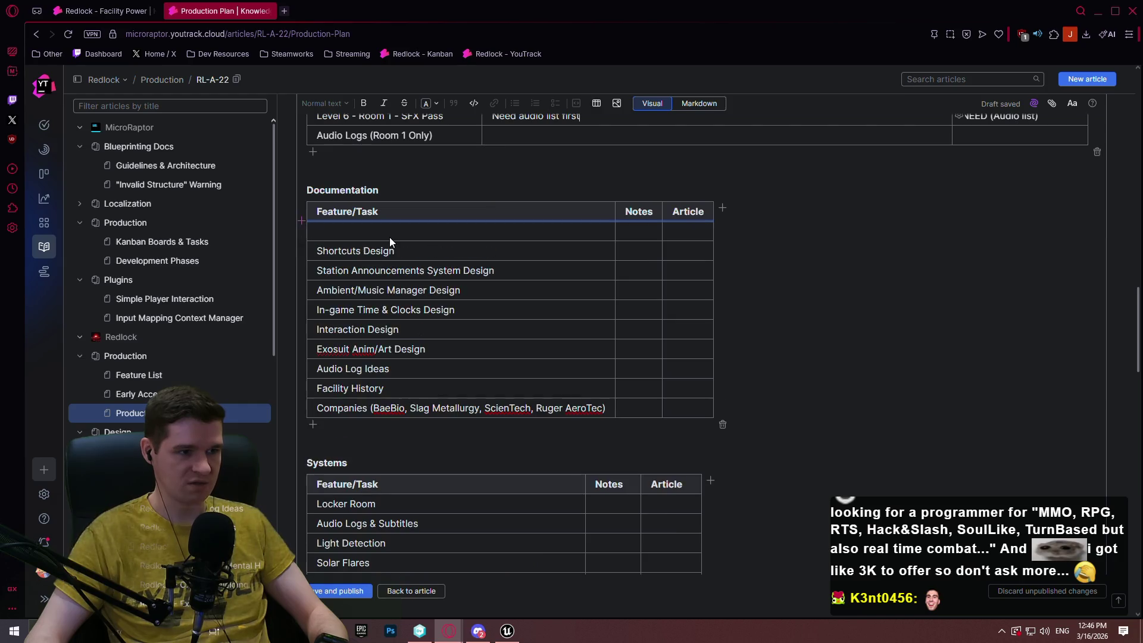
{"action": "scroll", "coordinate": [351, 306], "scroll_direction": "up", "scroll_amount": 1}
{"action": "type", "text": "L"}
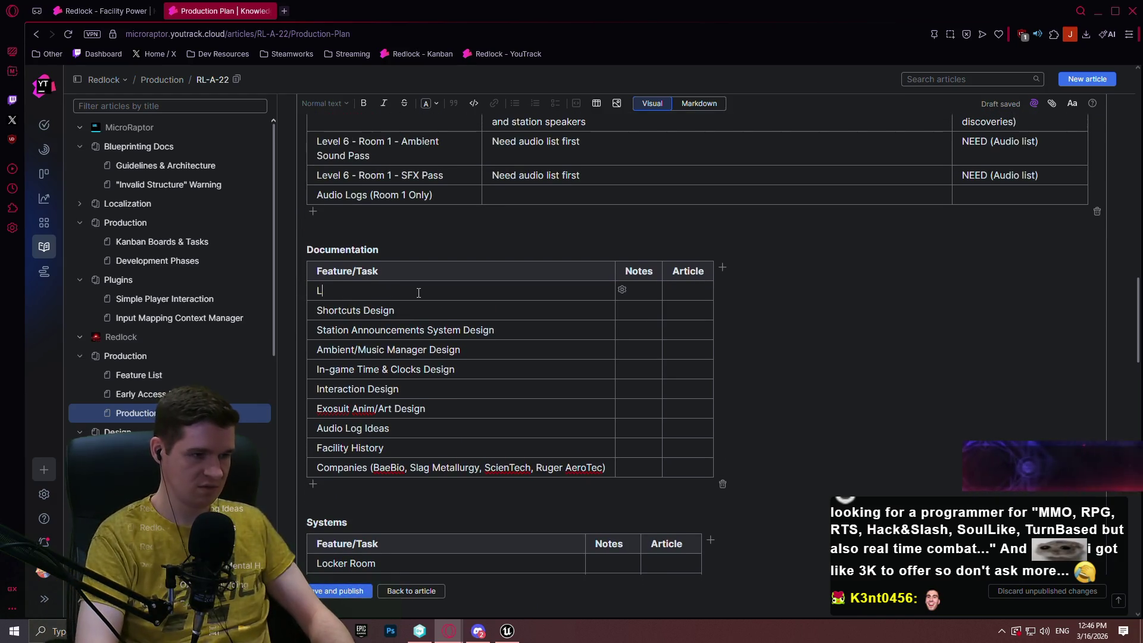
{"action": "type", "text": "evel 6 - Room "}
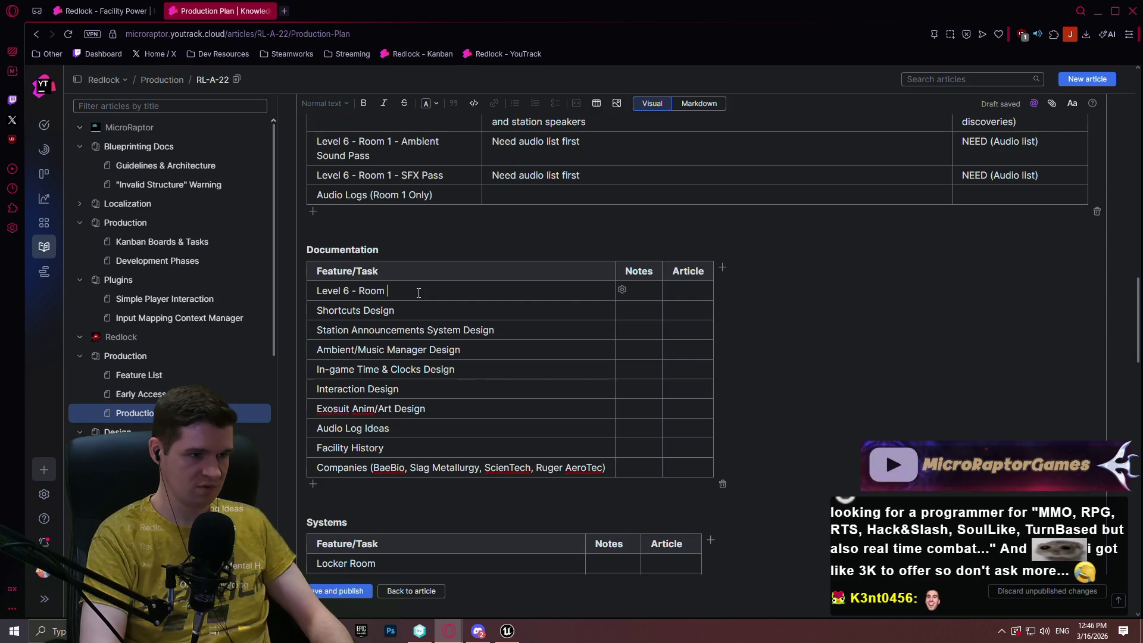
{"action": "type", "text": "1 - Audio List"}
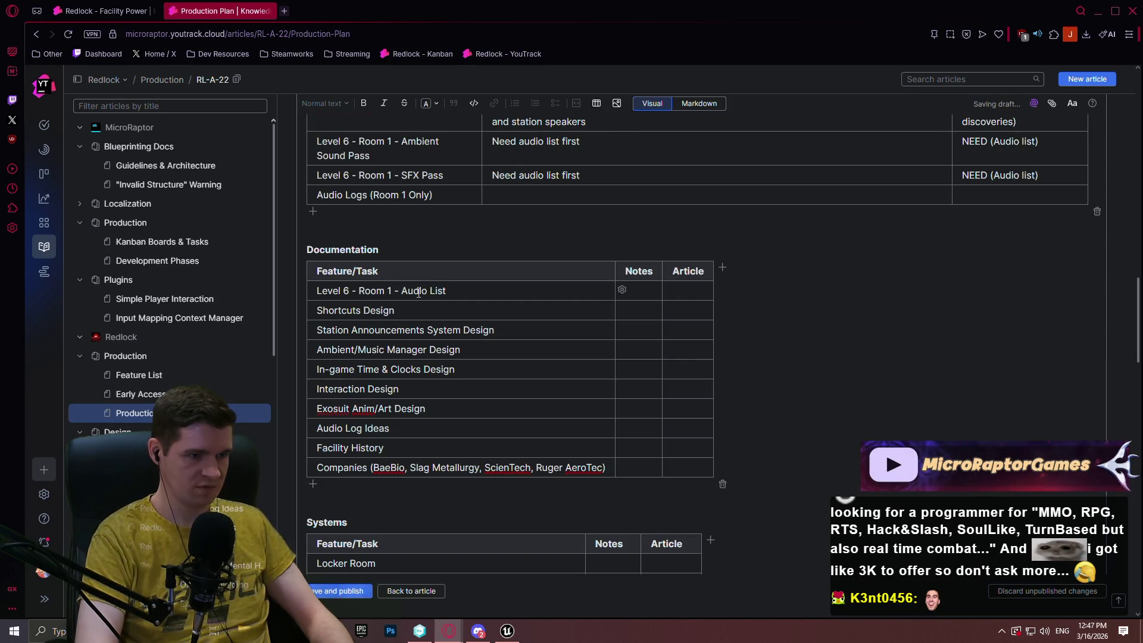
{"action": "scroll", "coordinate": [682, 264], "scroll_direction": "up", "scroll_amount": 1}
{"action": "scroll", "coordinate": [681, 264], "scroll_direction": "up", "scroll_amount": 1}
Set the Audio List article to NEED; note a full first-room ambient/SFX list, placeholders allowed.
{"action": "left_click", "coordinate": [685, 409]}
{"action": "type", "text": "NEED"}
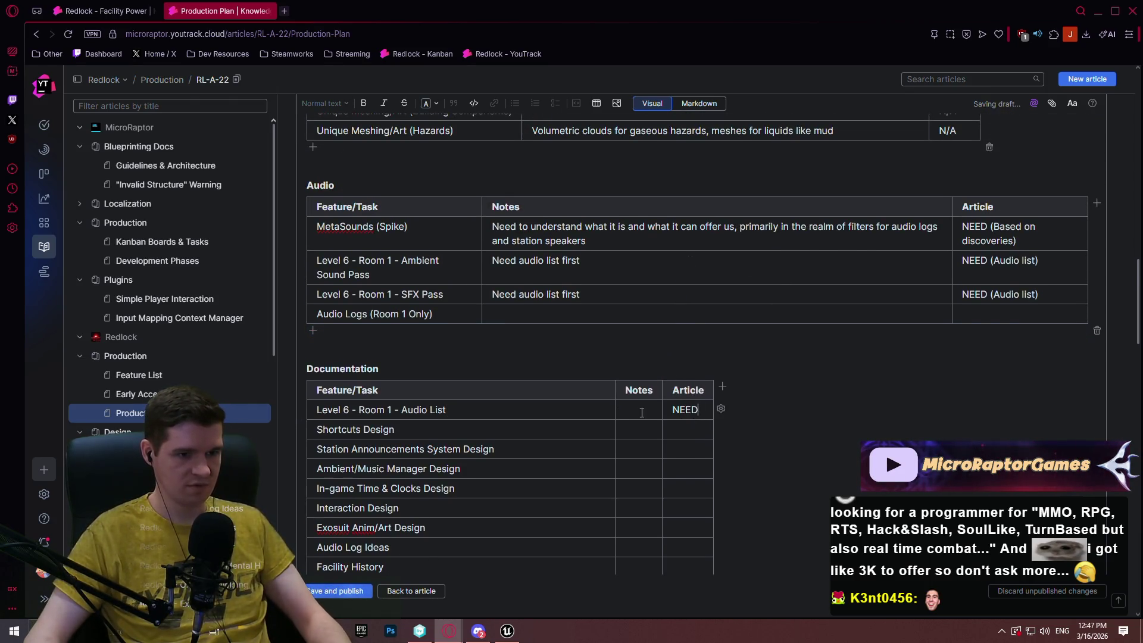
{"action": "left_click", "coordinate": [651, 409]}
{"action": "type", "text": "Ful"}
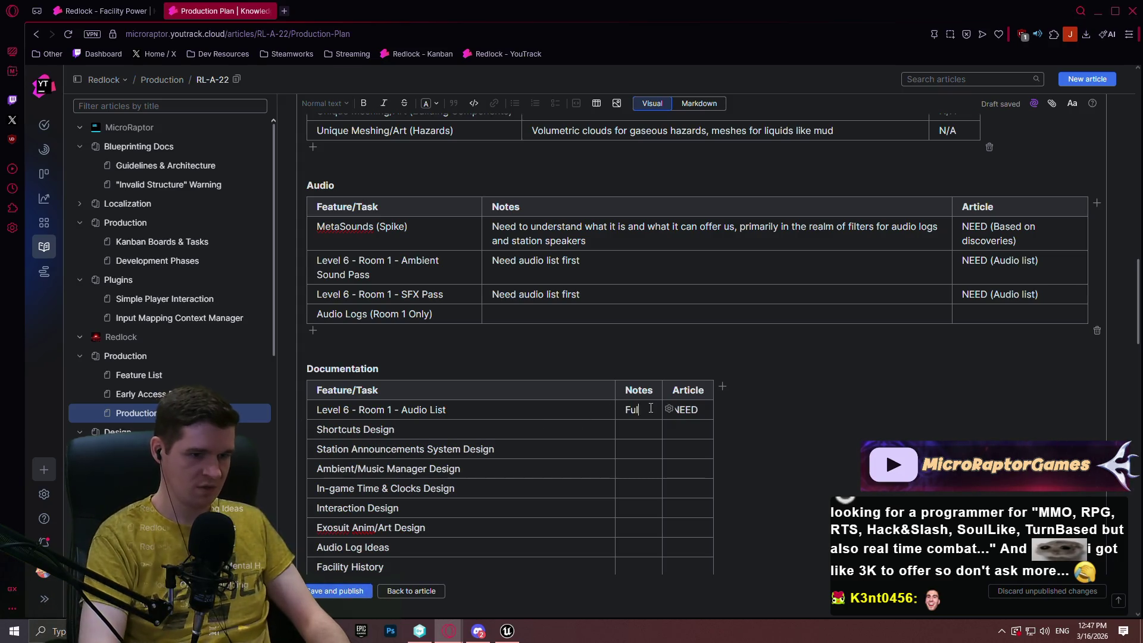
{"action": "type", "text": "l list of all "}
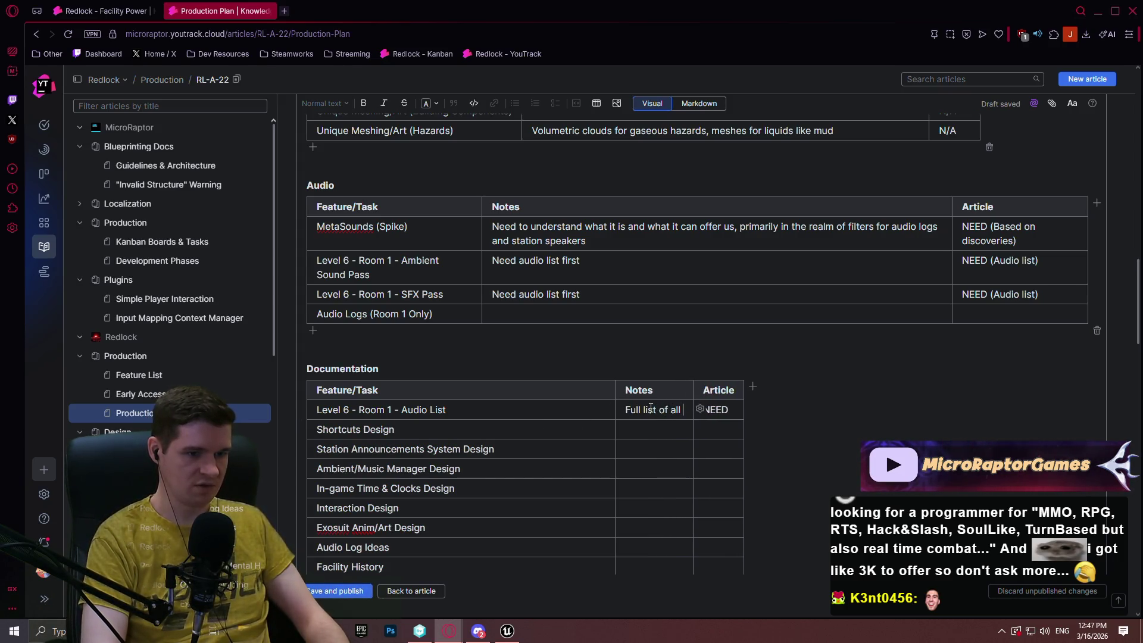
{"action": "type", "text": "ambient/SFX for "}
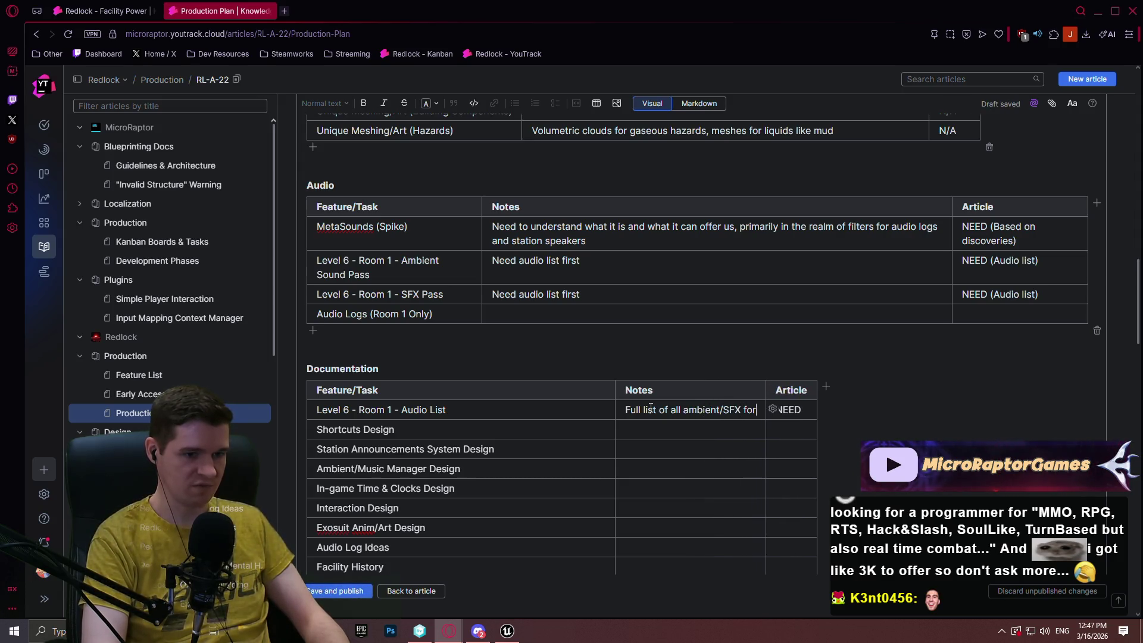
{"action": "type", "text": "the first room"}
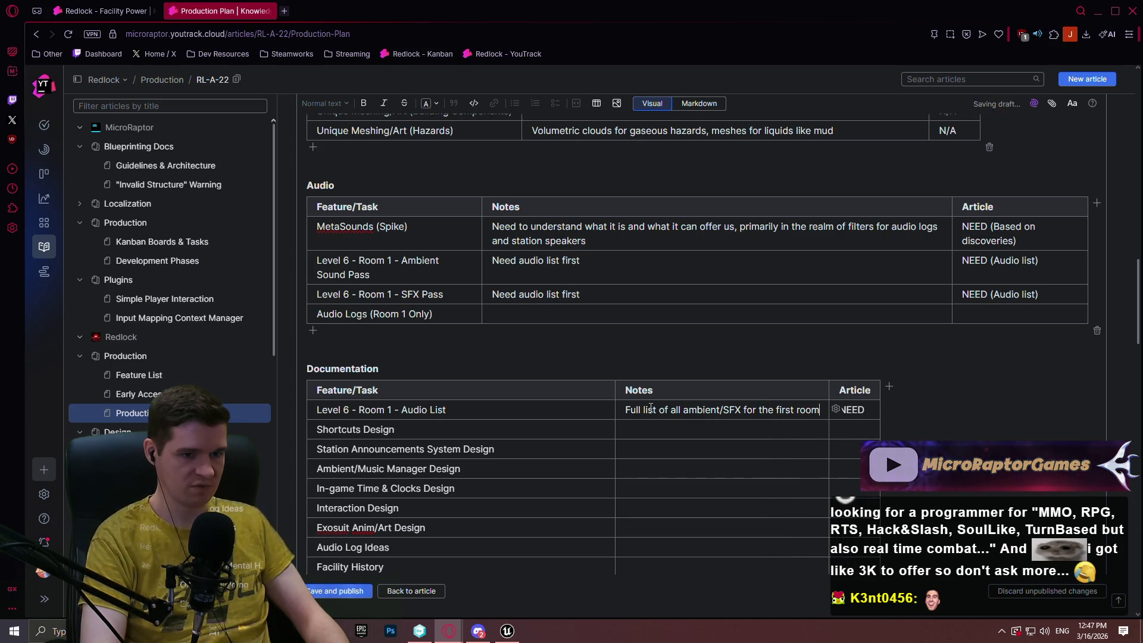
{"action": "type", "text": "; "}
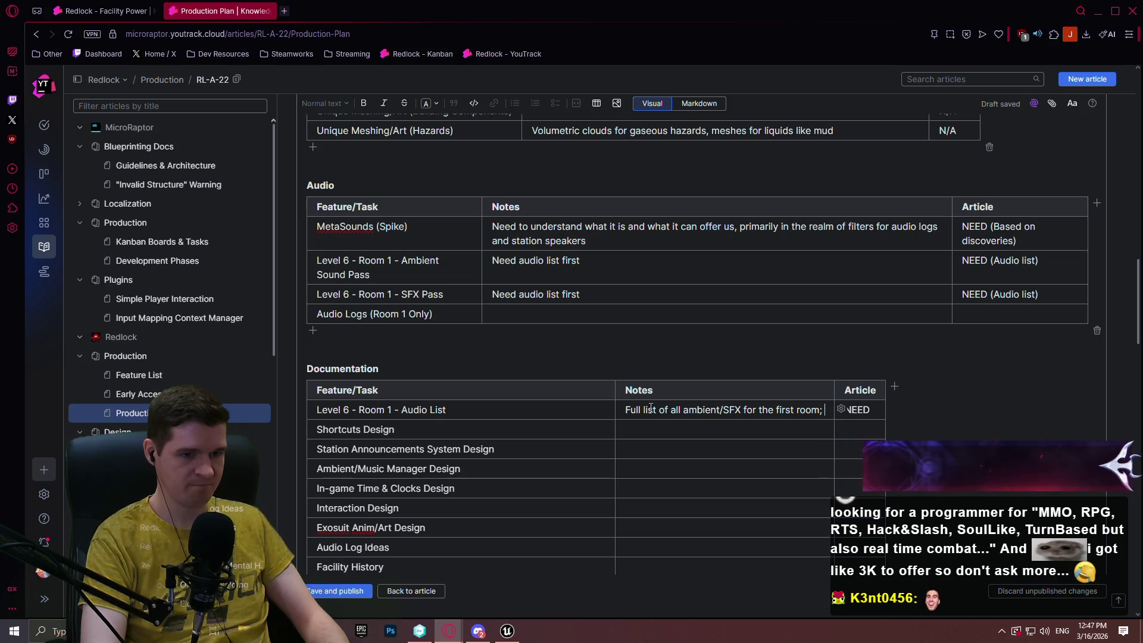
{"action": "type", "text": "sounds can b"}
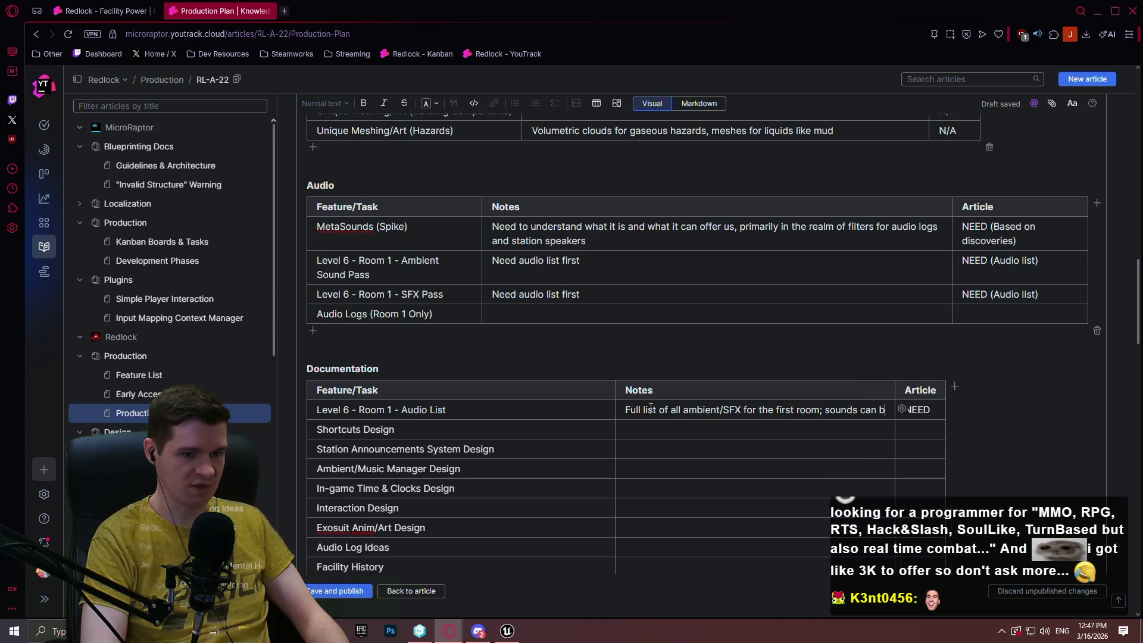
{"action": "type", "text": "e placeh"}
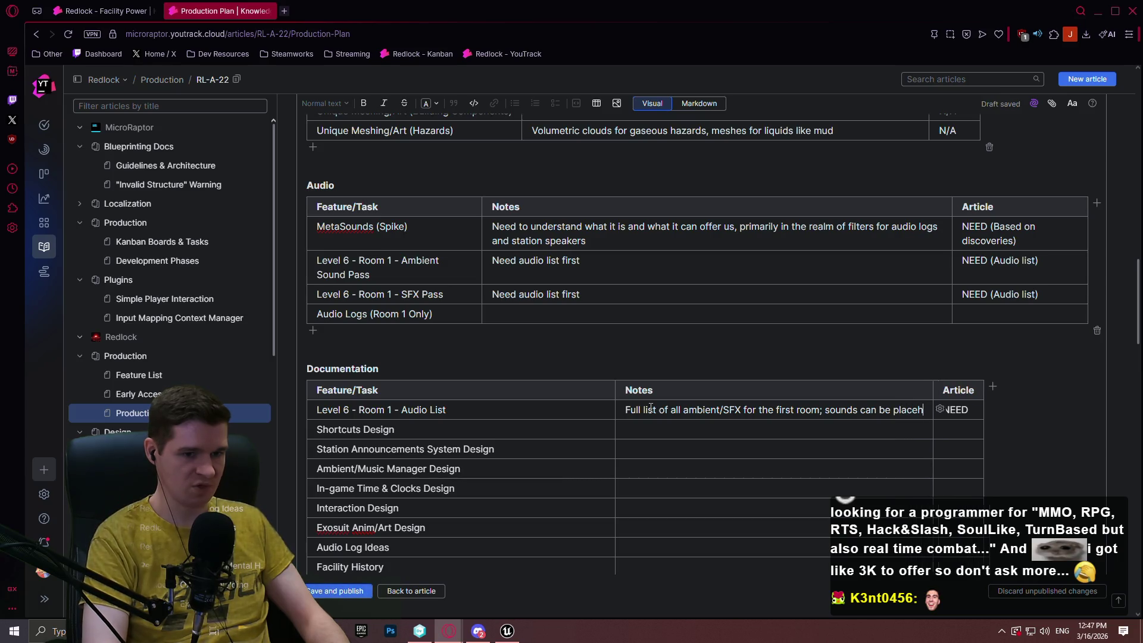
{"action": "type", "text": "older if nee"}
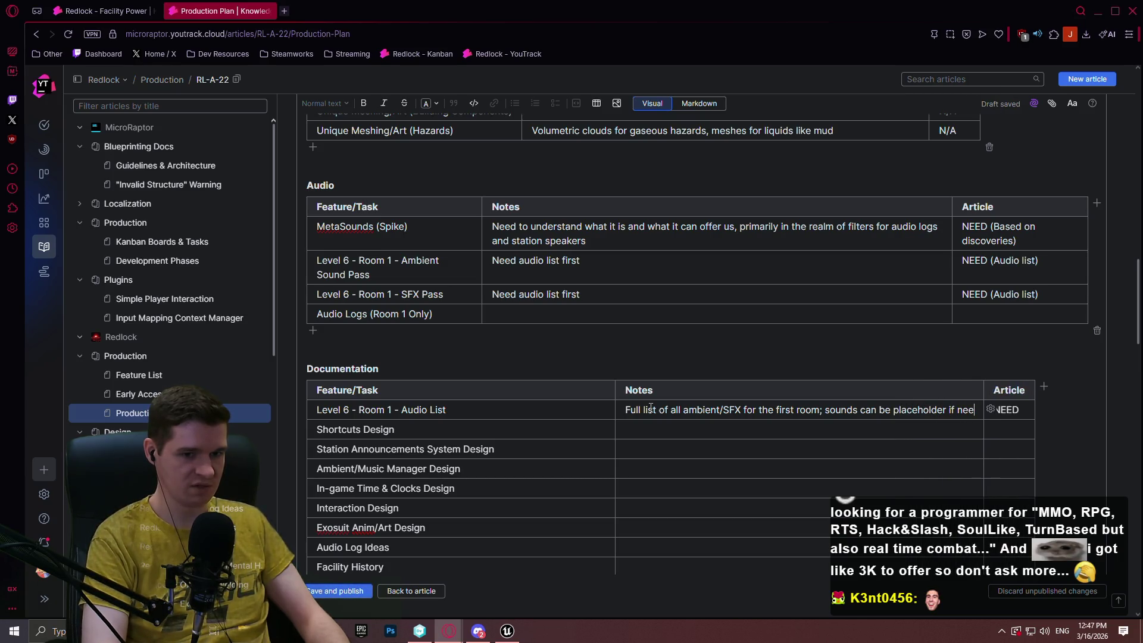
{"action": "type", "text": "ded, but"}
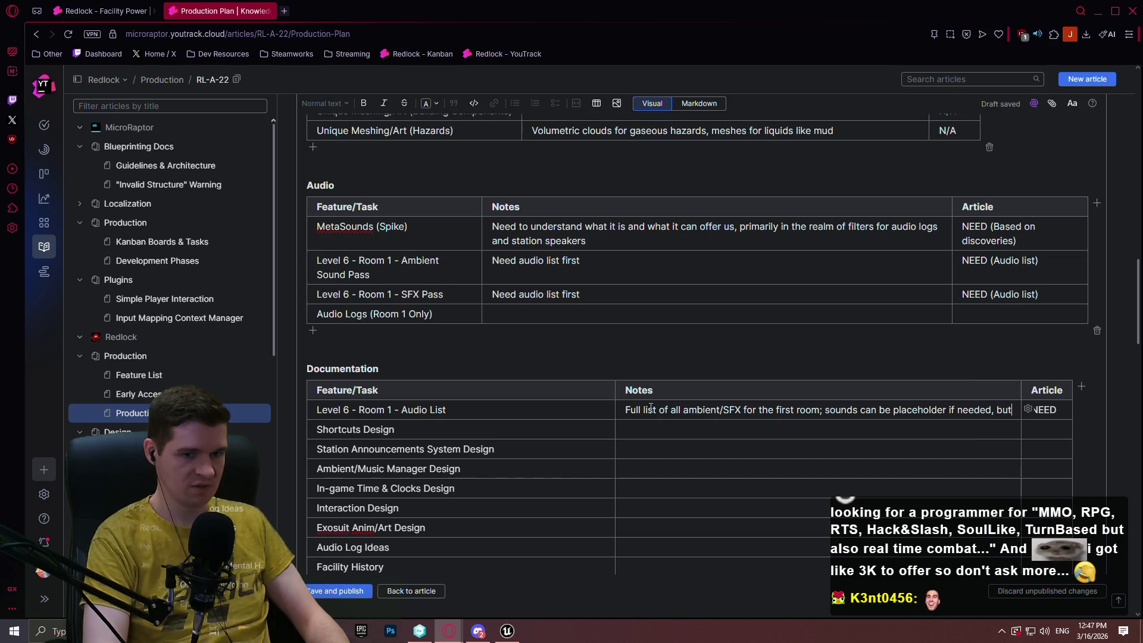
{"action": "type", "text": " should be working as intended"}
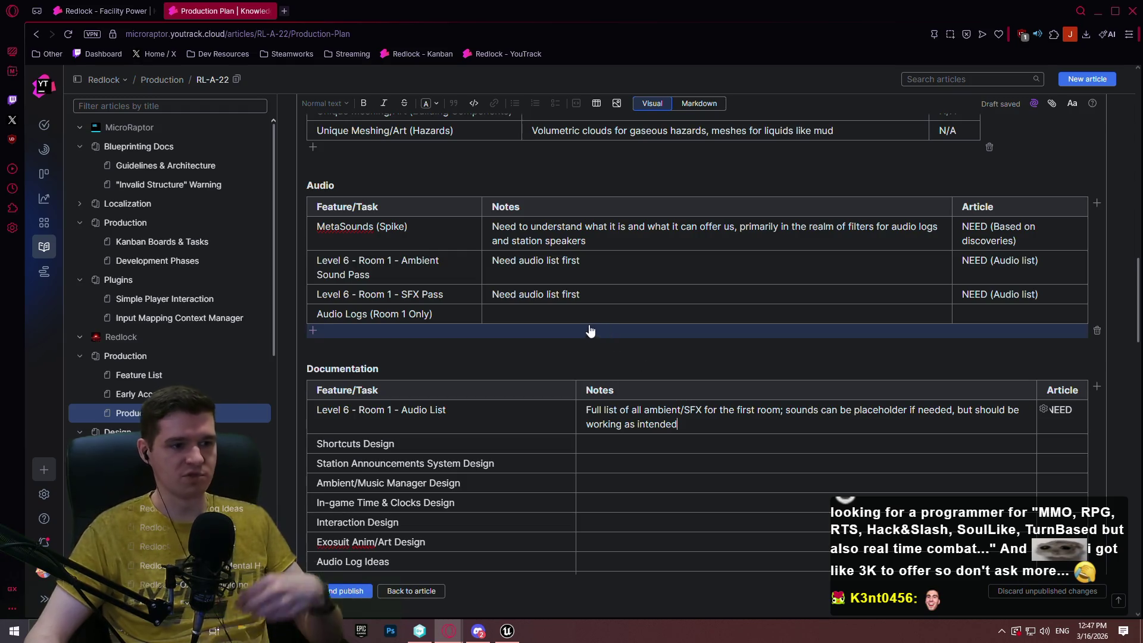
{"action": "scroll", "coordinate": [590, 334], "scroll_direction": "up", "scroll_amount": 1}
{"action": "scroll", "coordinate": [512, 358], "scroll_direction": "down", "scroll_amount": 2}
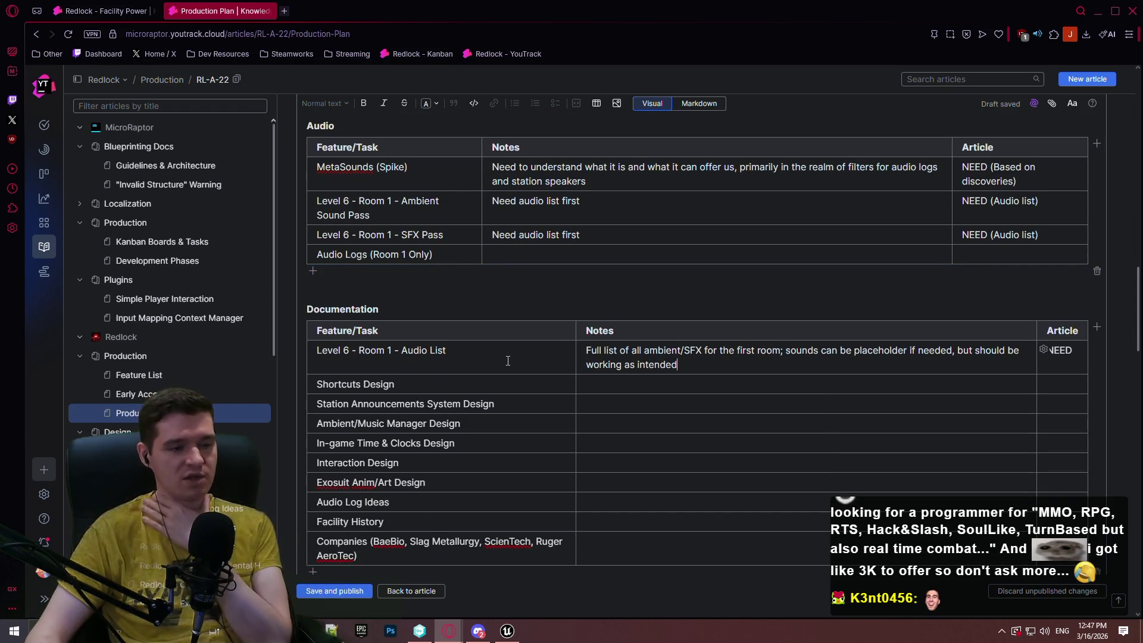
Scroll past the Art, Audio and Documentation tables and switch the editor to Markdown source.
{"action": "scroll", "coordinate": [508, 361], "scroll_direction": "down", "scroll_amount": 8}
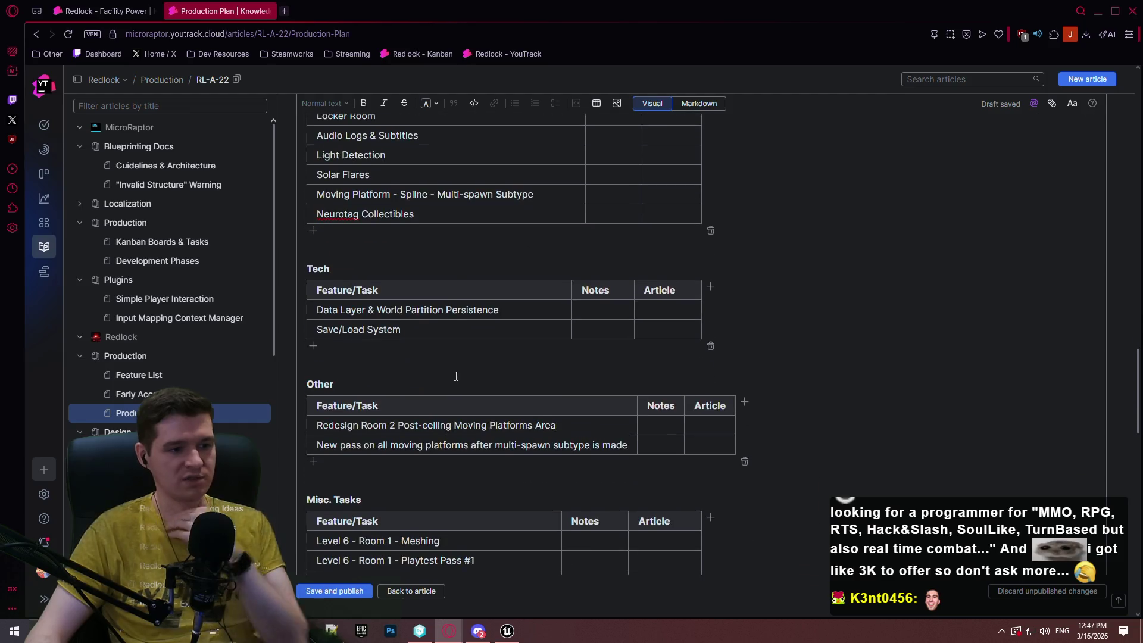
{"action": "scroll", "coordinate": [458, 375], "scroll_direction": "down", "scroll_amount": 4}
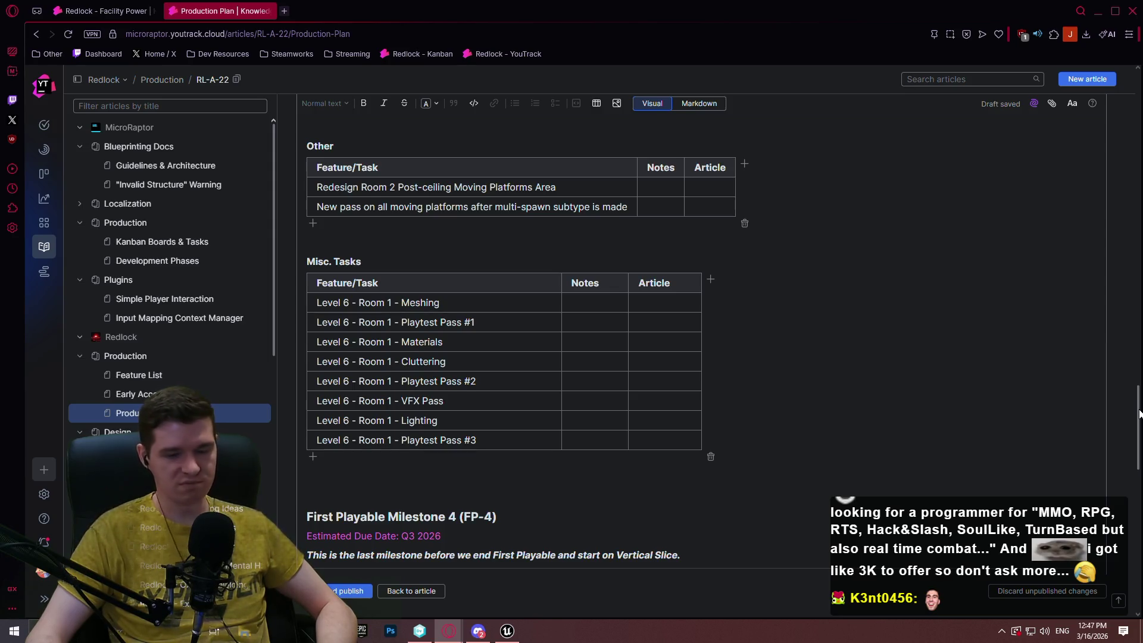
{"action": "mouse_move", "coordinate": [1138, 414]}
{"action": "left_mouse_down"}
{"action": "mouse_move", "coordinate": [1131, 128]}
{"action": "mouse_move", "coordinate": [1090, 310]}
{"action": "mouse_move", "coordinate": [1099, 221]}
{"action": "mouse_move", "coordinate": [1109, 177]}
{"action": "mouse_move", "coordinate": [1092, 381]}
{"action": "mouse_move", "coordinate": [1106, 131]}
{"action": "mouse_move", "coordinate": [1095, 476]}
{"action": "mouse_move", "coordinate": [1086, 37]}
{"action": "mouse_move", "coordinate": [1094, 92]}
{"action": "left_mouse_up"}
{"action": "left_click", "coordinate": [691, 166]}
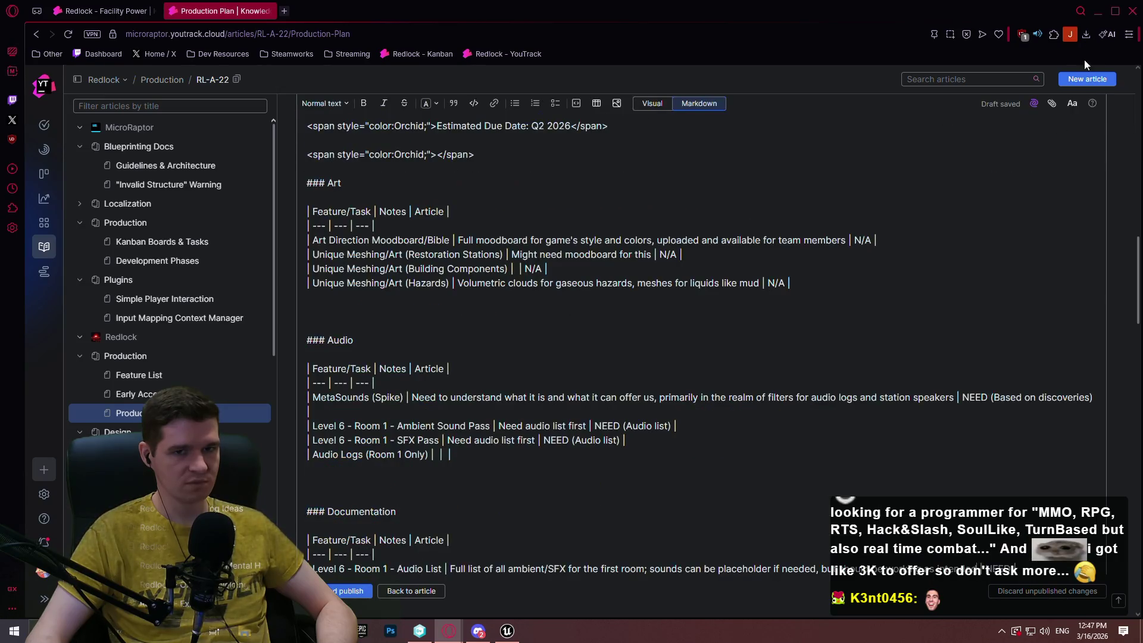
Duplicate the Tech heading and table below itself, rename the heading to UI, and return to Visual view.
{"action": "scroll", "coordinate": [1138, 294], "scroll_direction": "down", "scroll_amount": 2}
{"action": "mouse_move", "coordinate": [1139, 295]}
{"action": "left_mouse_down"}
{"action": "mouse_move", "coordinate": [1134, 402]}
{"action": "mouse_move", "coordinate": [1133, 382]}
{"action": "left_mouse_up"}
{"action": "scroll", "coordinate": [448, 347], "scroll_direction": "up", "scroll_amount": 3}
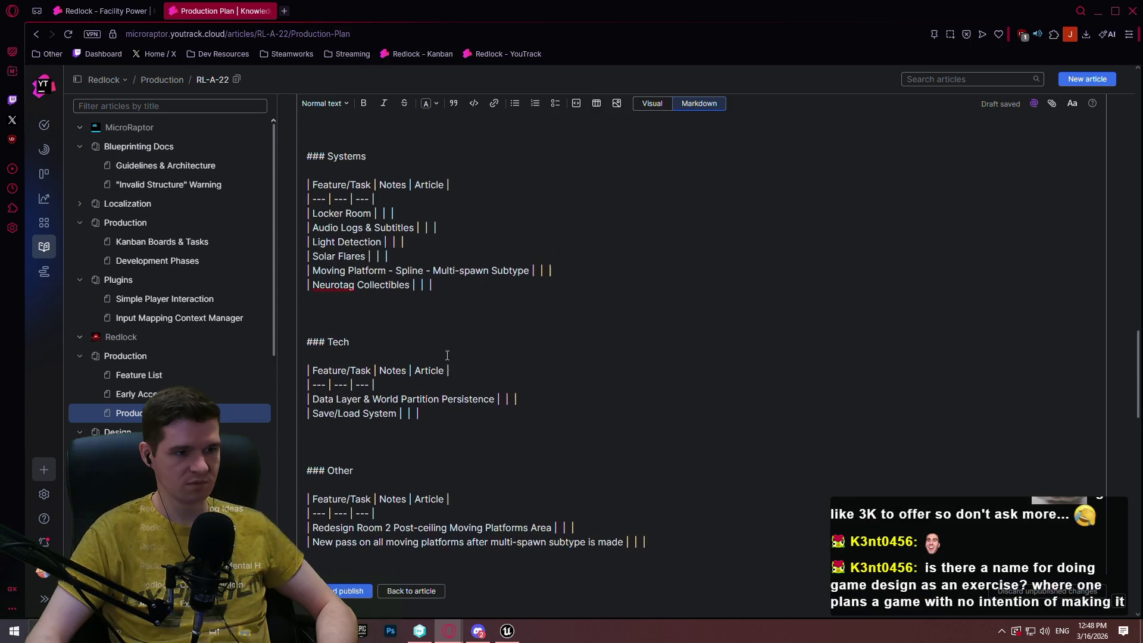
{"action": "mouse_move", "coordinate": [450, 415]}
{"action": "left_mouse_down"}
{"action": "mouse_move", "coordinate": [467, 298]}
{"action": "mouse_move", "coordinate": [450, 279]}
{"action": "left_mouse_up"}
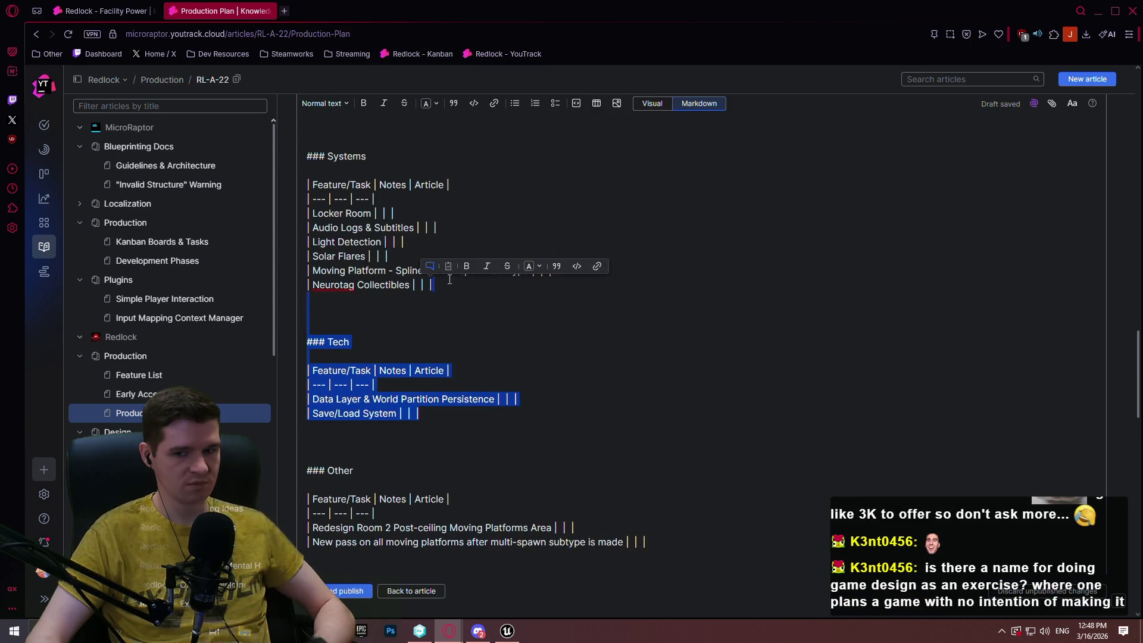
{"action": "key", "text": "ctrl+c"}
{"action": "left_click", "coordinate": [462, 412]}
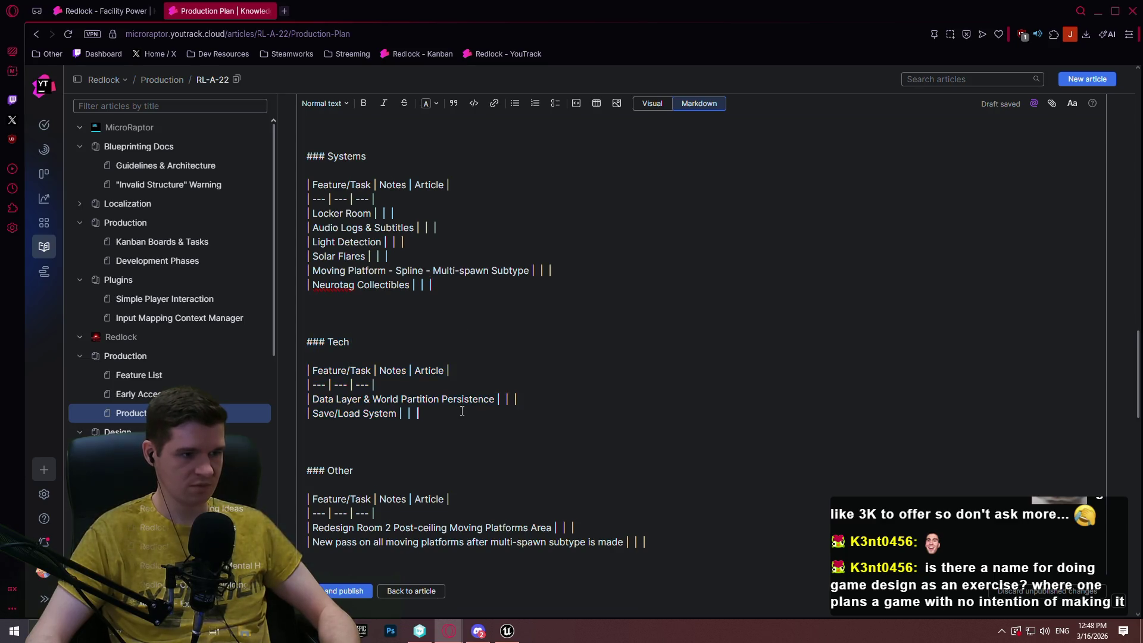
{"action": "key", "text": "ctrl+v"}
{"action": "double_click", "coordinate": [340, 470]}
{"action": "type", "text": "UI"}
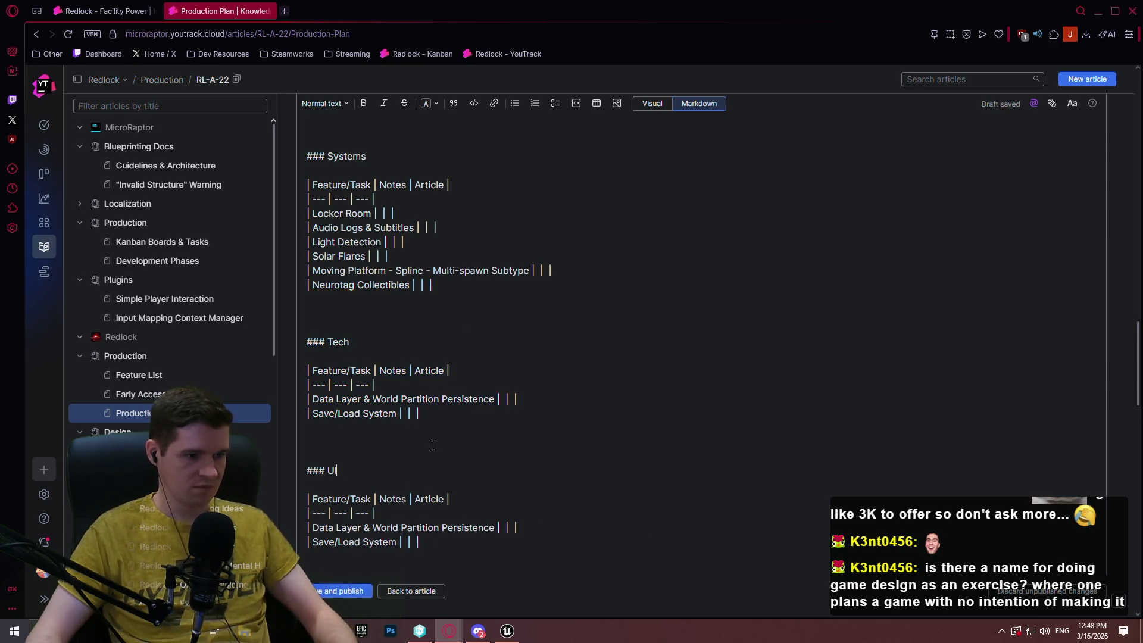
{"action": "scroll", "coordinate": [430, 440], "scroll_direction": "down", "scroll_amount": 2}
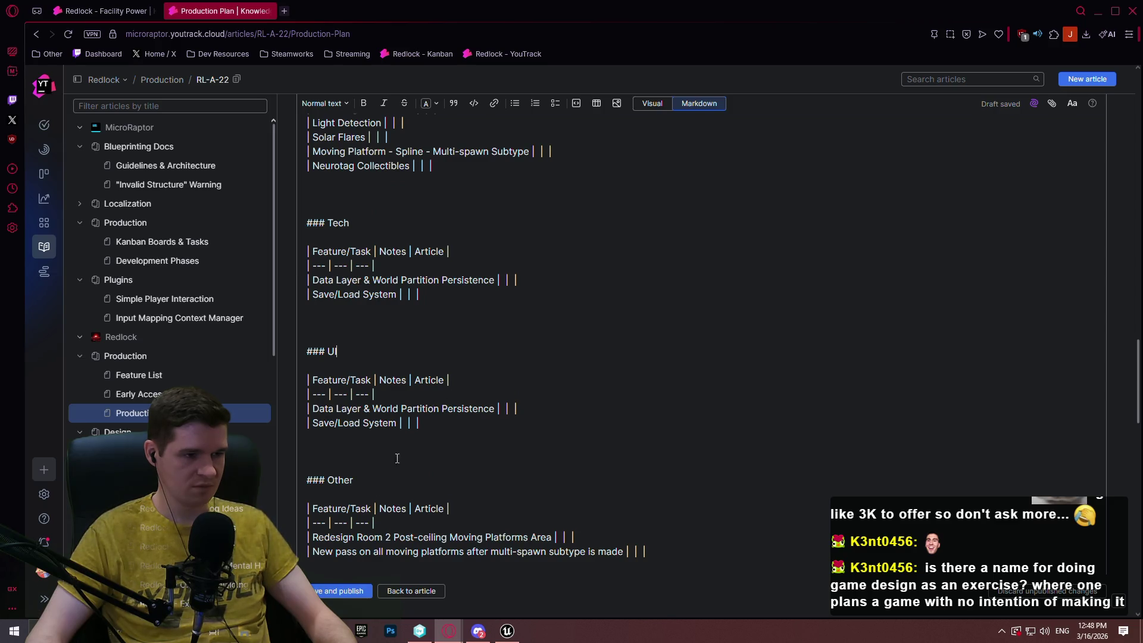
{"action": "left_click", "coordinate": [652, 103]}
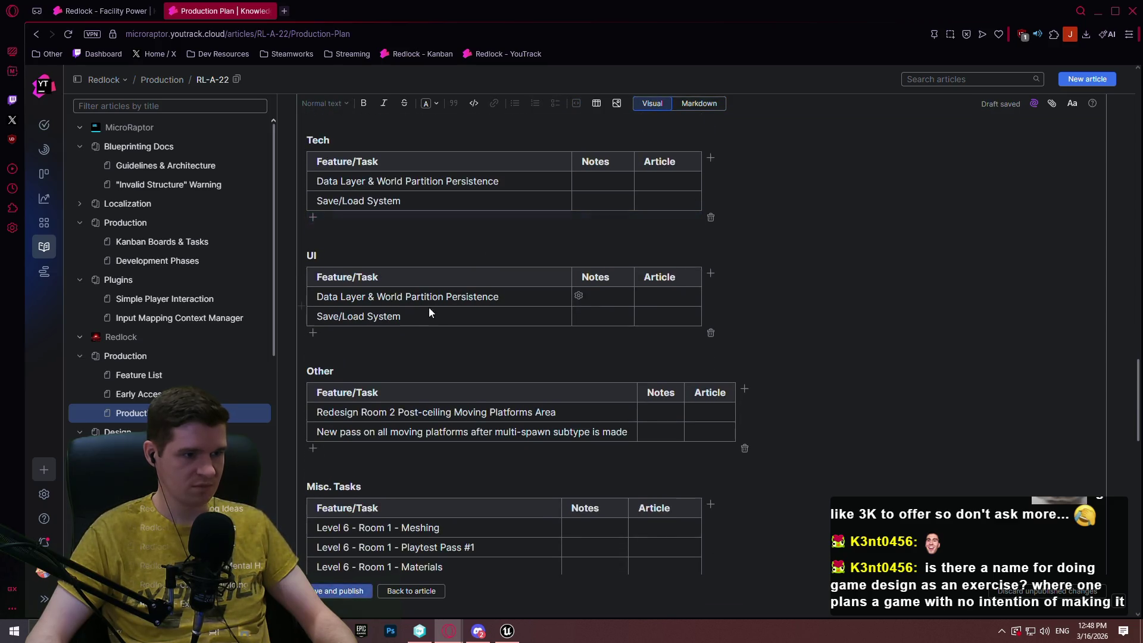
Delete the Save/Load System row and rename the remaining UI task 'Global volume slider on escape menu'.
{"action": "left_click", "coordinate": [578, 315]}
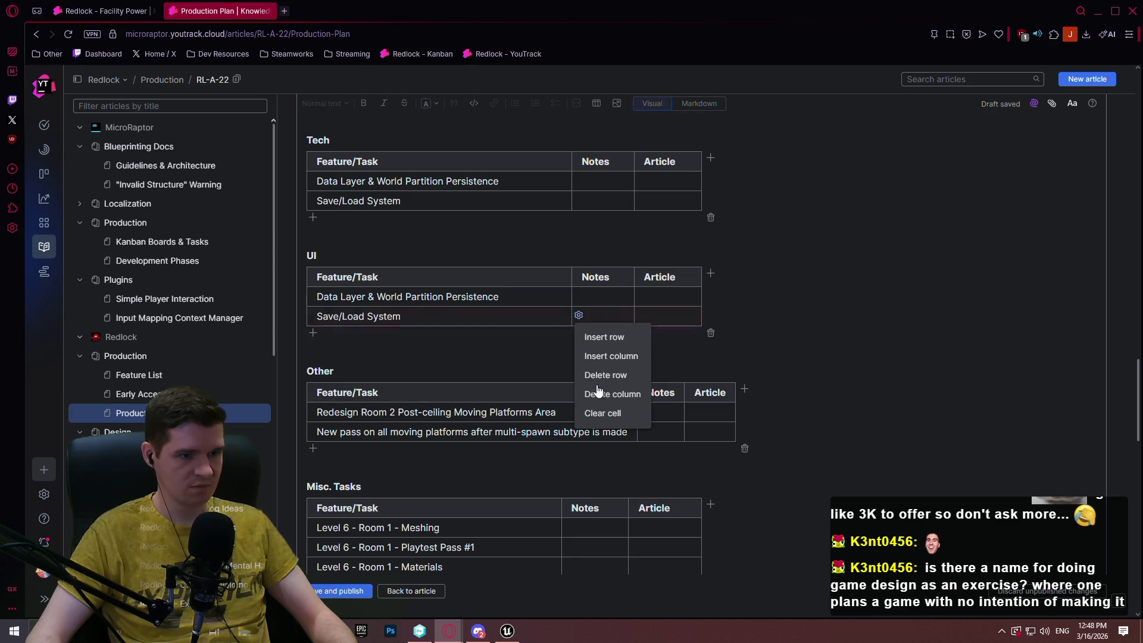
{"action": "left_click", "coordinate": [596, 380]}
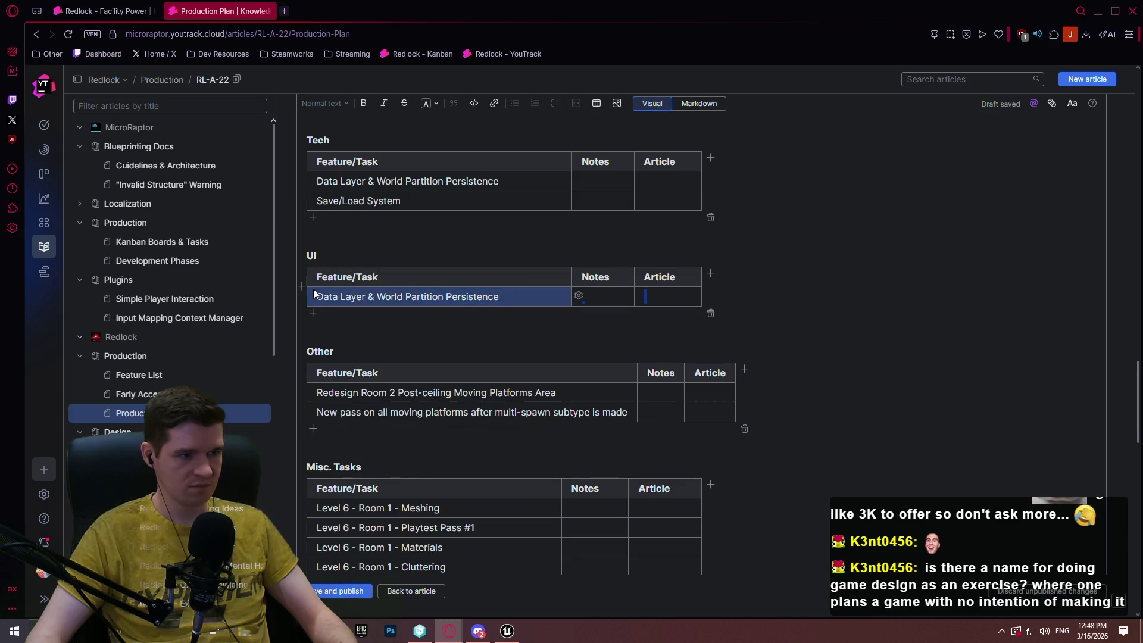
{"action": "left_click_drag", "start_coordinate": [517, 297], "coordinate": [328, 304]}
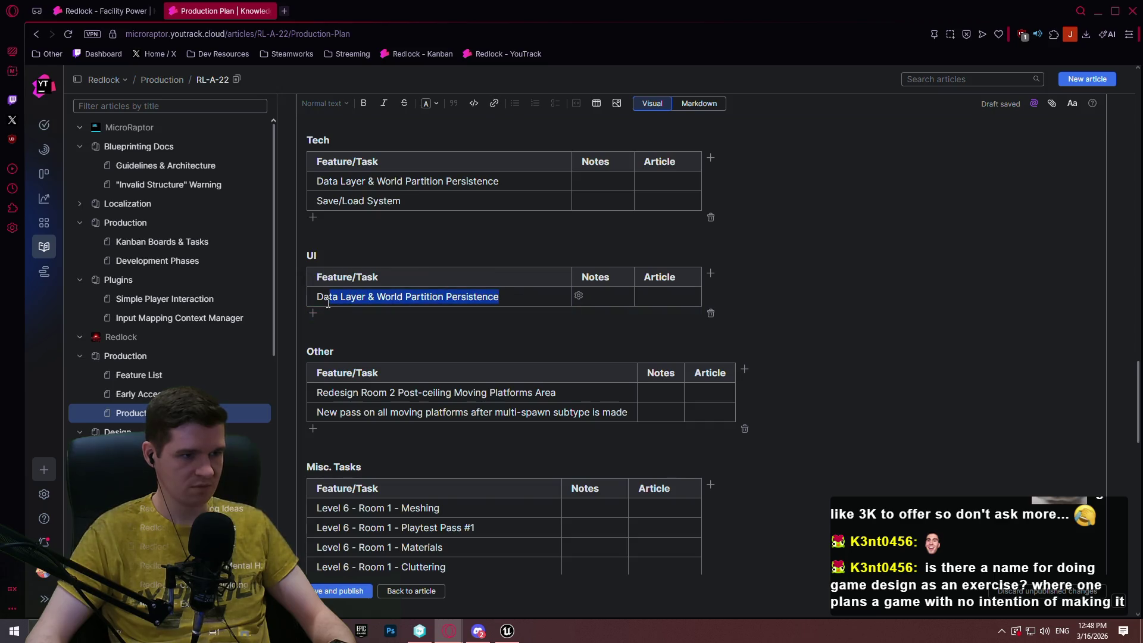
{"action": "type", "text": "G"}
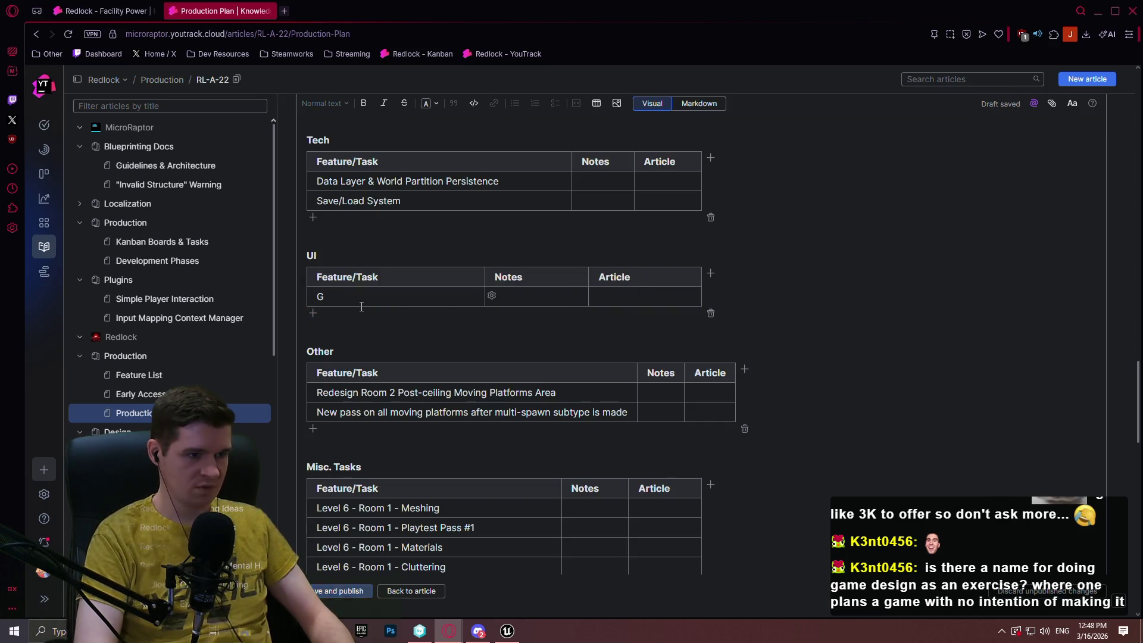
{"action": "type", "text": "lobal volume"}
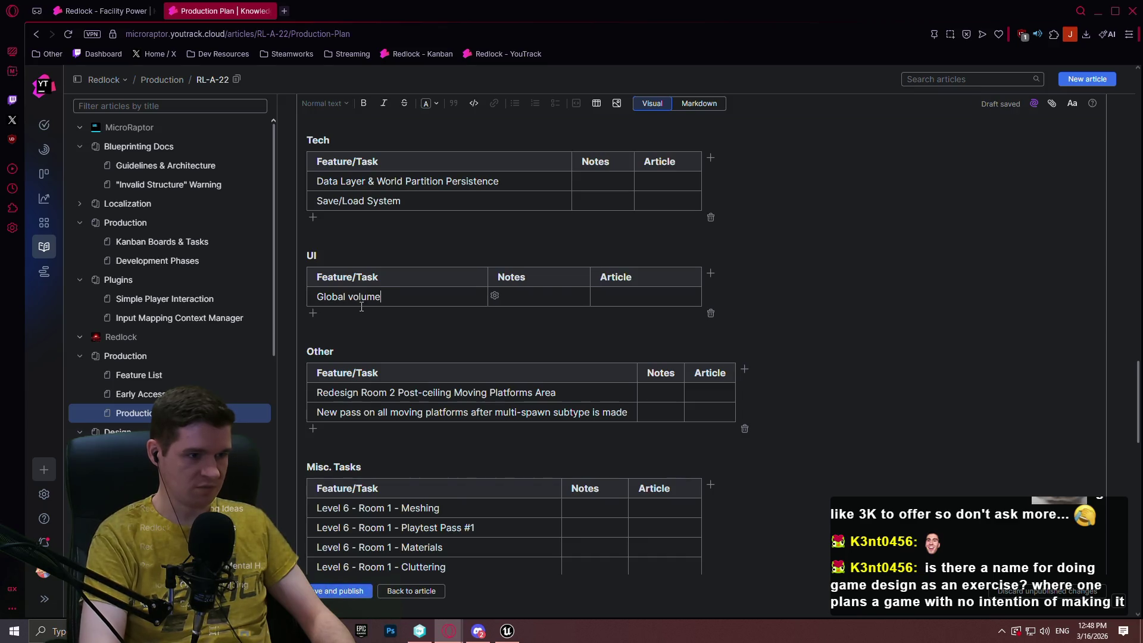
{"action": "type", "text": " slider on escape menu"}
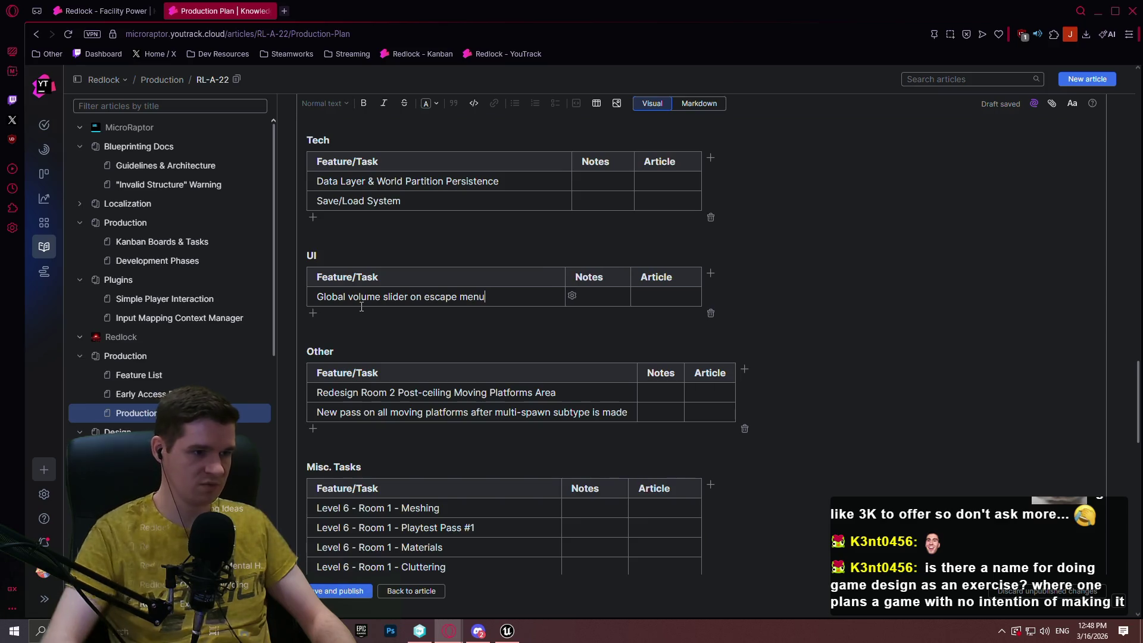
{"action": "scroll", "coordinate": [688, 286], "scroll_direction": "up", "scroll_amount": 2}
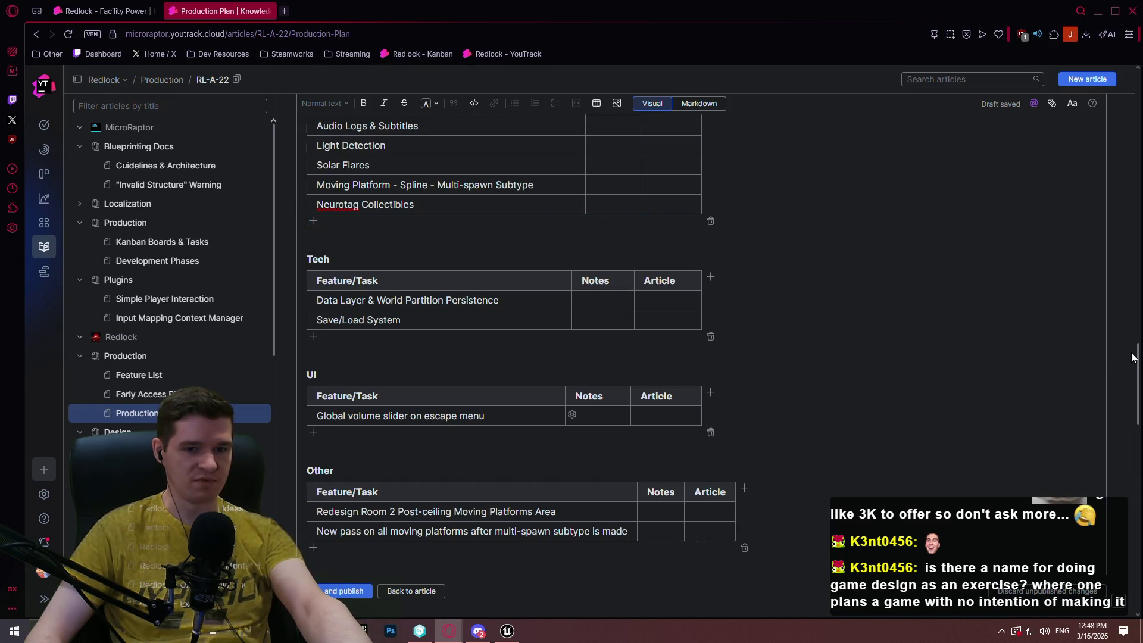
{"action": "mouse_move", "coordinate": [1138, 365]}
{"action": "left_mouse_down"}
{"action": "mouse_move", "coordinate": [1124, 174]}
{"action": "mouse_move", "coordinate": [1127, 285]}
{"action": "left_mouse_up"}
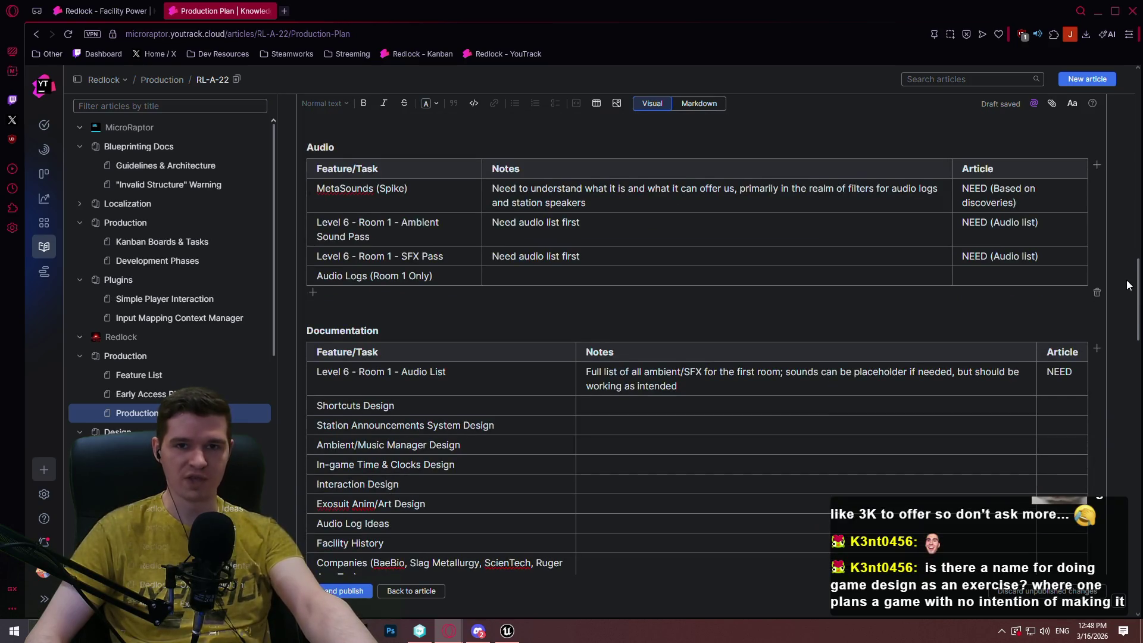
{"action": "left_click_drag", "start_coordinate": [1126, 285], "coordinate": [1127, 298]}
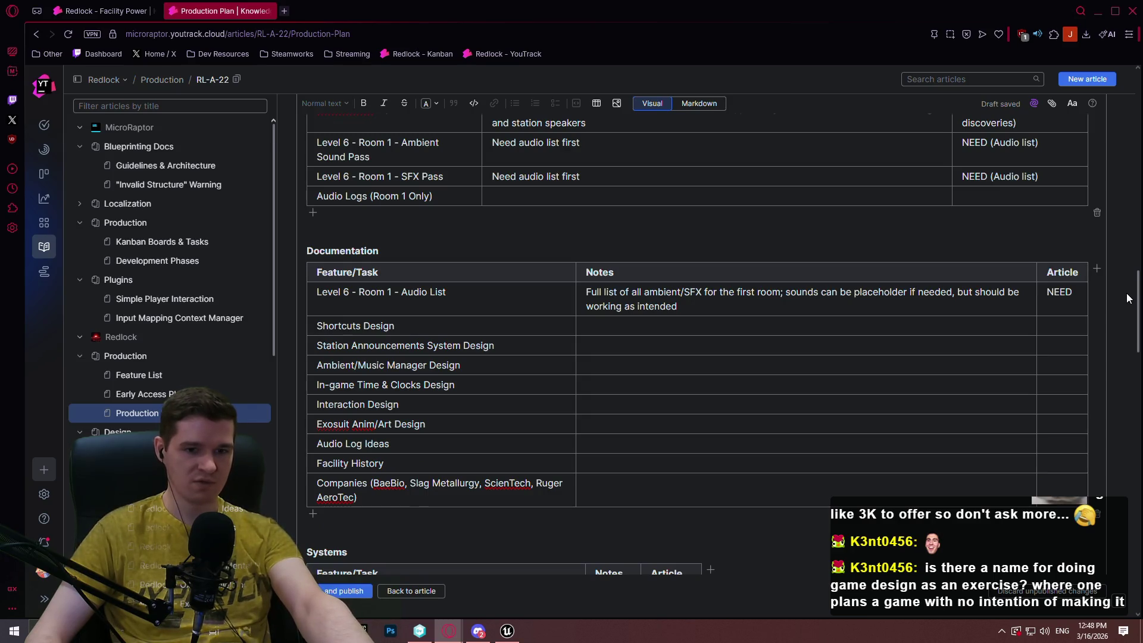
{"action": "mouse_move", "coordinate": [1127, 298]}
{"action": "left_mouse_down"}
{"action": "mouse_move", "coordinate": [1130, 244]}
{"action": "mouse_move", "coordinate": [1128, 253]}
{"action": "left_mouse_up"}
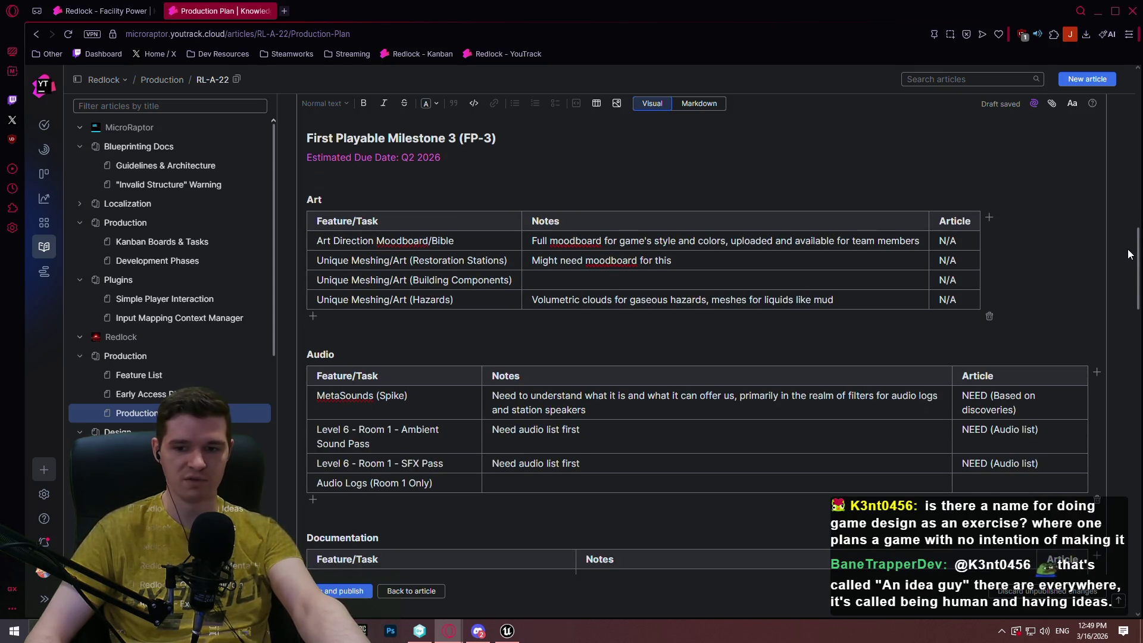
{"action": "left_click_drag", "start_coordinate": [1129, 255], "coordinate": [1131, 271]}
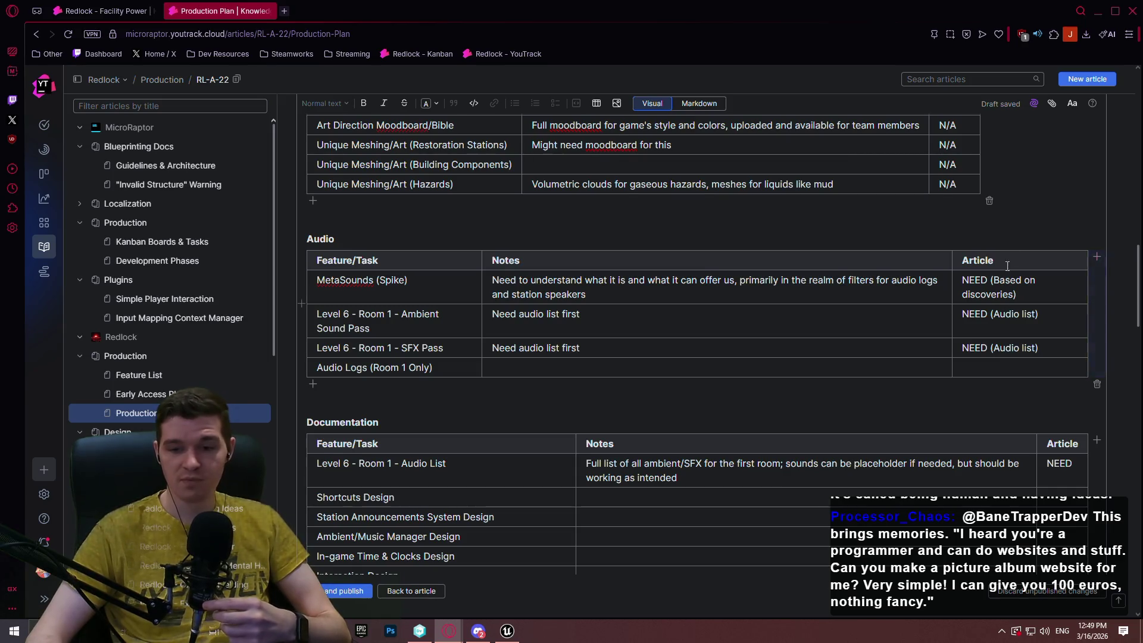
{"action": "scroll", "coordinate": [892, 248], "scroll_direction": "up", "scroll_amount": 7}
{"action": "scroll", "coordinate": [887, 241], "scroll_direction": "up", "scroll_amount": 2}
{"action": "scroll", "coordinate": [1116, 188], "scroll_direction": "down", "scroll_amount": 4}
{"action": "scroll", "coordinate": [1139, 233], "scroll_direction": "up", "scroll_amount": 8}
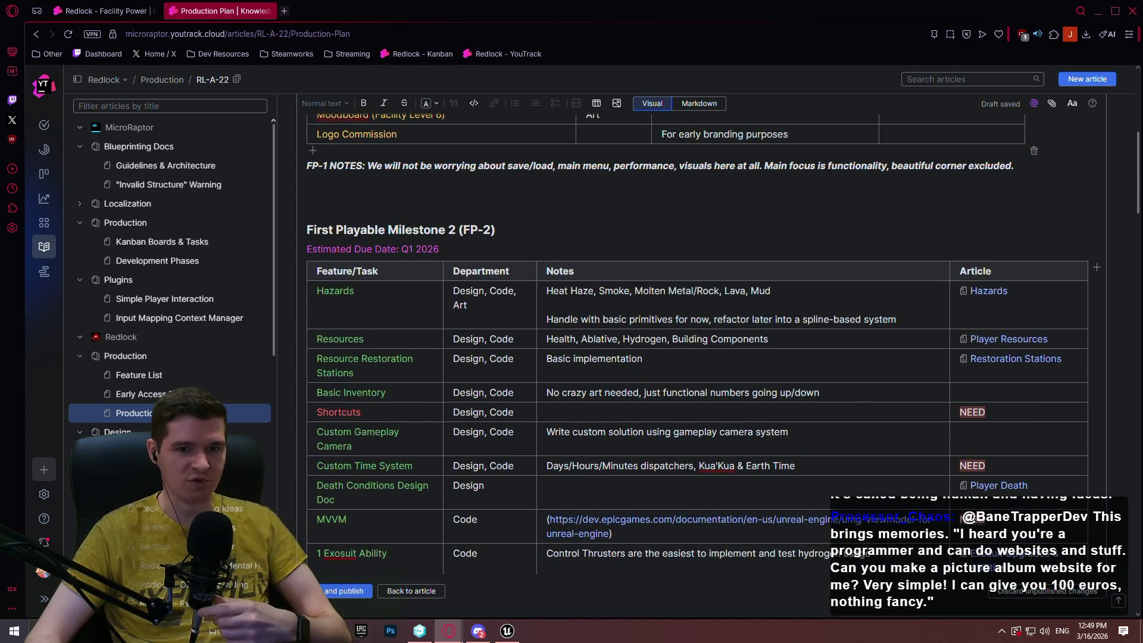
{"action": "scroll", "coordinate": [1131, 158], "scroll_direction": "down", "scroll_amount": 1}
{"action": "scroll", "coordinate": [1131, 158], "scroll_direction": "up", "scroll_amount": 2}
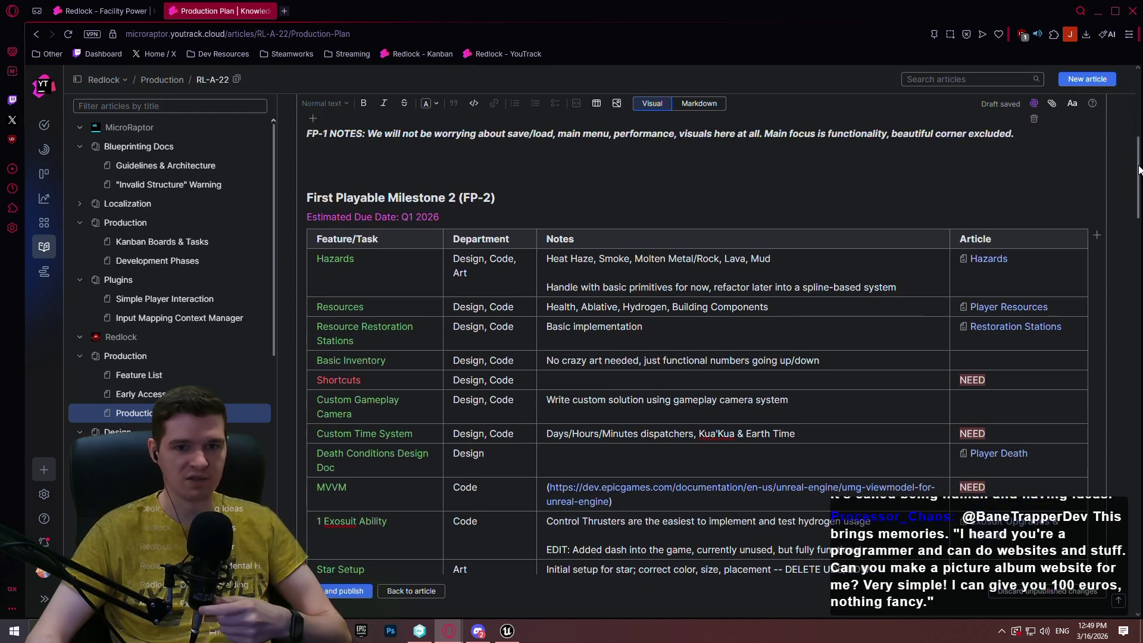
{"action": "mouse_move", "coordinate": [1131, 158]}
{"action": "left_mouse_down"}
{"action": "mouse_move", "coordinate": [1105, 49]}
{"action": "mouse_move", "coordinate": [1137, 165]}
{"action": "mouse_move", "coordinate": [1116, 284]}
{"action": "left_mouse_up"}
{"action": "scroll", "coordinate": [1114, 289], "scroll_direction": "down", "scroll_amount": 4}
{"action": "scroll", "coordinate": [1111, 293], "scroll_direction": "down", "scroll_amount": 1}
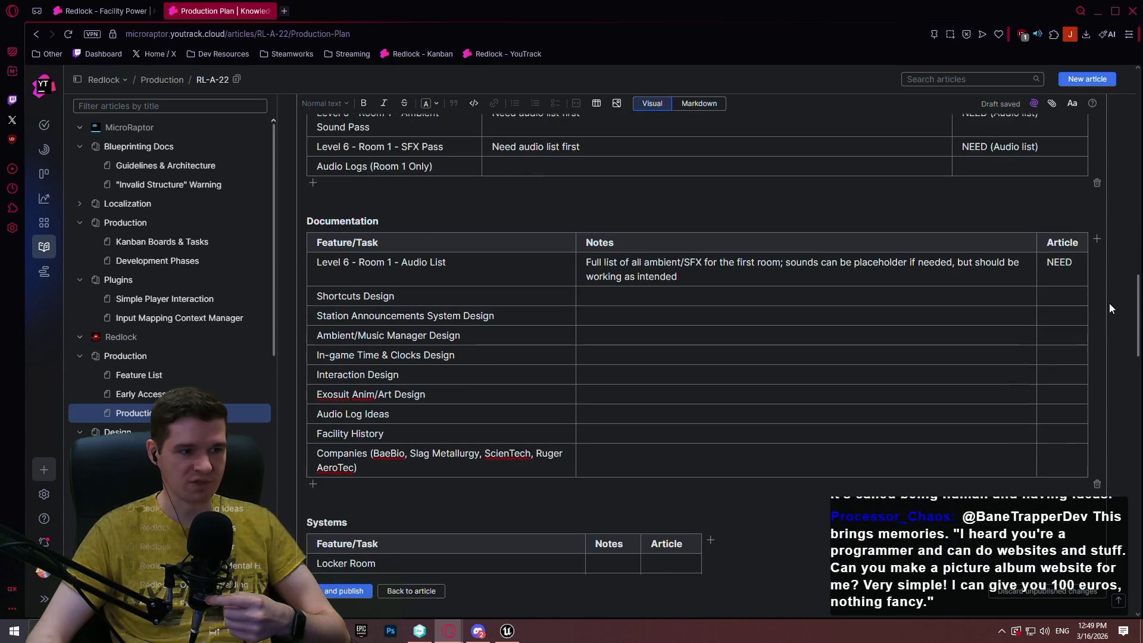
{"action": "scroll", "coordinate": [452, 241], "scroll_direction": "down", "scroll_amount": 2}
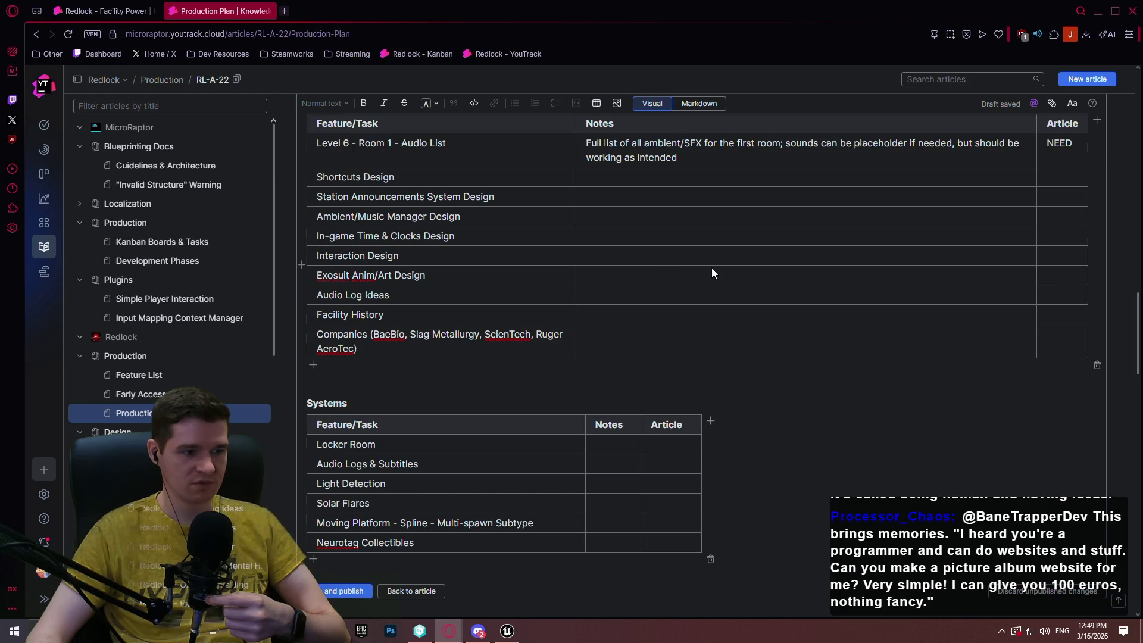
{"action": "scroll", "coordinate": [713, 272], "scroll_direction": "up", "scroll_amount": 2}
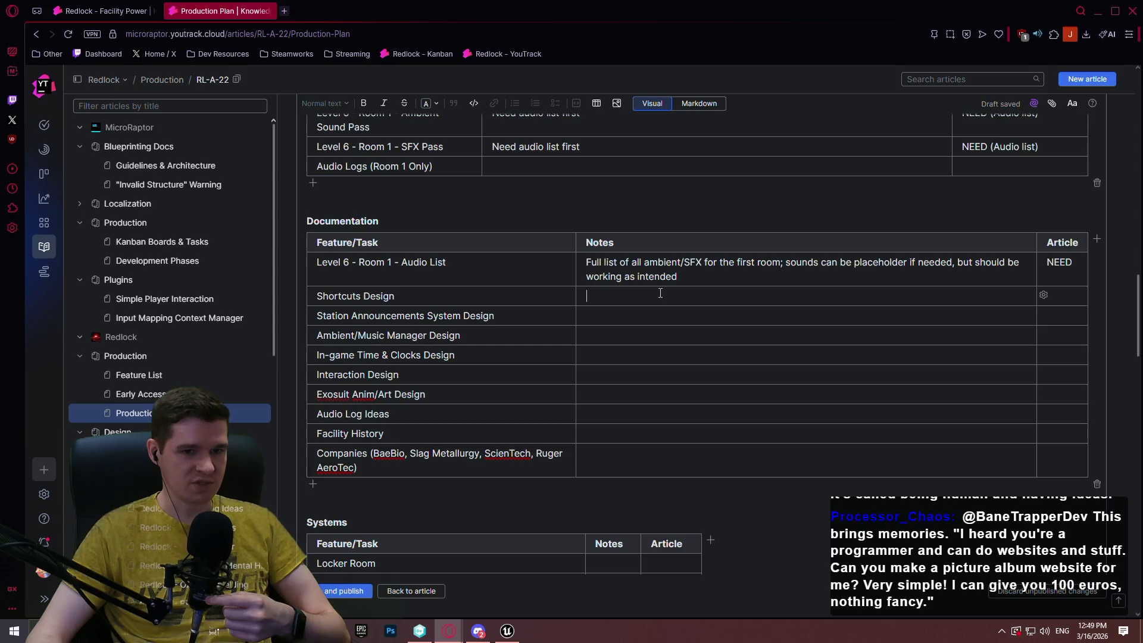
{"action": "left_click", "coordinate": [1067, 297]}
Set Shortcuts Design's article to NEED and note a bare living article with goals and level shortcuts.
{"action": "type", "text": "NEED"}
{"action": "left_click", "coordinate": [829, 295]}
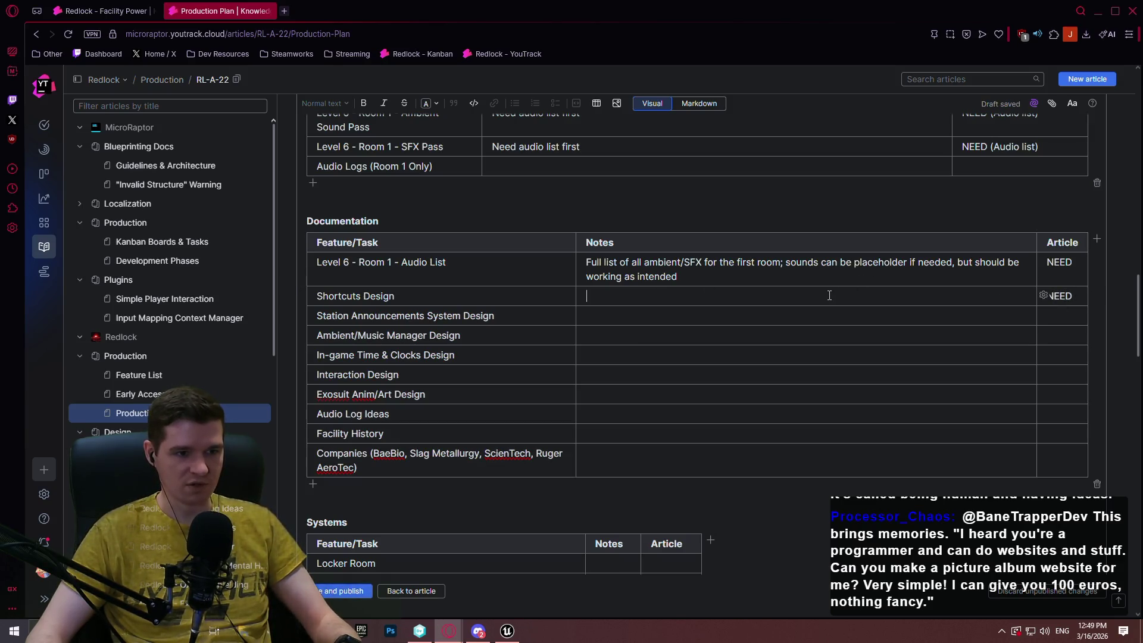
{"action": "type", "text": "Make "}
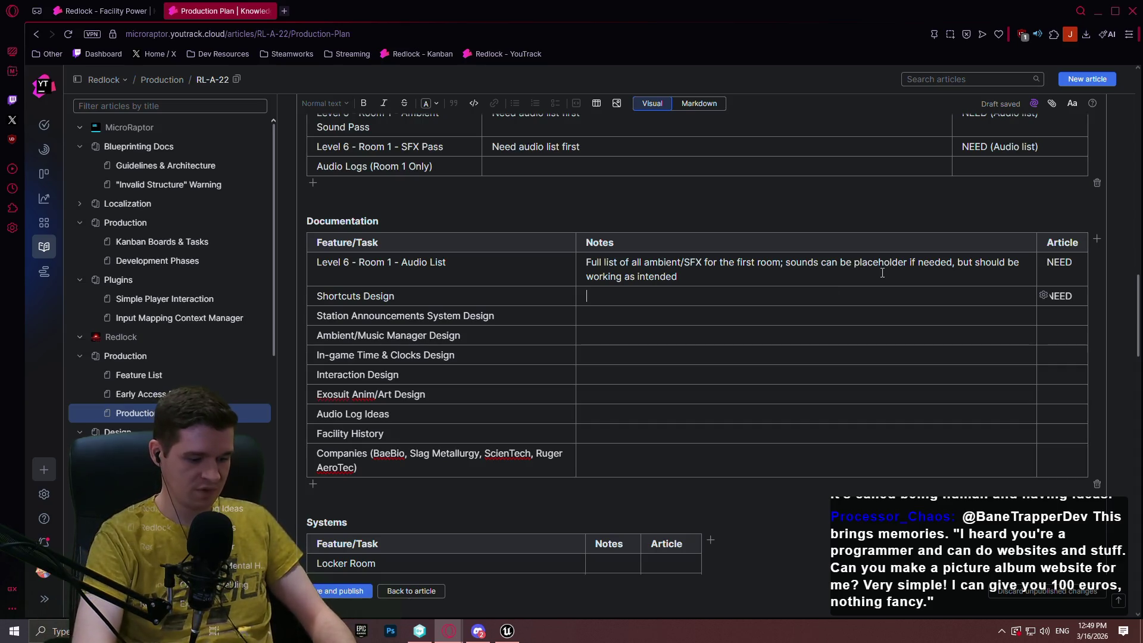
{"action": "type", "text": "bare l"}
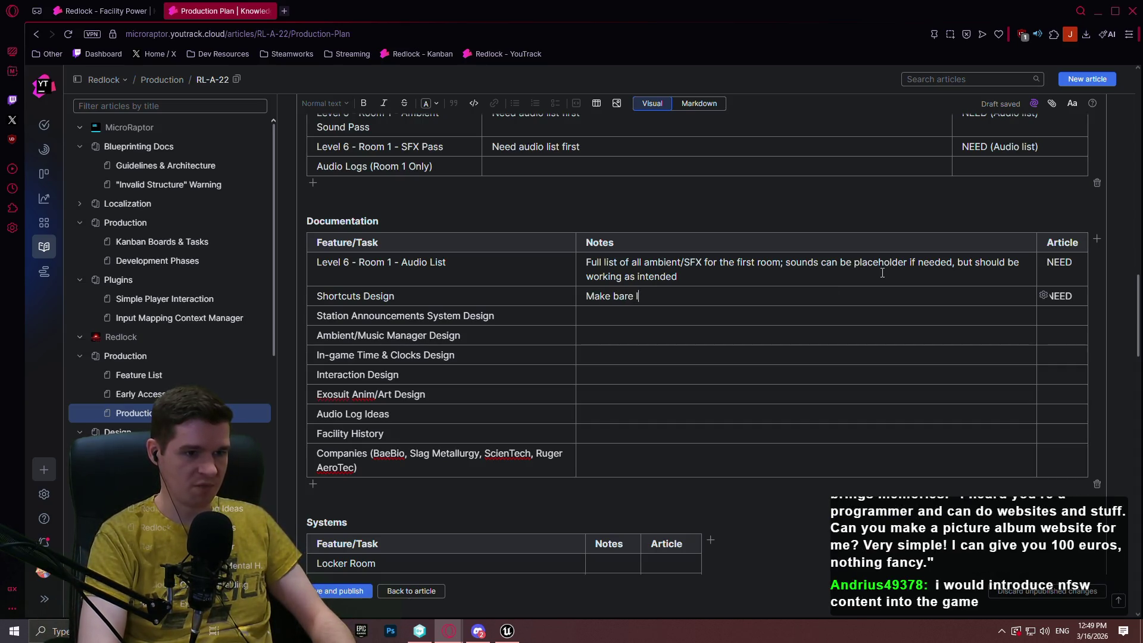
{"action": "type", "text": "iving article with "}
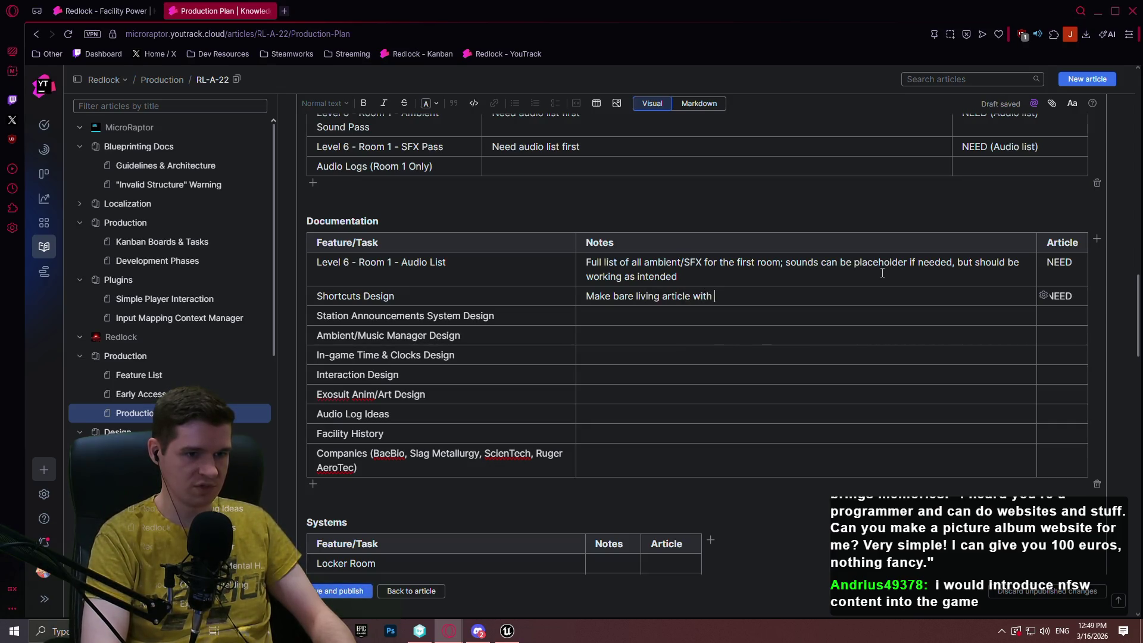
{"action": "type", "text": "goals and "}
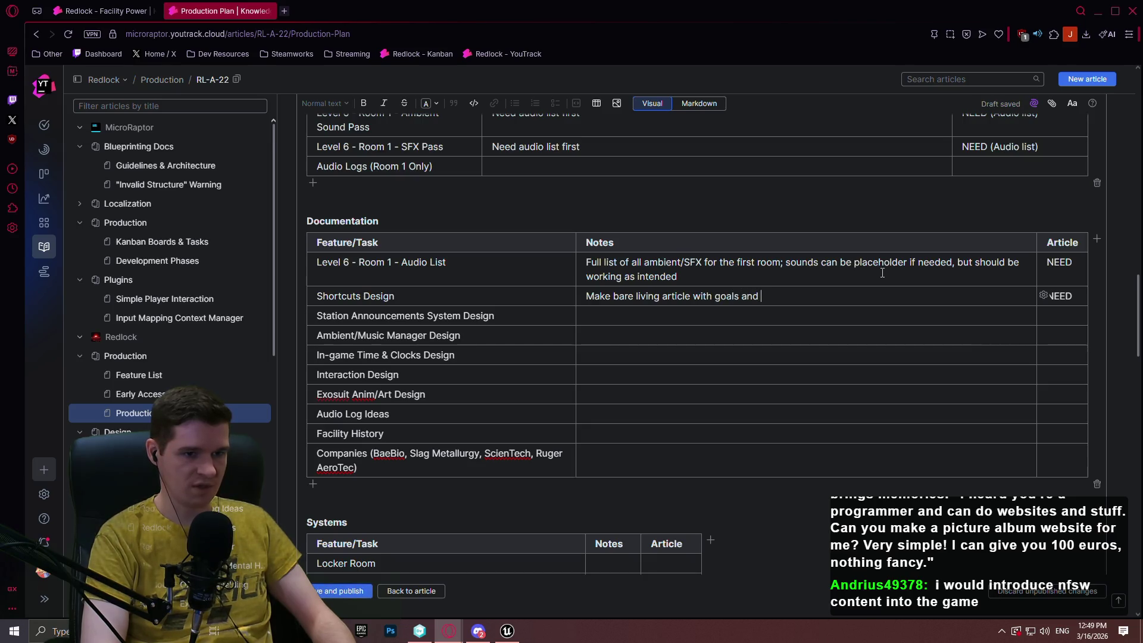
{"action": "type", "text": "list of each level's shor"}
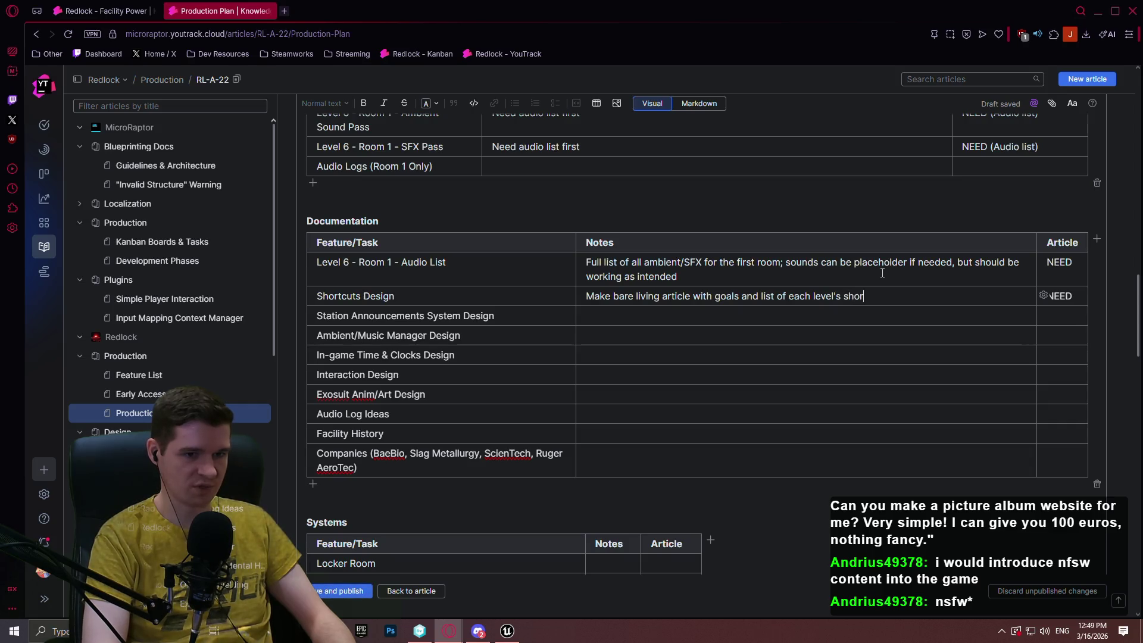
{"action": "type", "text": "tcuts (we only have 1 for now"}
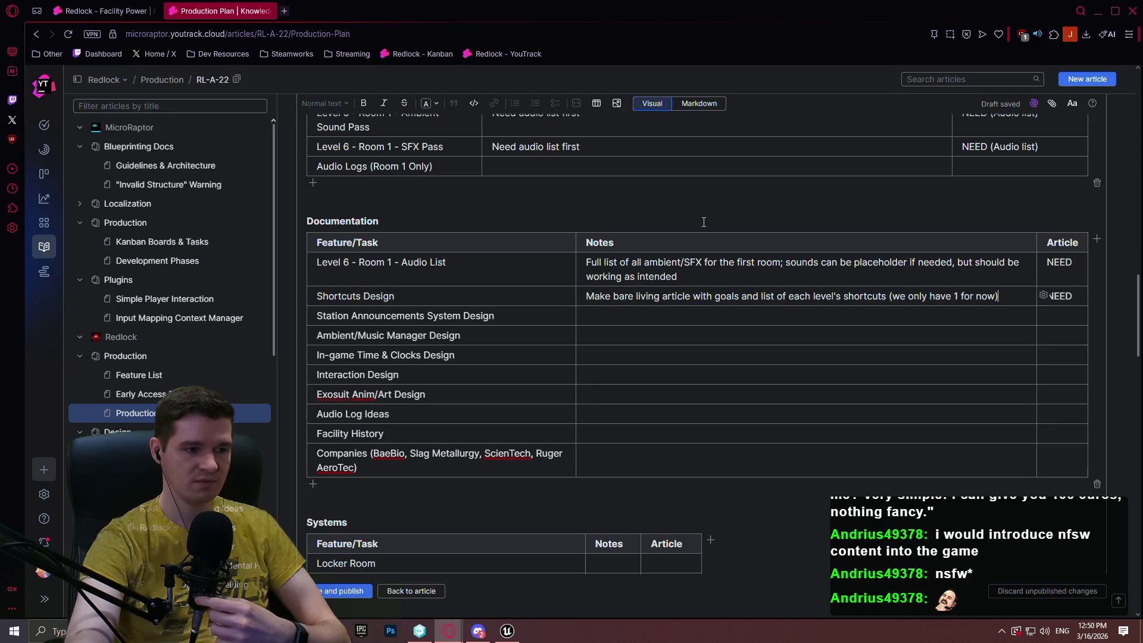
{"action": "left_click", "coordinate": [467, 376]}
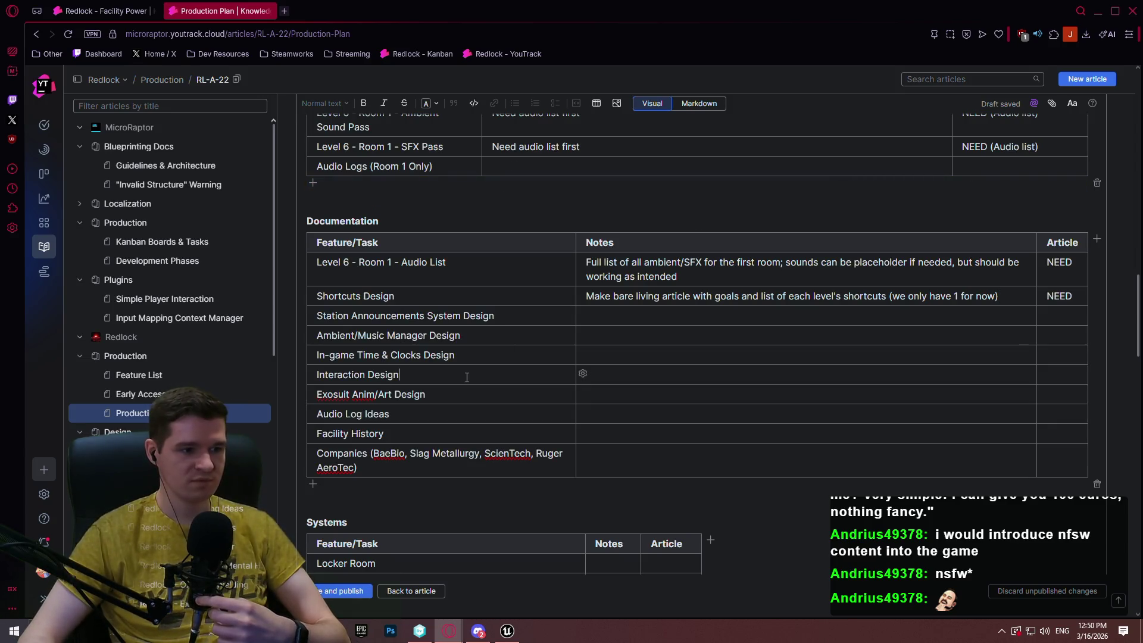
{"action": "key", "text": "ctrl+shift+Left"}
{"action": "key", "text": "ctrl+shift+Left"}
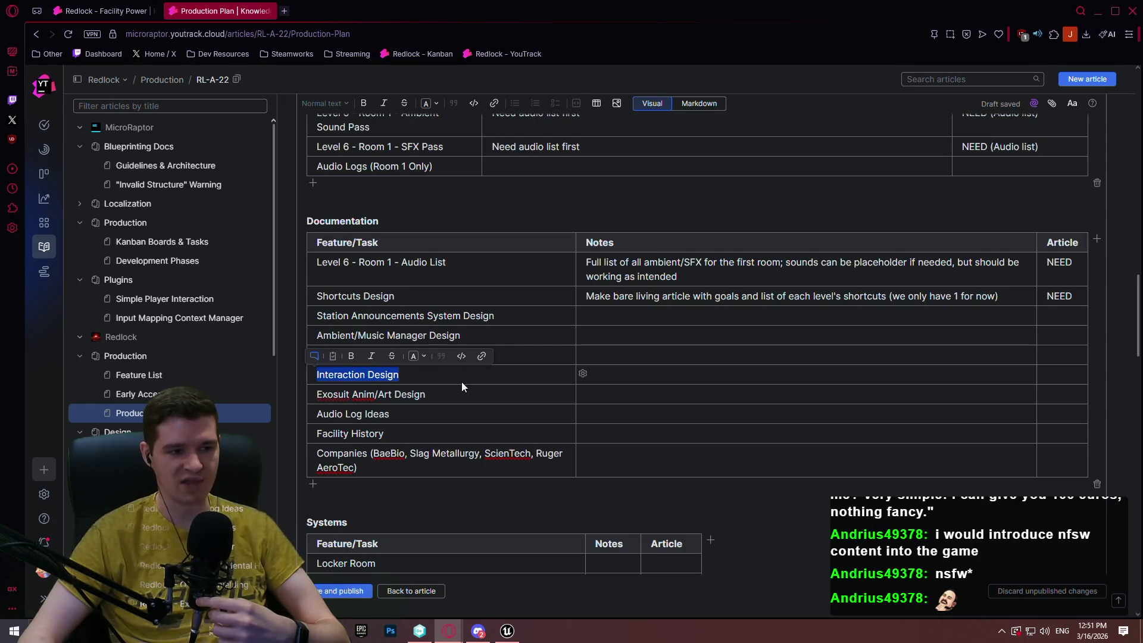
{"action": "scroll", "coordinate": [463, 380], "scroll_direction": "down", "scroll_amount": 1}
{"action": "left_click", "coordinate": [413, 315]}
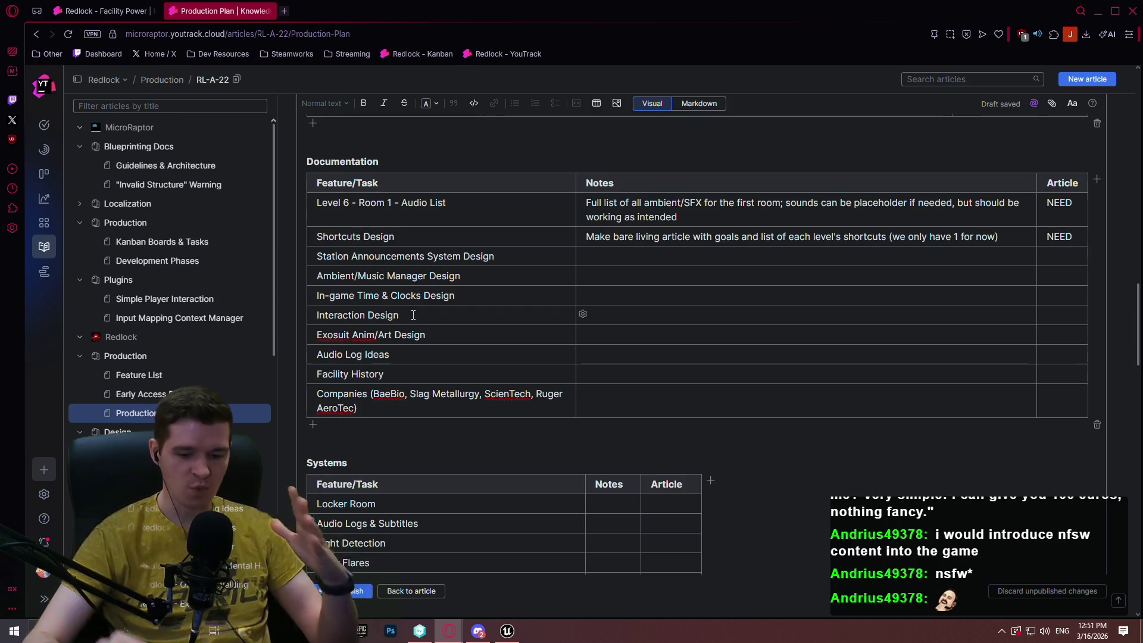